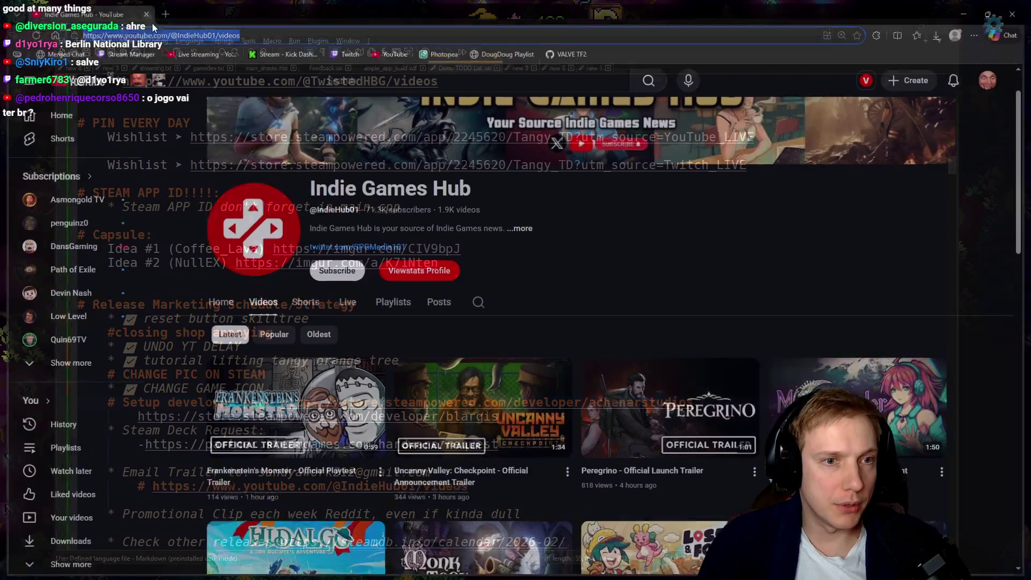
# Below Idea #2, paste the IndieHub01 YouTube videos link between two full lines of # characters.
pyautogui.click(477, 263)
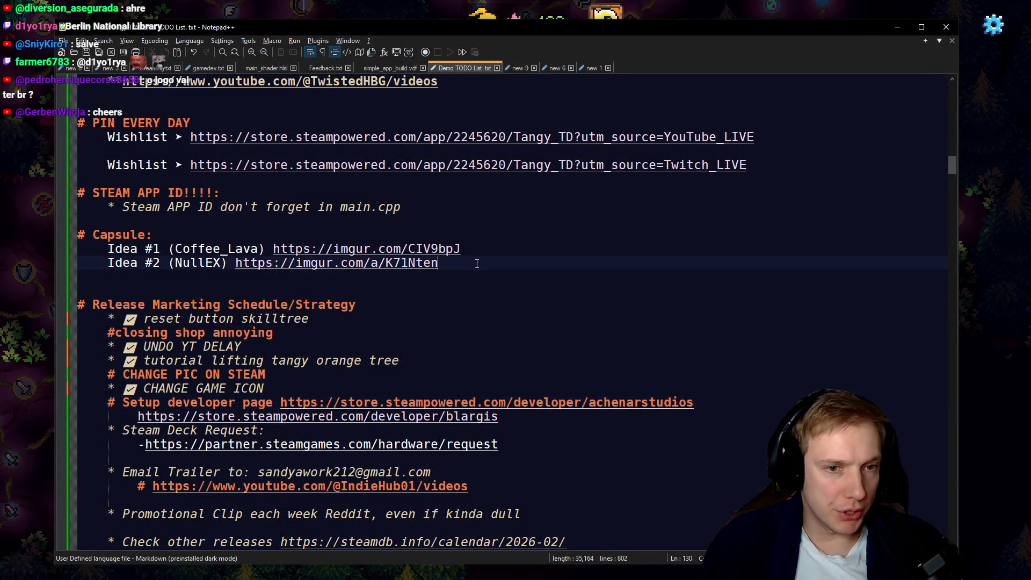
pyautogui.press('Return')
pyautogui.press('Return')
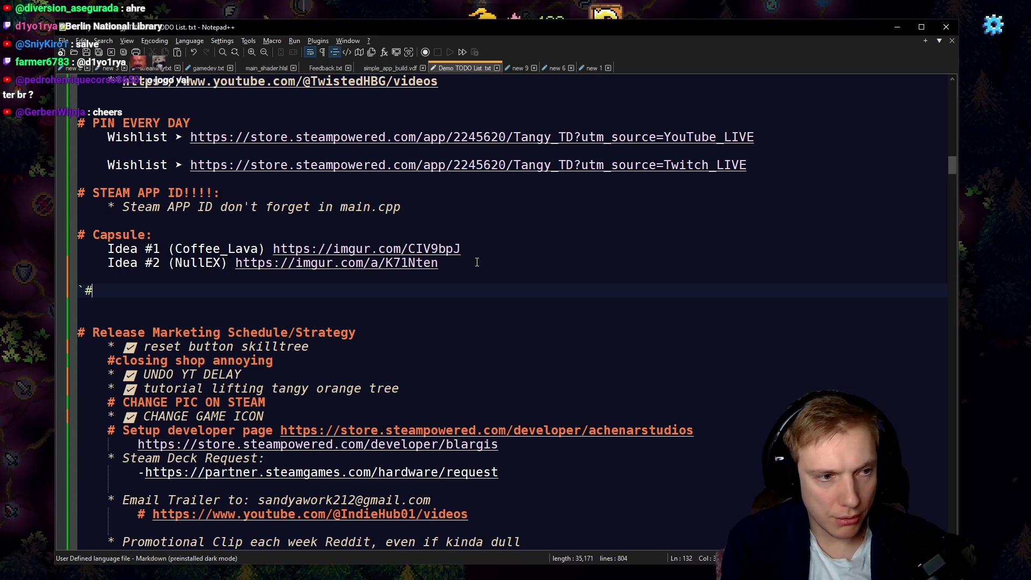
pyautogui.write('######################################################')
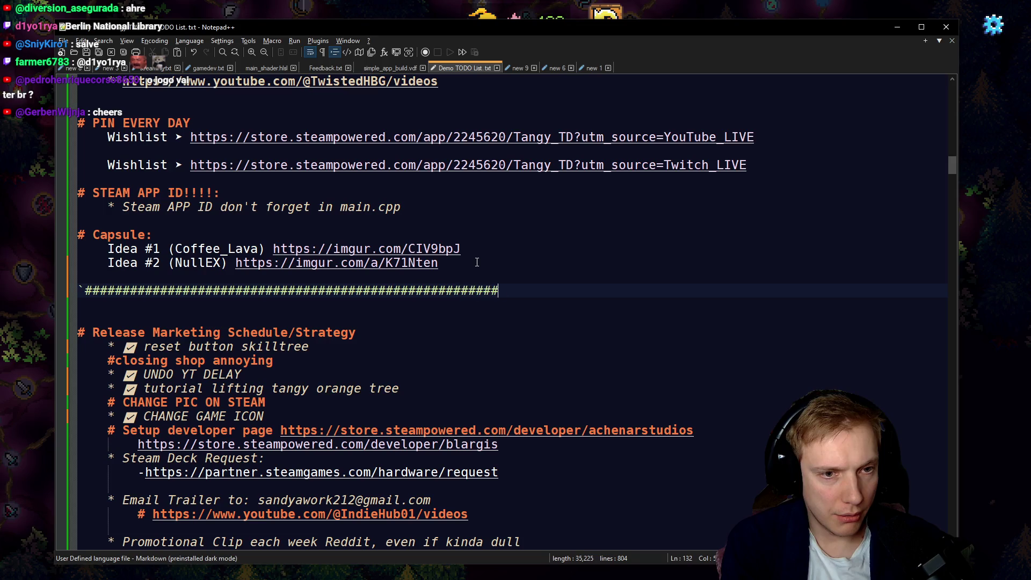
pyautogui.write('#########################')
pyautogui.press('Return')
pyautogui.press('Return')
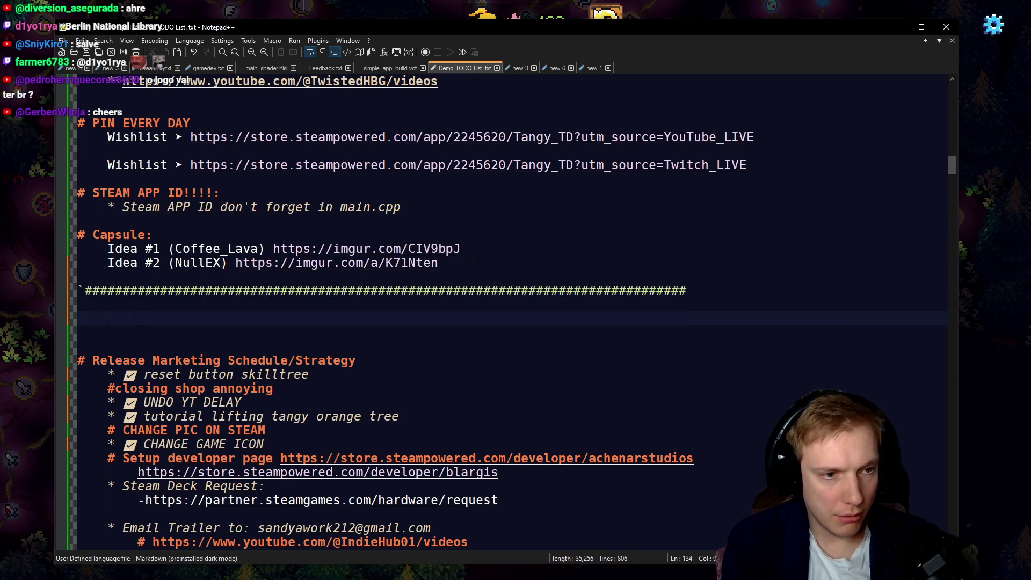
pyautogui.write('https://www.youtube.com/@IndieHub01/videos')
pyautogui.press('Return')
pyautogui.press('Return')
pyautogui.press('Up')
pyautogui.press('Up')
pyautogui.press('Up')
pyautogui.hotkey('shift', 'Home')
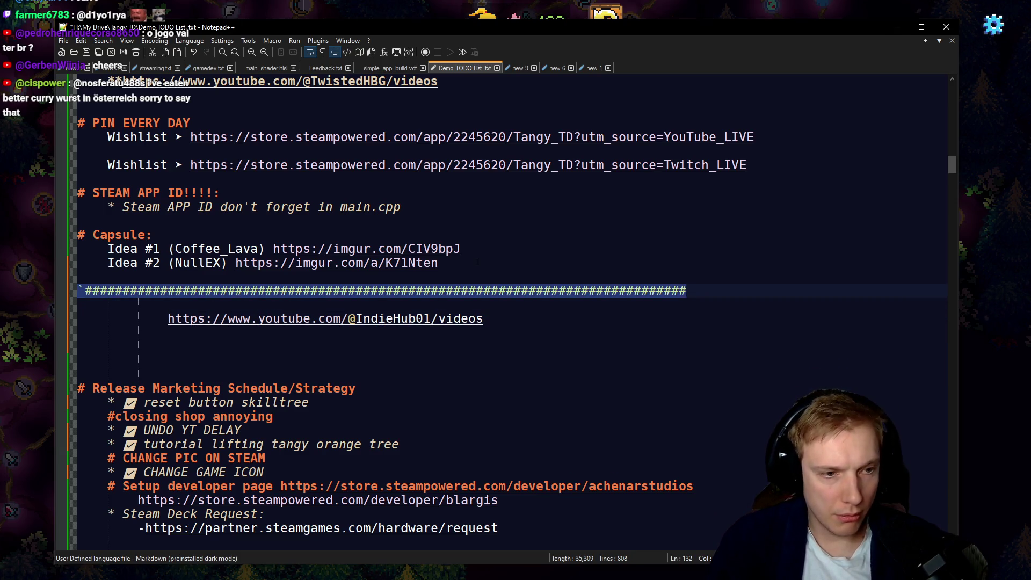
pyautogui.press('Down')
pyautogui.press('Down')
pyautogui.press('Down')
pyautogui.write('`################################################################################')
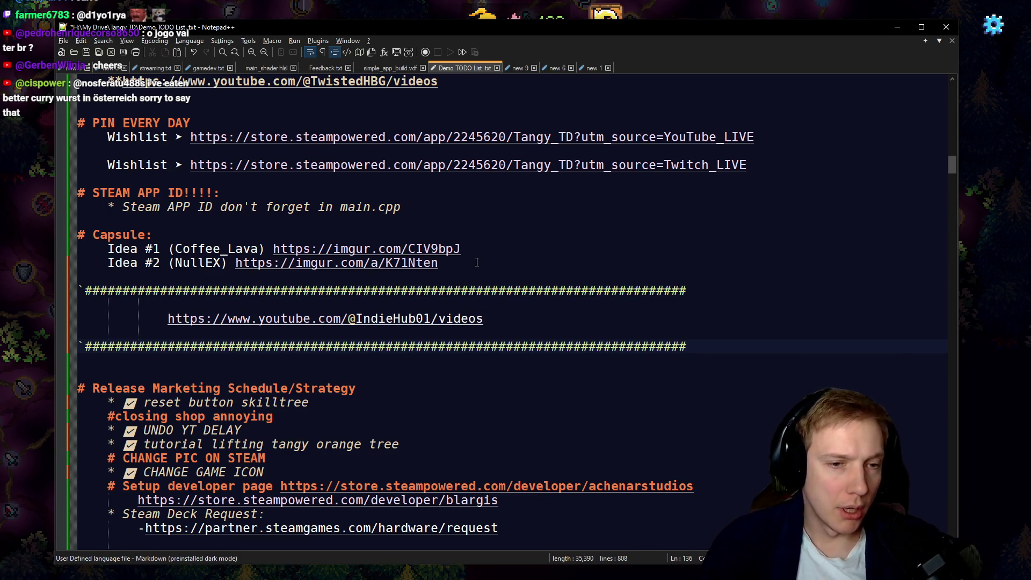
pyautogui.scroll(-3, 473, 279)
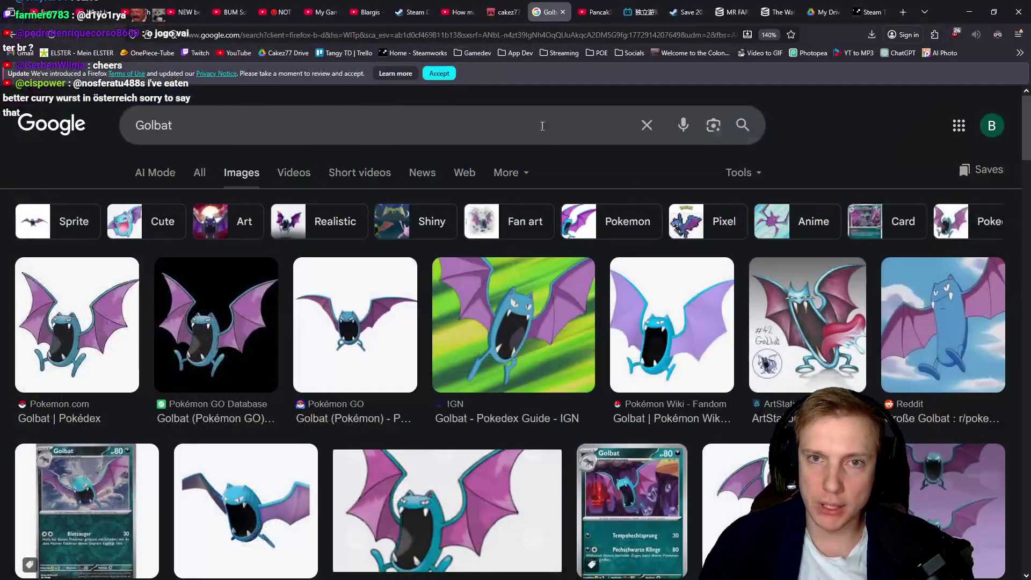
# Close the Google Drive, Golbat and other leftover Firefox tabs, and open the partner dashboard.
pyautogui.click(868, 12)
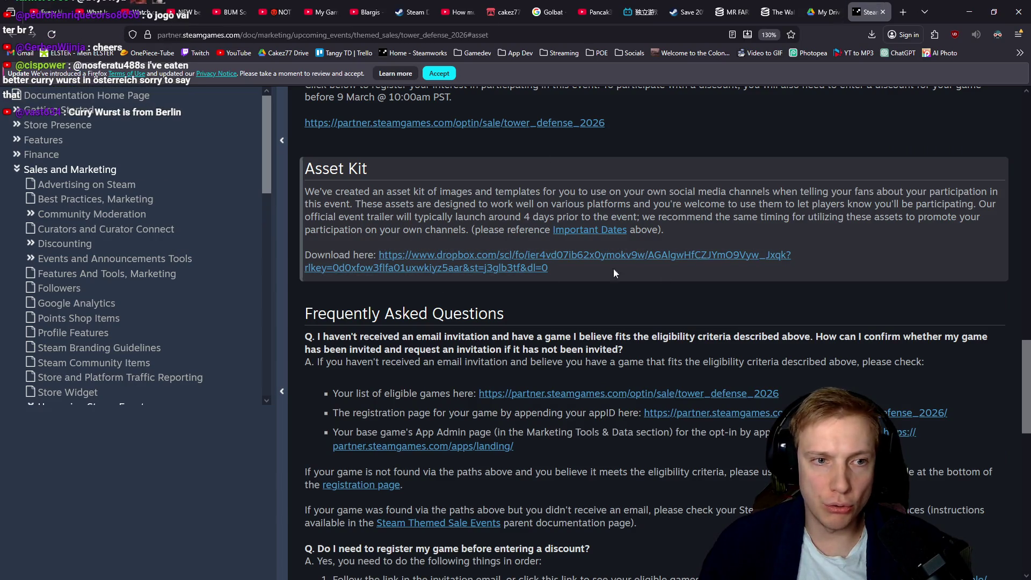
pyautogui.scroll(4, 656, 408)
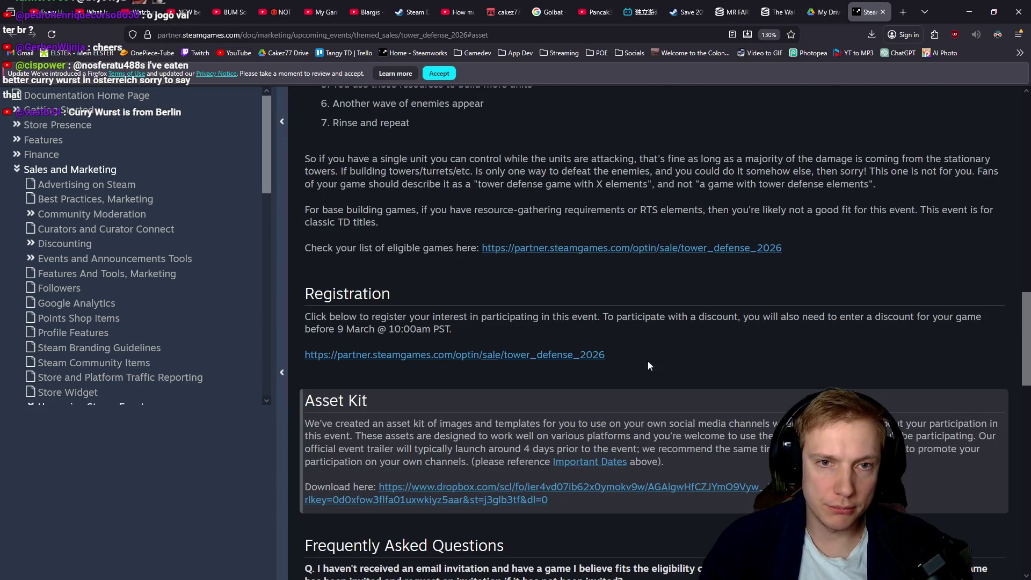
pyautogui.middleClick(820, 5)
pyautogui.middleClick(779, 6)
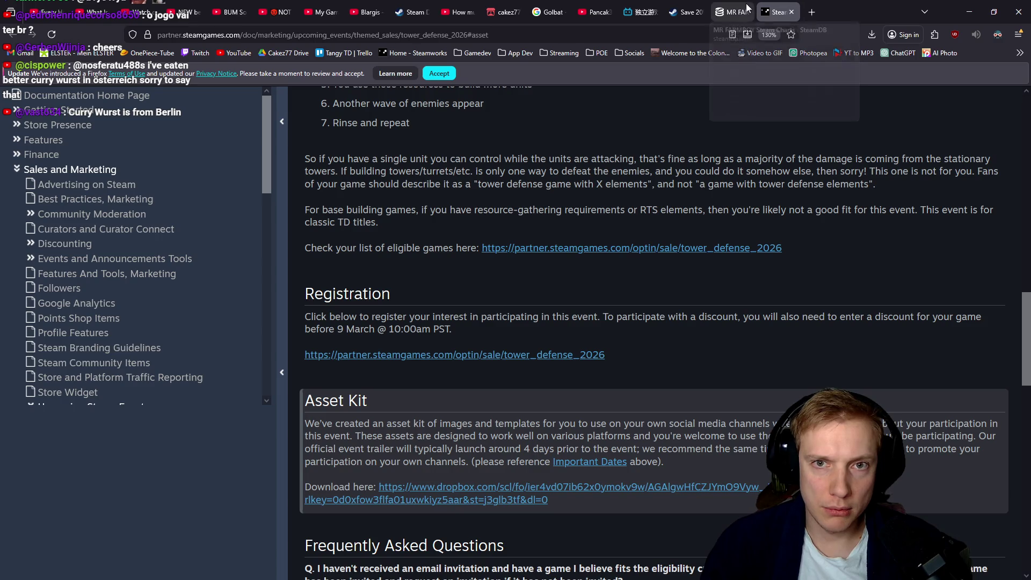
pyautogui.middleClick(734, 7)
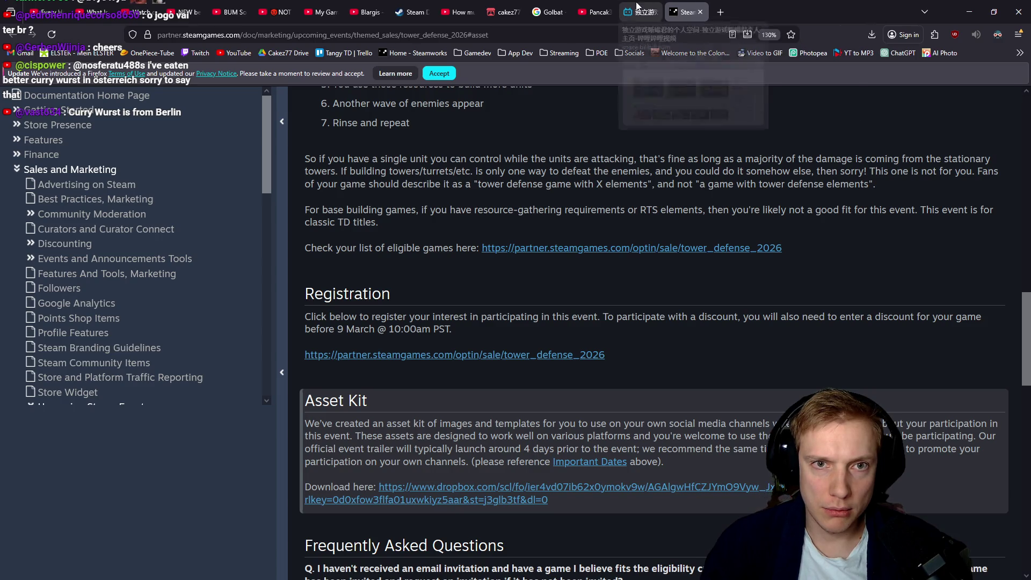
pyautogui.middleClick(685, 8)
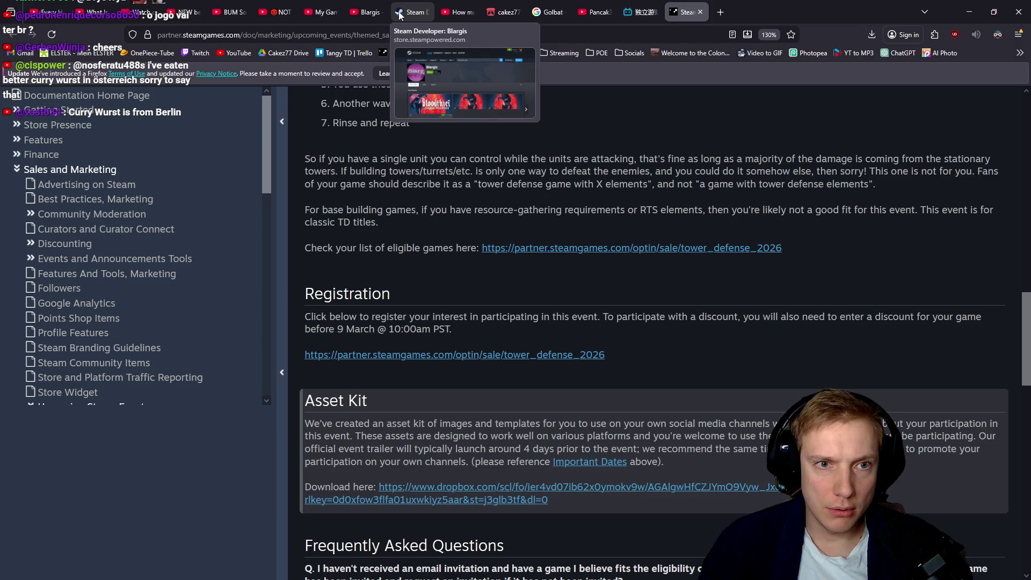
pyautogui.middleClick(542, 11)
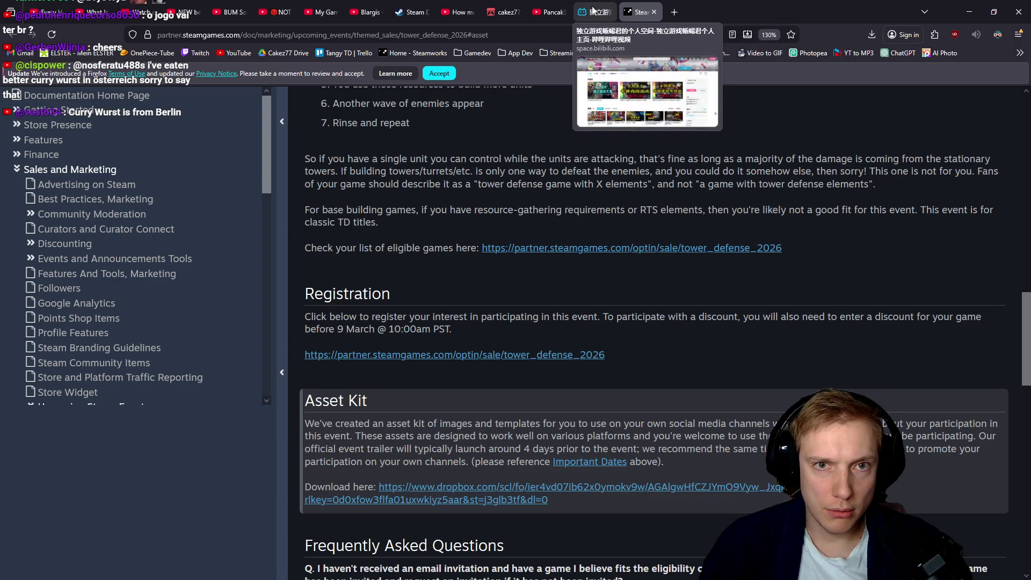
pyautogui.middleClick(414, 54)
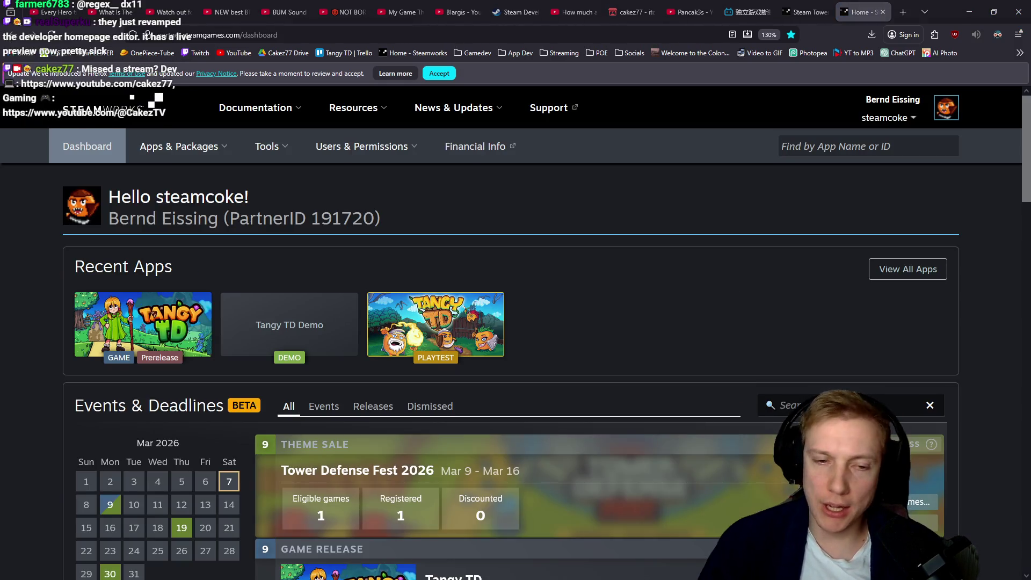
# Select the YouTube_LIVE Wishlist line in the TODO notes for the stream chat, then return.
pyautogui.hotkey('alt', 'Tab')
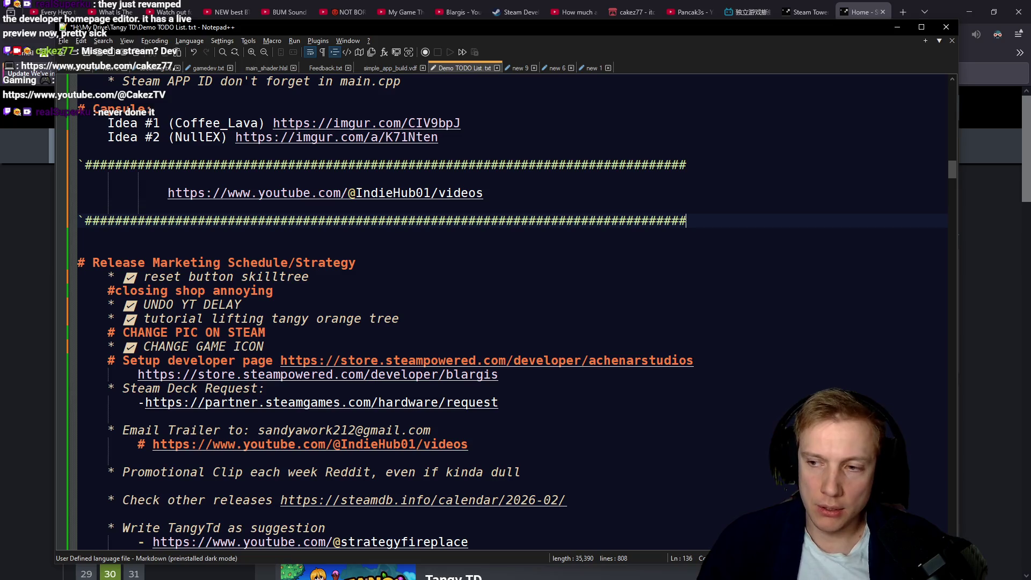
pyautogui.scroll(5, 498, 259)
pyautogui.moveTo(763, 221); pyautogui.dragTo(107, 217)
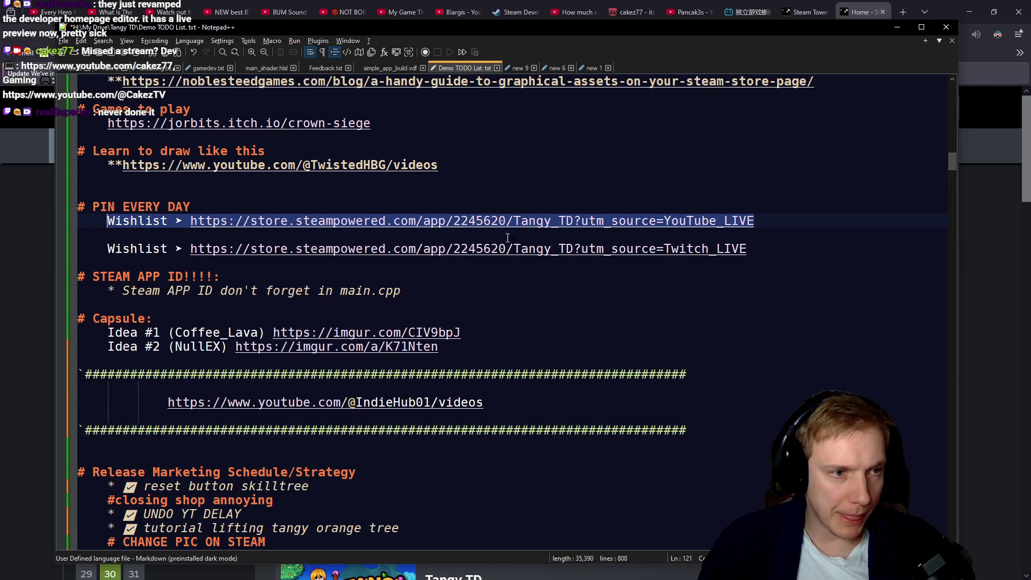
pyautogui.hotkey('alt', 'Tab')
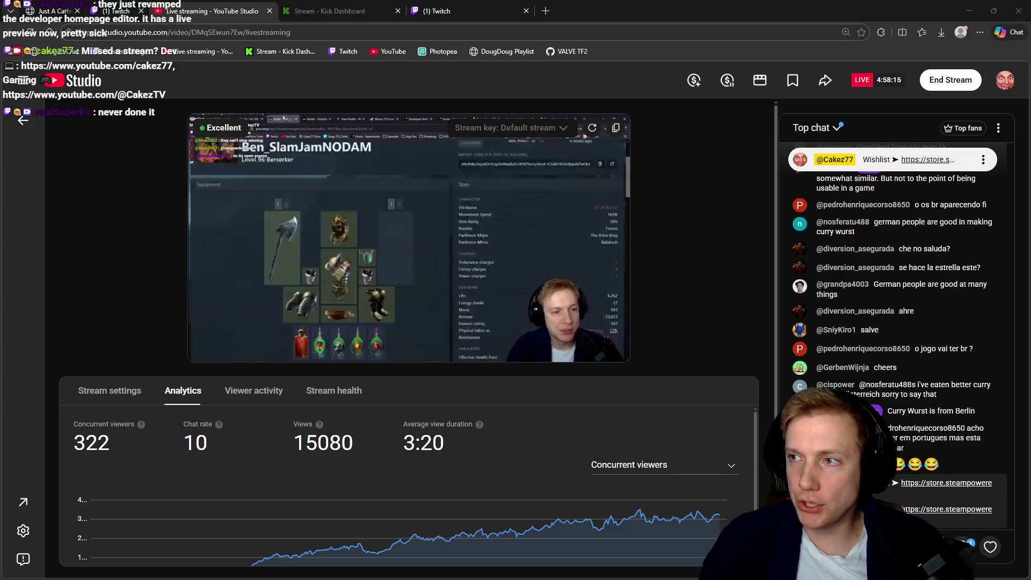
pyautogui.hotkey('alt', 'Tab')
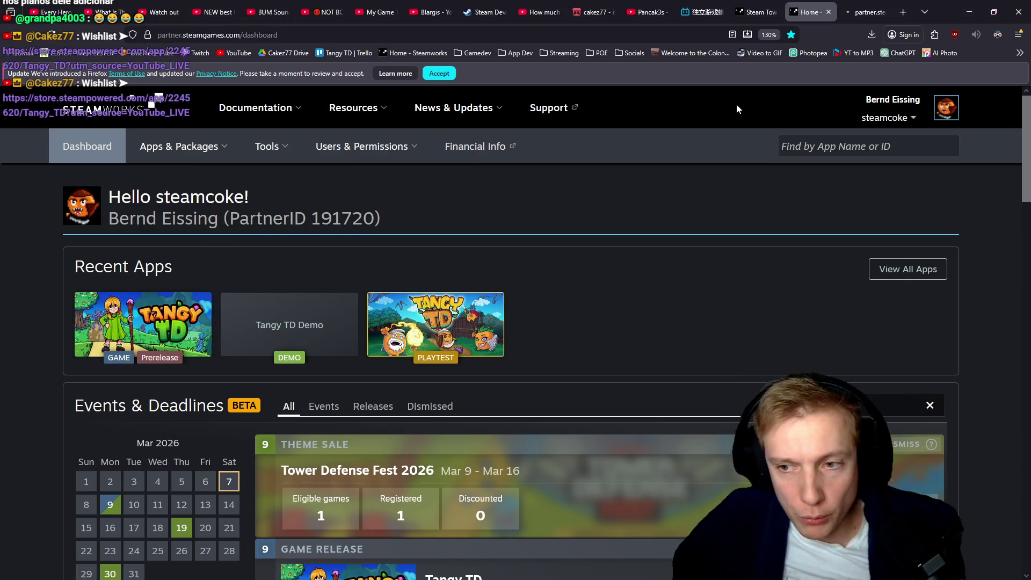
# Go to the Tangy TD app page and open its Sales & Activations report separately.
pyautogui.click(862, 10)
pyautogui.scroll(-3, 561, 302)
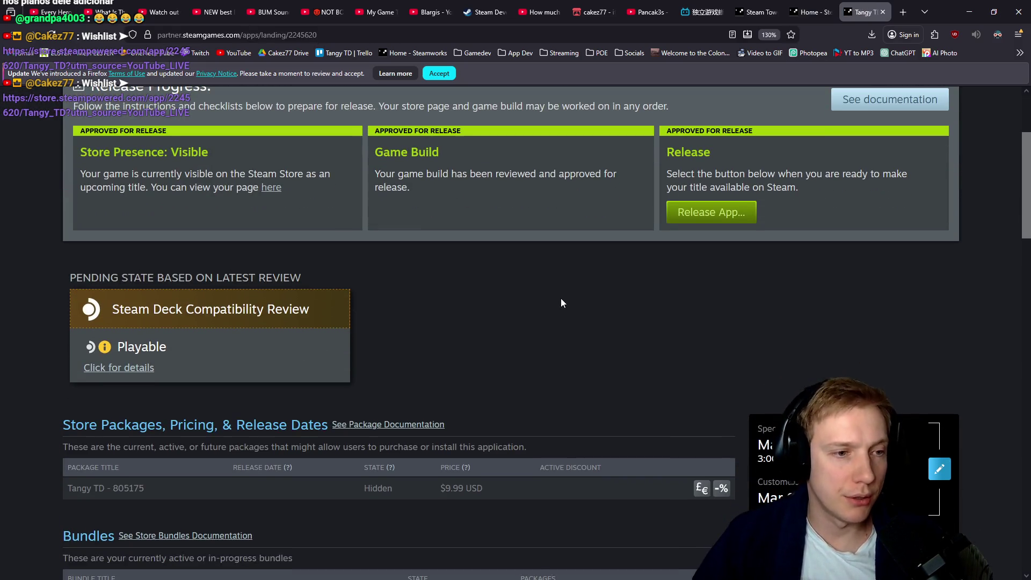
pyautogui.scroll(-13, 582, 297)
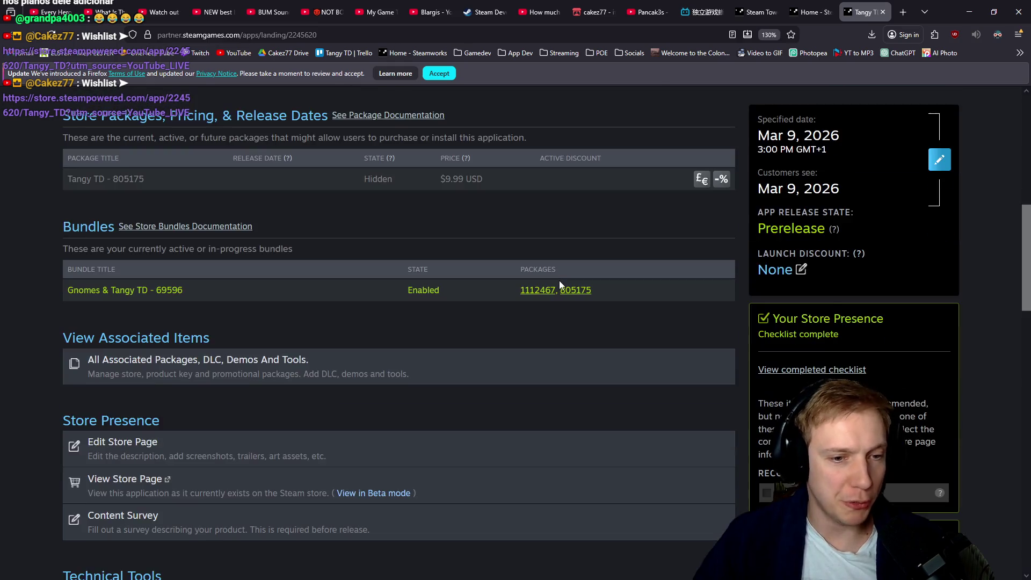
pyautogui.scroll(-6, 556, 284)
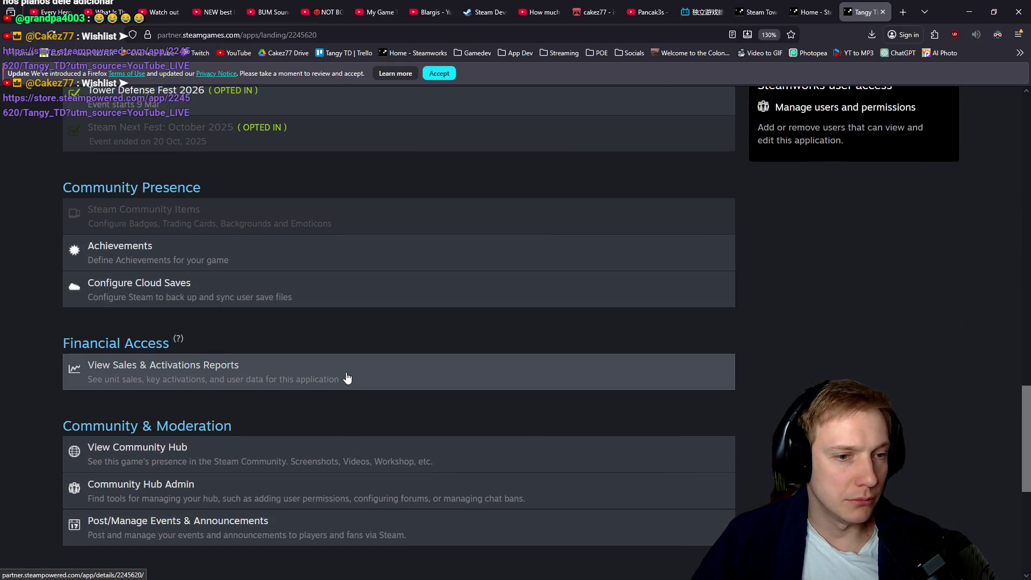
pyautogui.middleClick(347, 378)
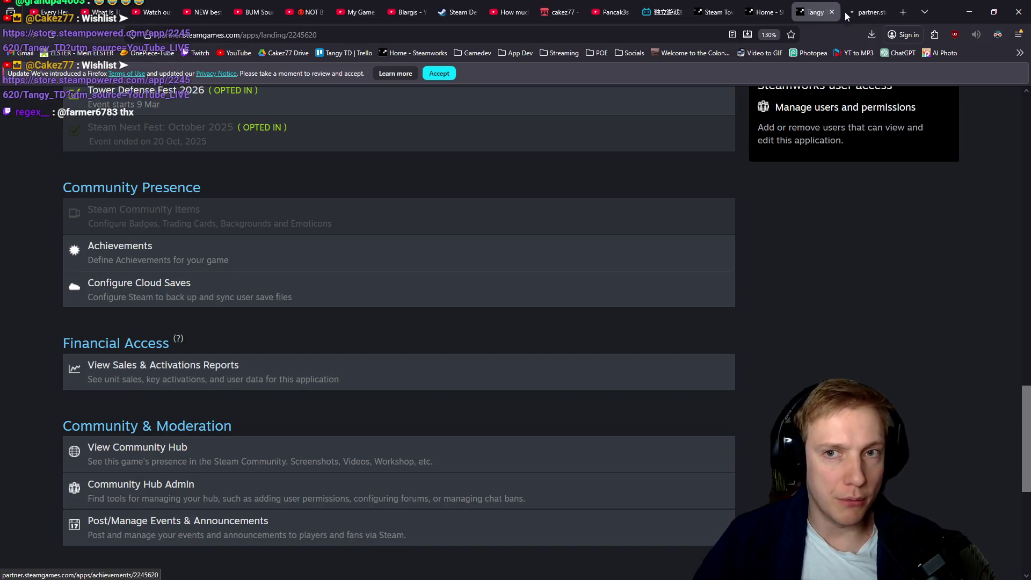
# Check the report's 4,648 wishlist count, then close the report tab.
pyautogui.click(867, 5)
pyautogui.scroll(-4, 630, 195)
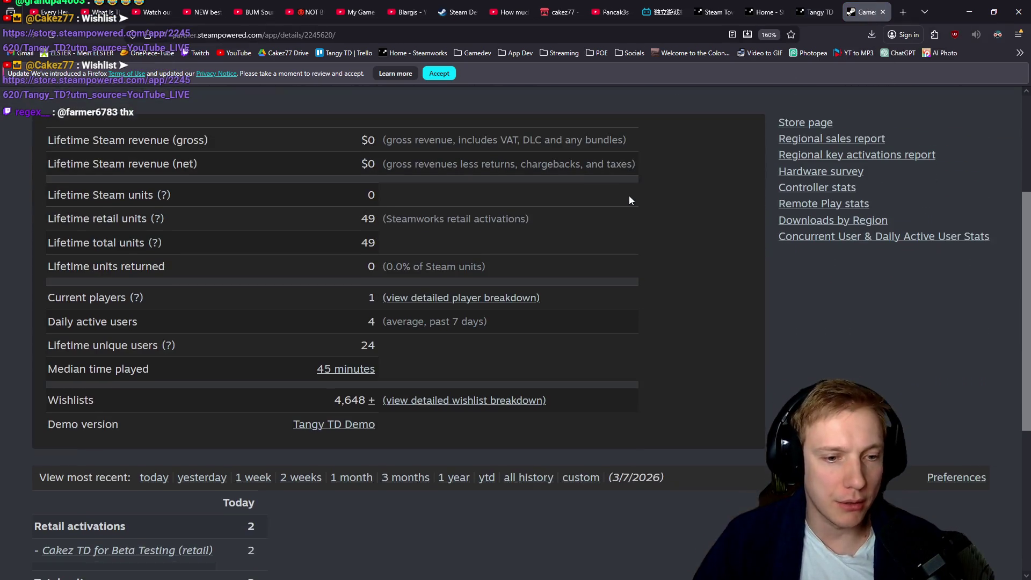
pyautogui.scroll(-5, 586, 248)
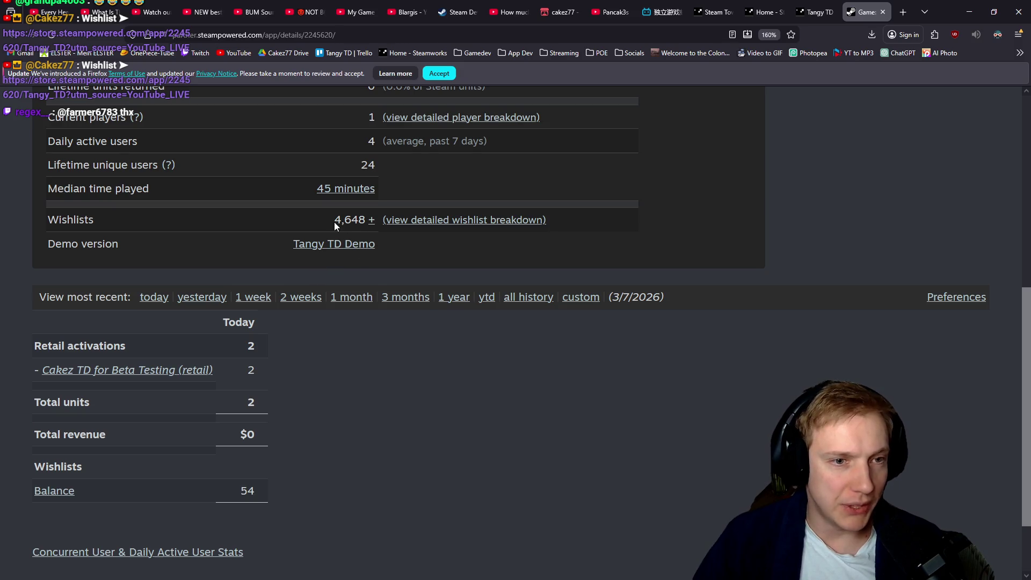
pyautogui.moveTo(335, 224); pyautogui.dragTo(369, 220)
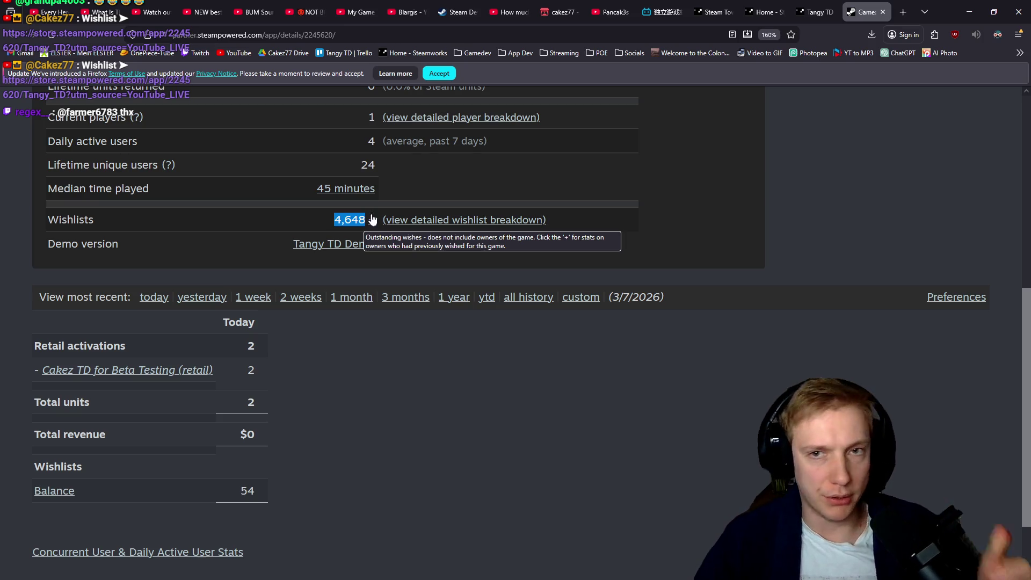
pyautogui.scroll(5, 762, 204)
pyautogui.scroll(-1, 740, 226)
pyautogui.scroll(-3, 740, 226)
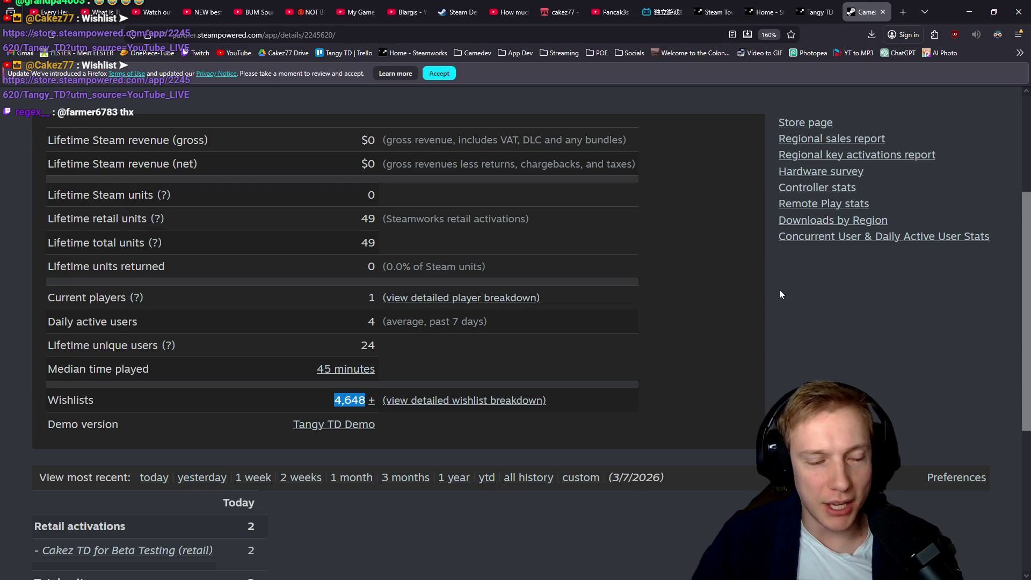
pyautogui.middleClick(862, 5)
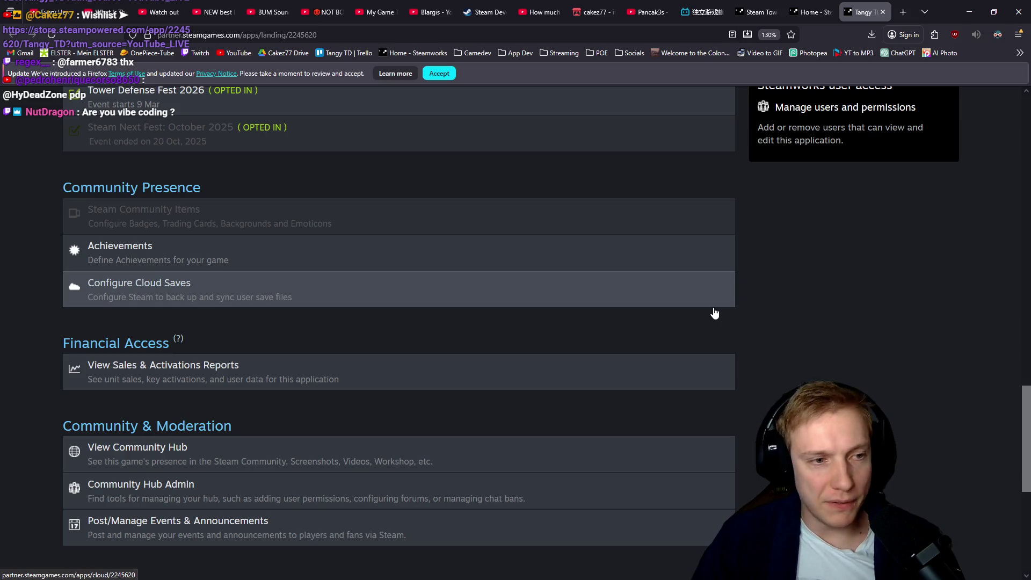
pyautogui.scroll(18, 698, 316)
pyautogui.scroll(5, 627, 327)
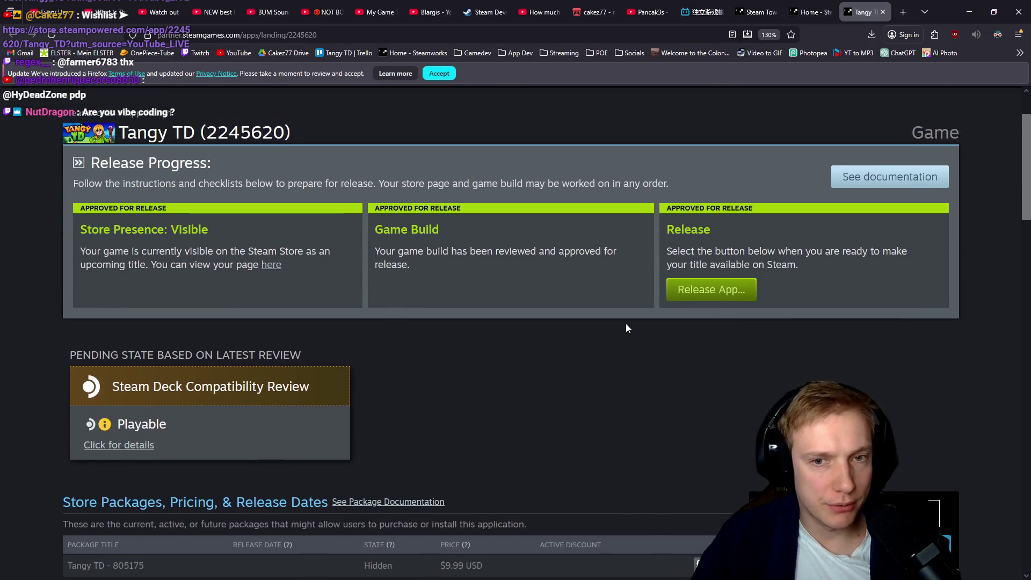
pyautogui.scroll(-15, 608, 307)
pyautogui.scroll(-2, 604, 268)
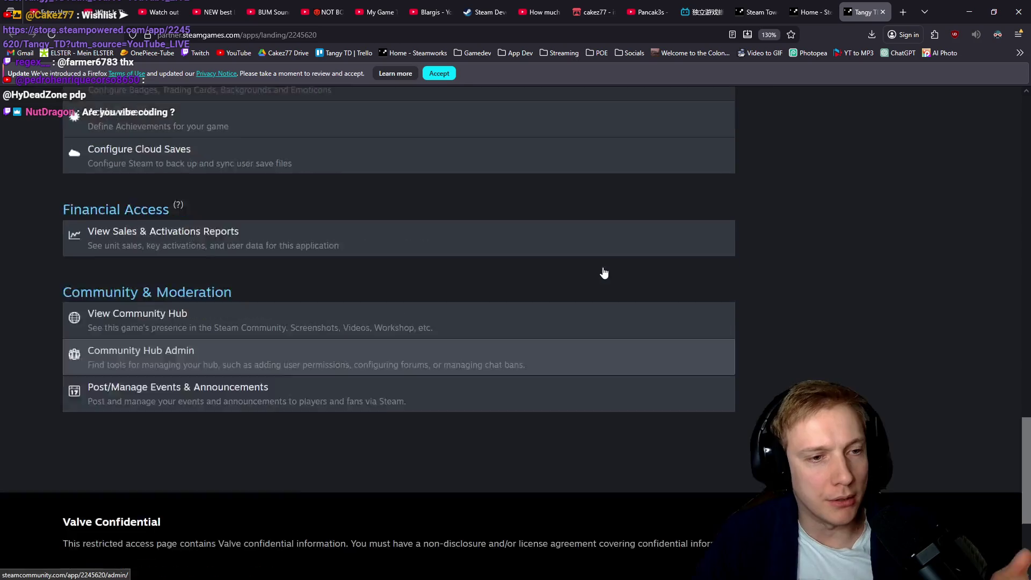
pyautogui.scroll(8, 603, 274)
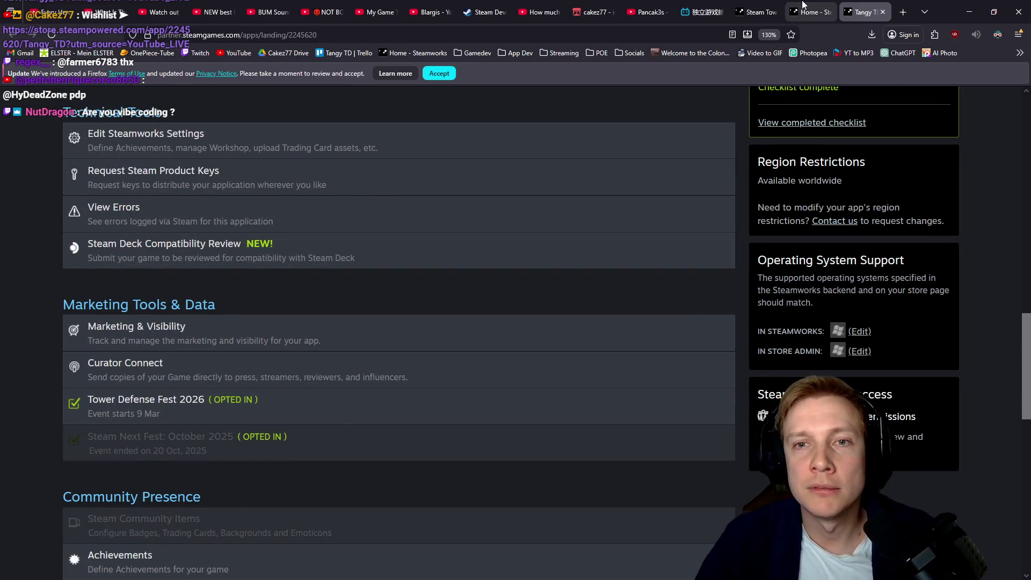
pyautogui.click(810, 12)
pyautogui.click(864, 12)
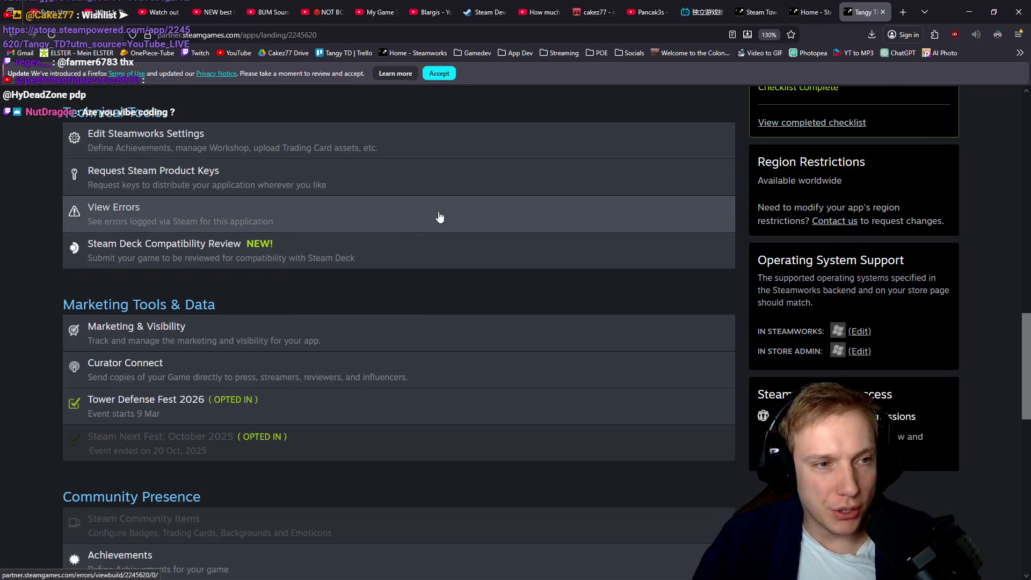
pyautogui.scroll(5, 437, 229)
pyautogui.scroll(-3, 459, 283)
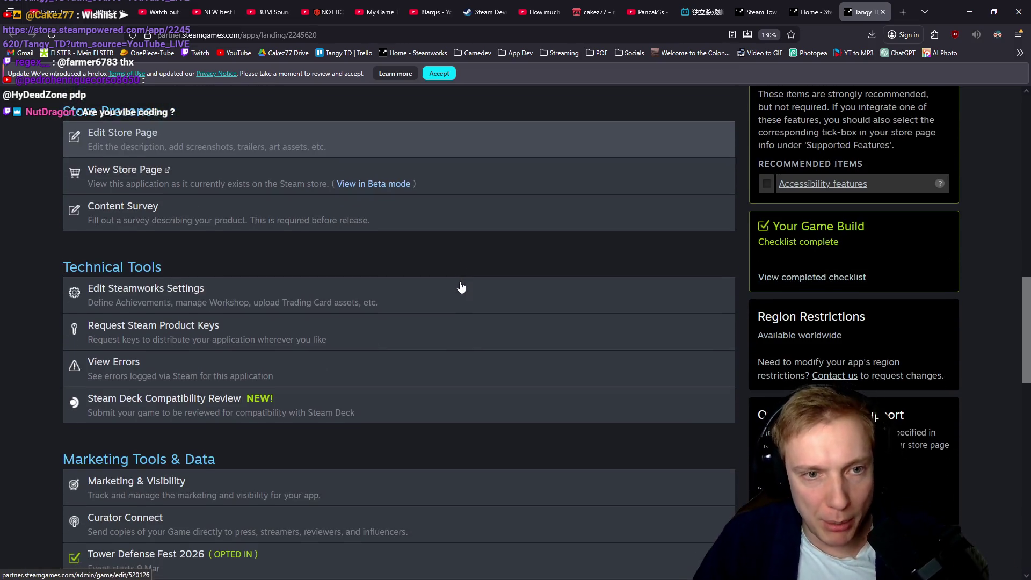
pyautogui.hotkey('alt', 'Tab')
pyautogui.scroll(-8, 503, 322)
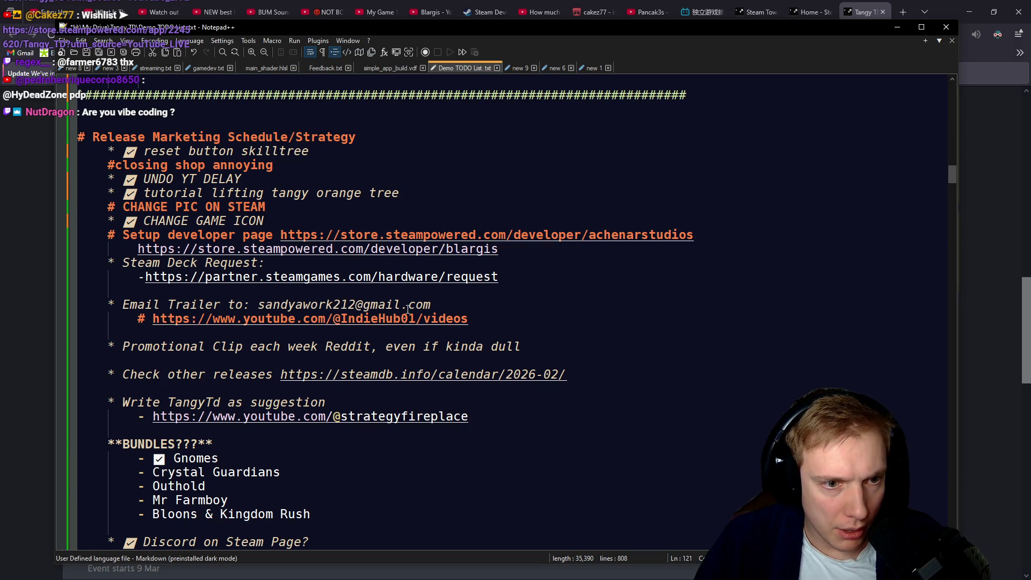
pyautogui.click(1, 242)
pyautogui.scroll(3, 221, 230)
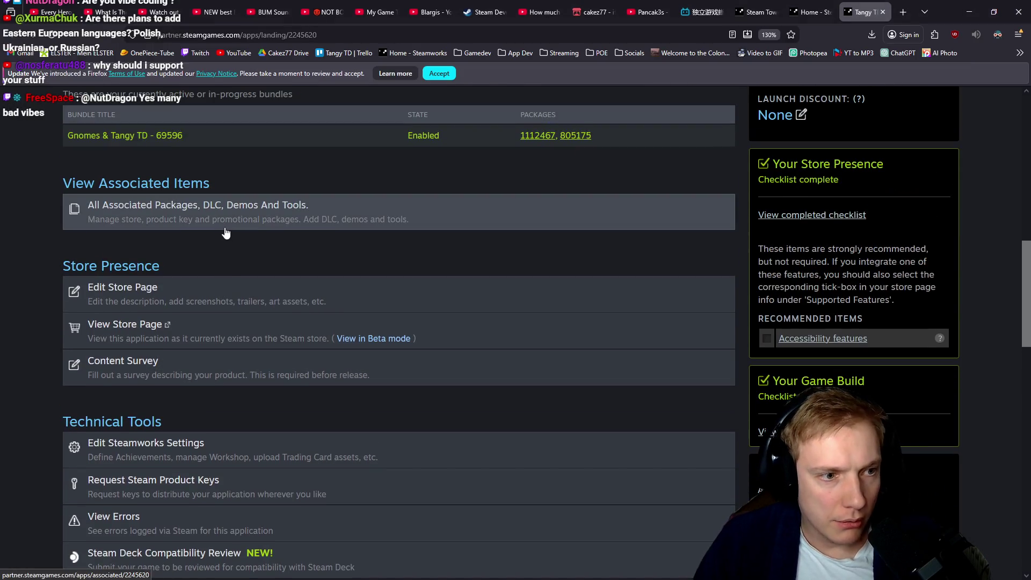
pyautogui.scroll(10, 226, 232)
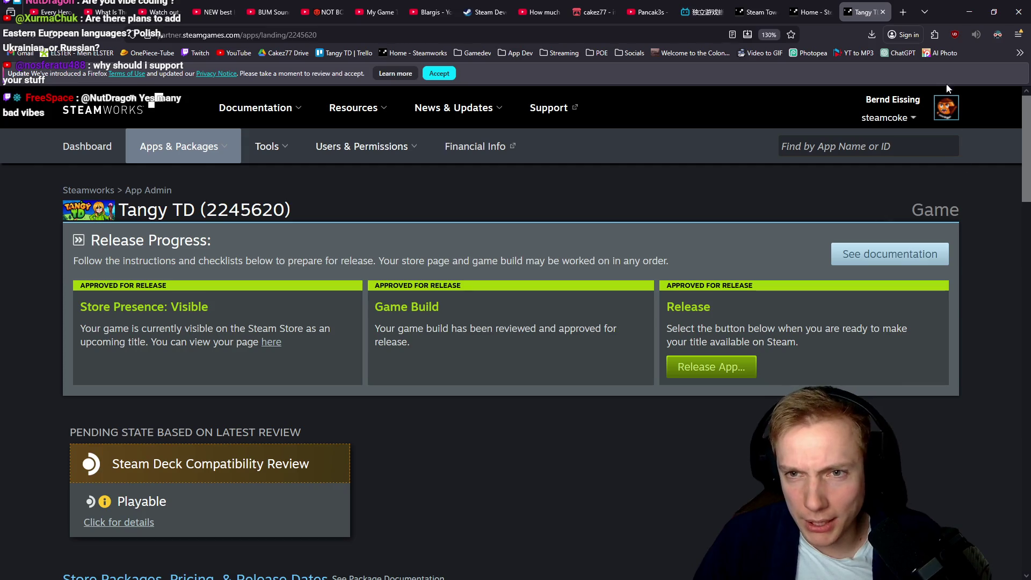
pyautogui.click(912, 119)
pyautogui.click(910, 119)
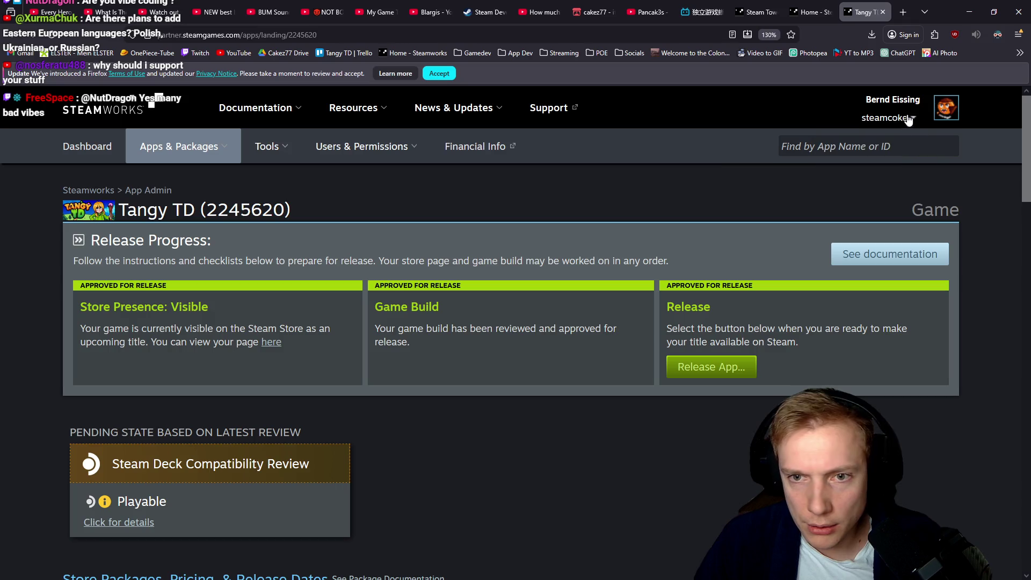
pyautogui.click(883, 12)
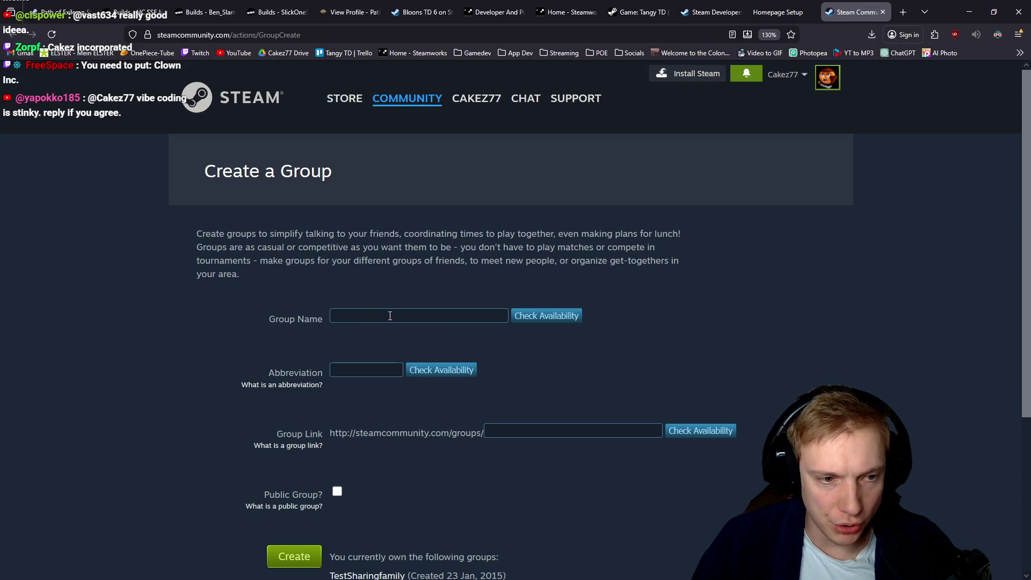
# Try Cakez as the group name, then change it to the available Cakez77.
pyautogui.click(368, 314)
pyautogui.write('ez')
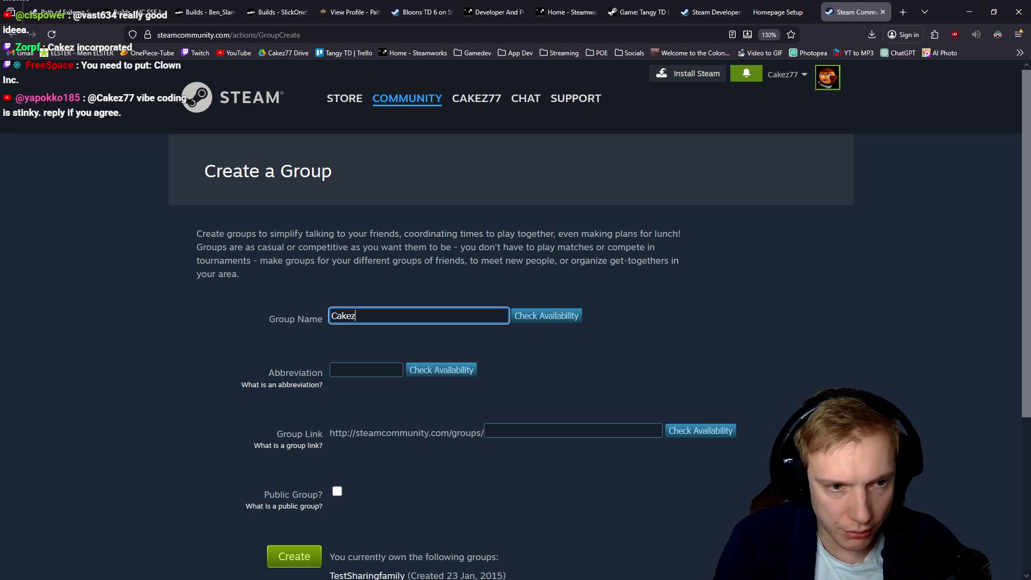
pyautogui.click(531, 317)
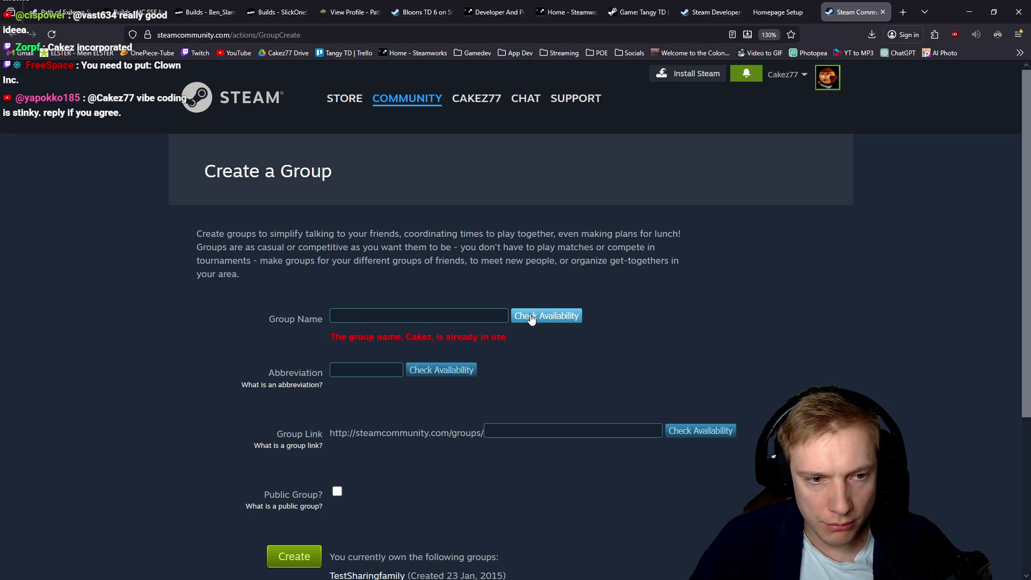
pyautogui.click(391, 316)
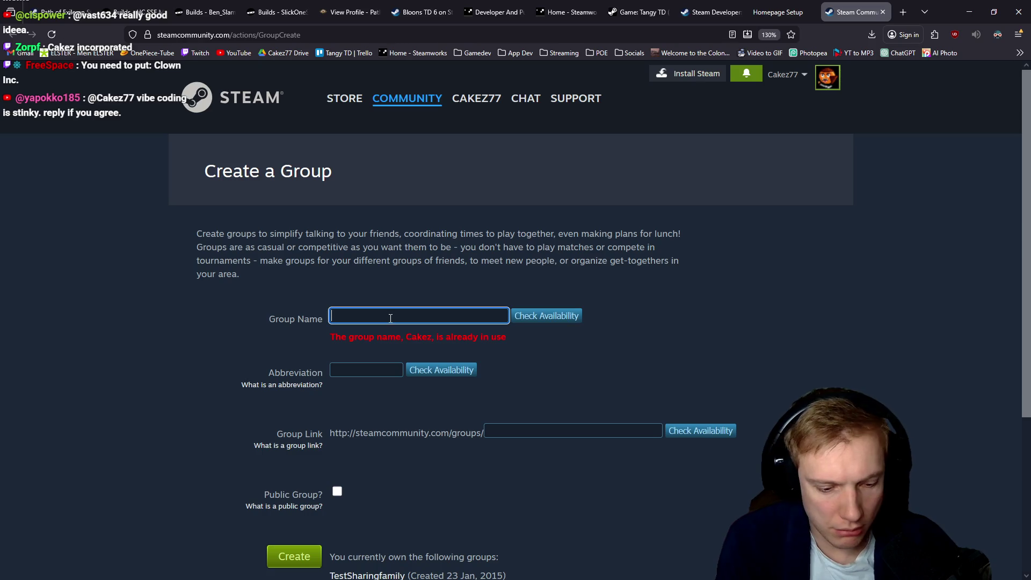
pyautogui.write('Cakez77')
pyautogui.click(549, 315)
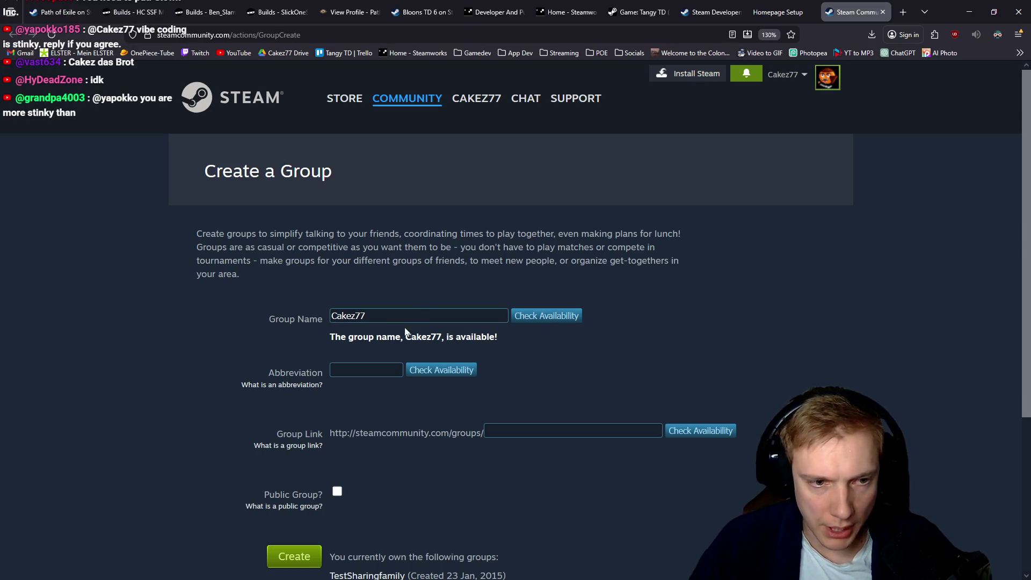
# Try Cakez77 as the group abbreviation, move on to Group Link, and view the Blargis page.
pyautogui.click(362, 370)
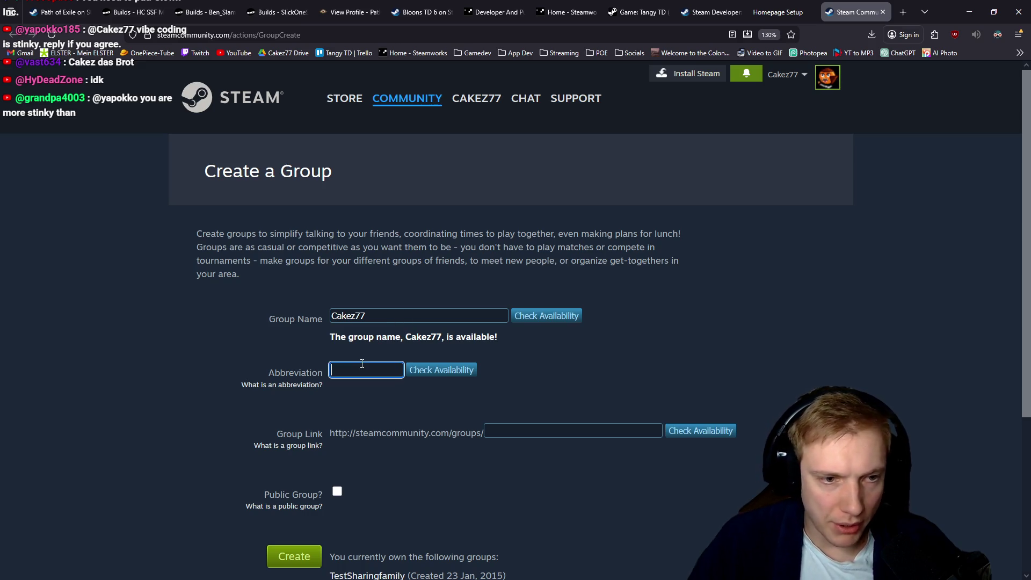
pyautogui.write('Cakez')
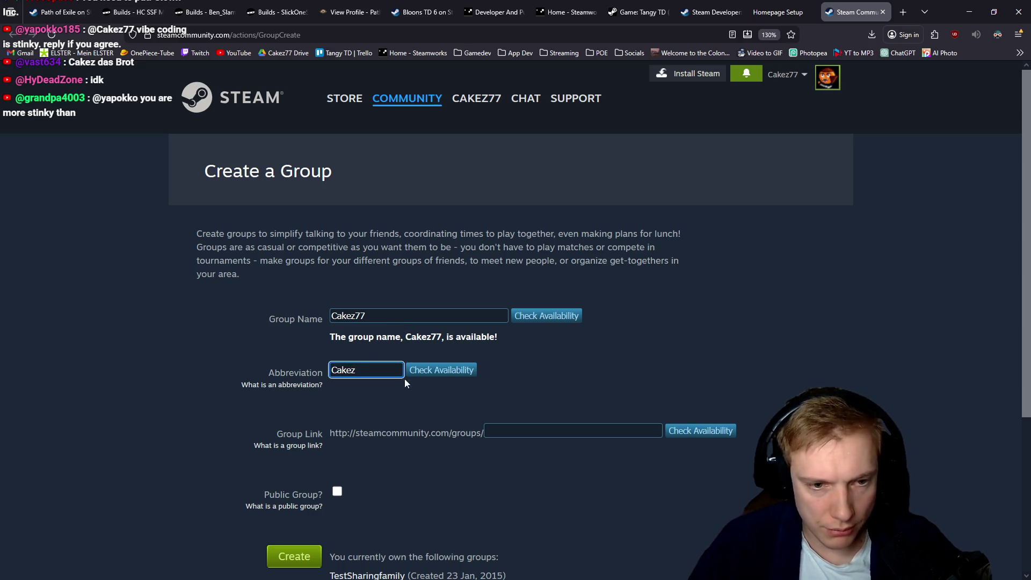
pyautogui.click(435, 370)
pyautogui.click(399, 371)
pyautogui.write('Cake')
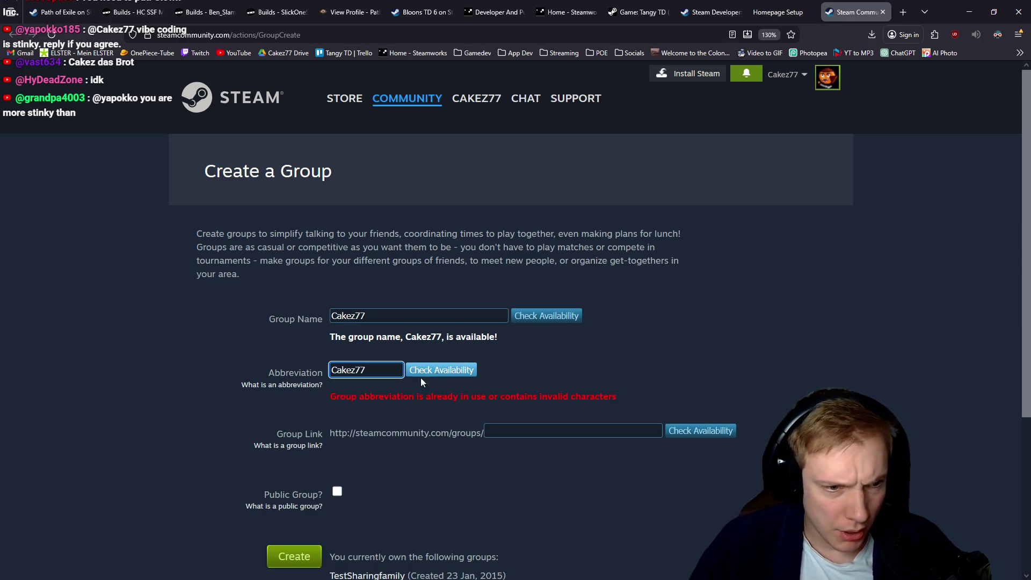
pyautogui.click(507, 431)
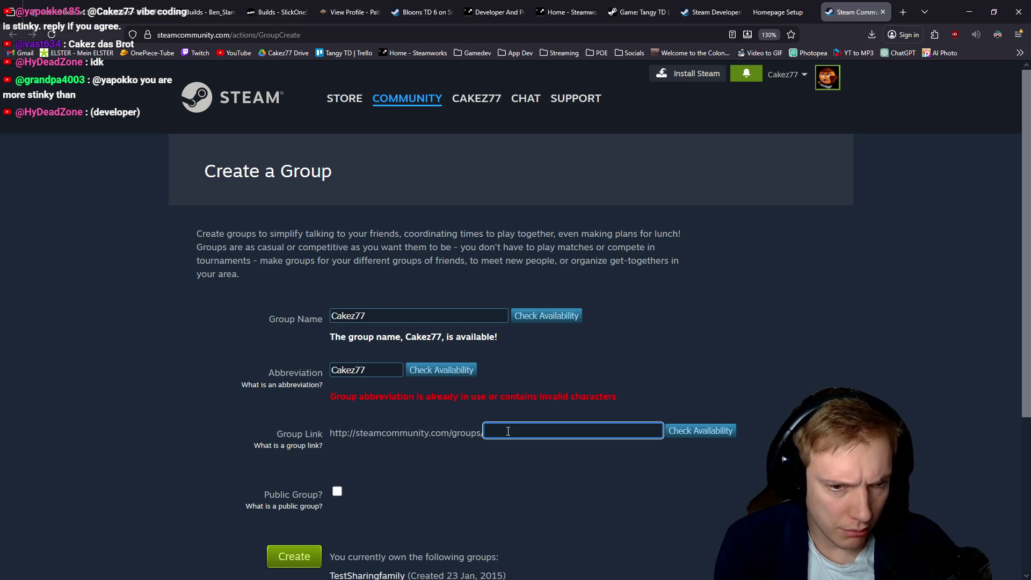
pyautogui.click(711, 12)
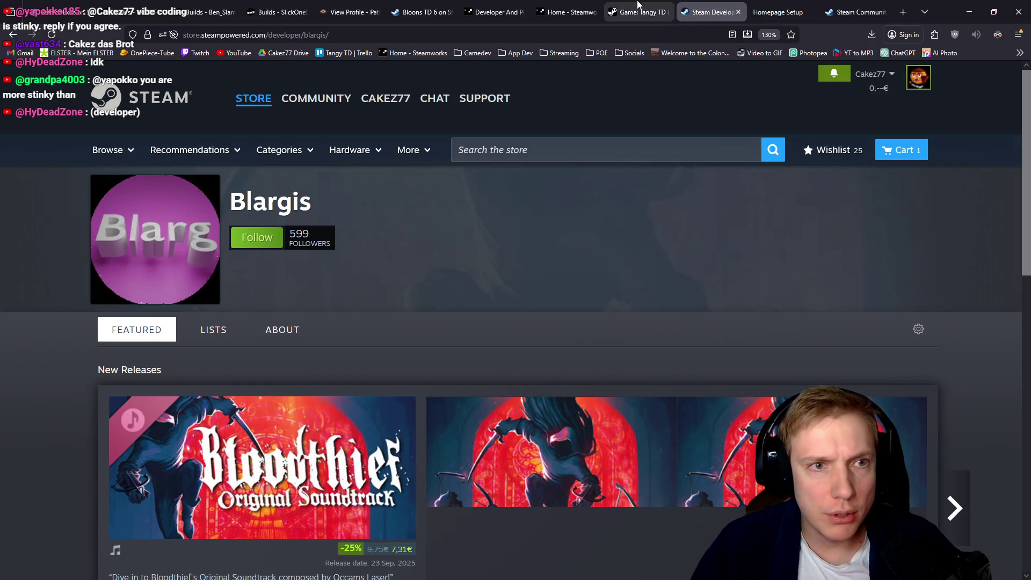
pyautogui.click(282, 35)
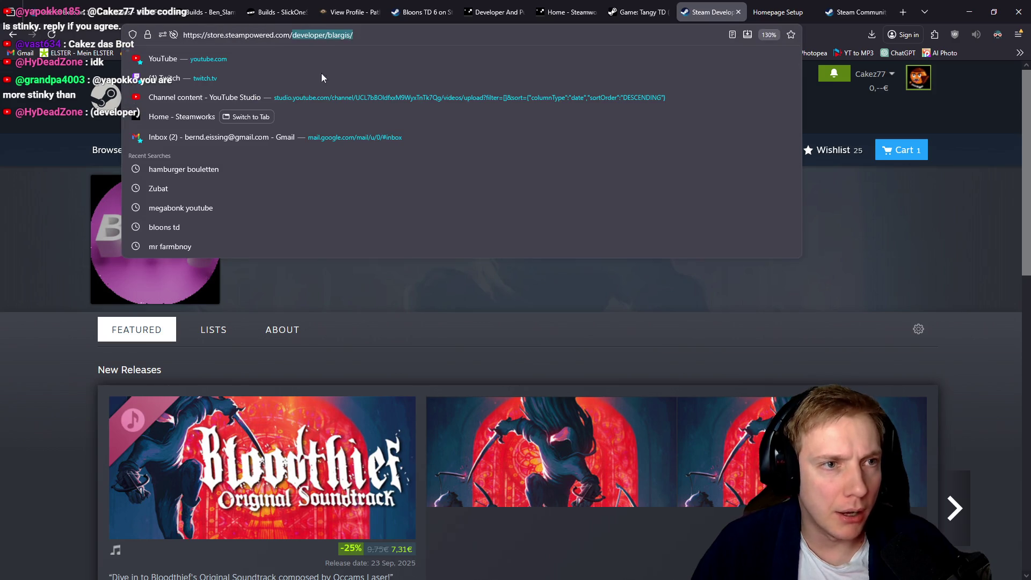
pyautogui.click(43, 228)
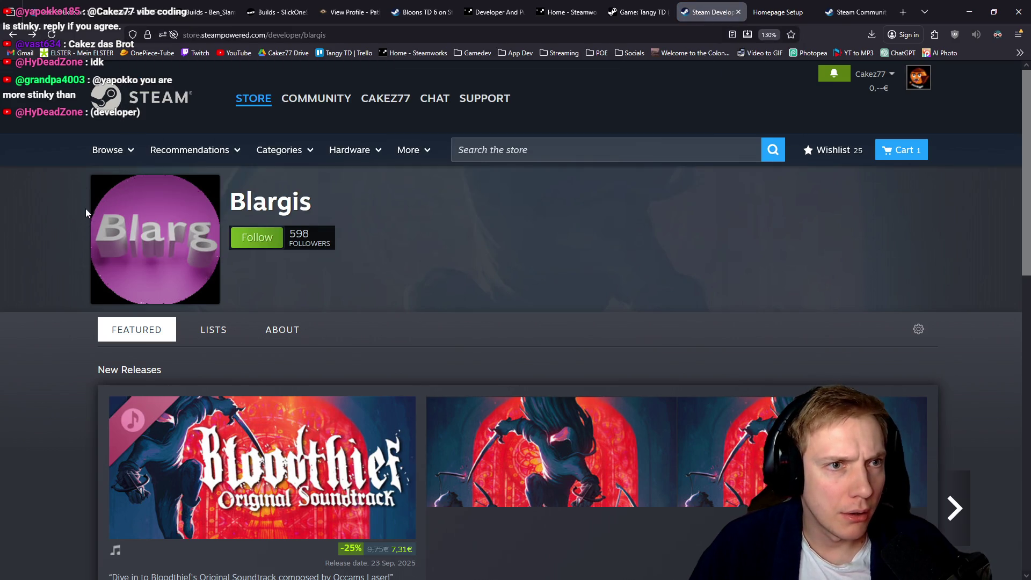
pyautogui.press('F5')
pyautogui.hotkey('alt', 'Left')
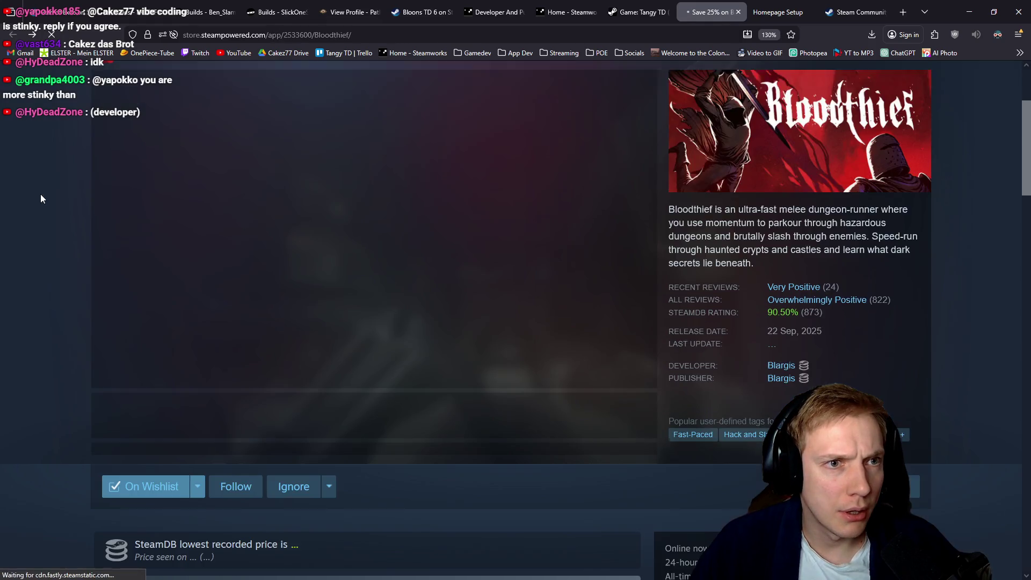
pyautogui.click(785, 366)
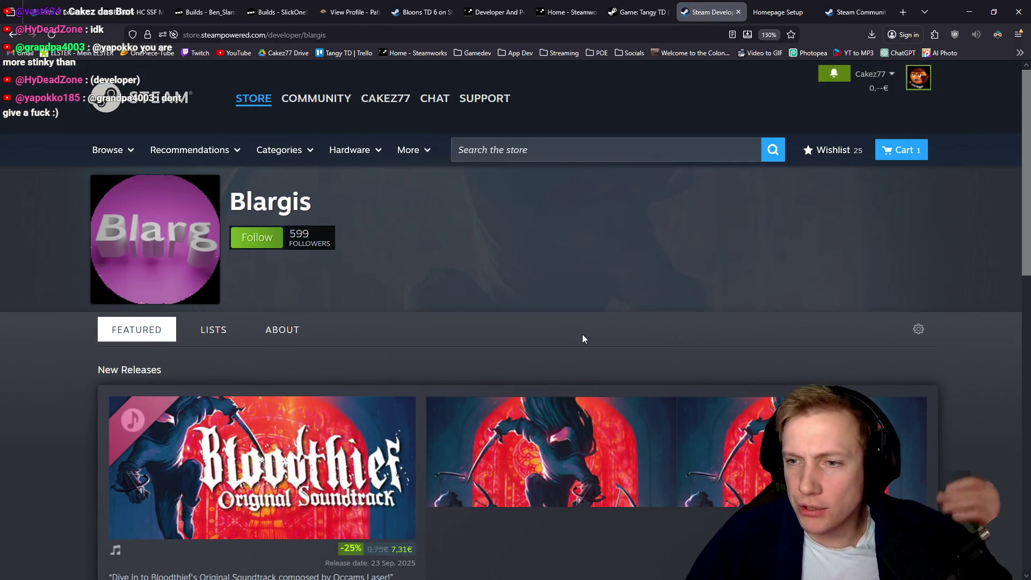
pyautogui.scroll(-1, 555, 273)
pyautogui.scroll(-4, 78, 265)
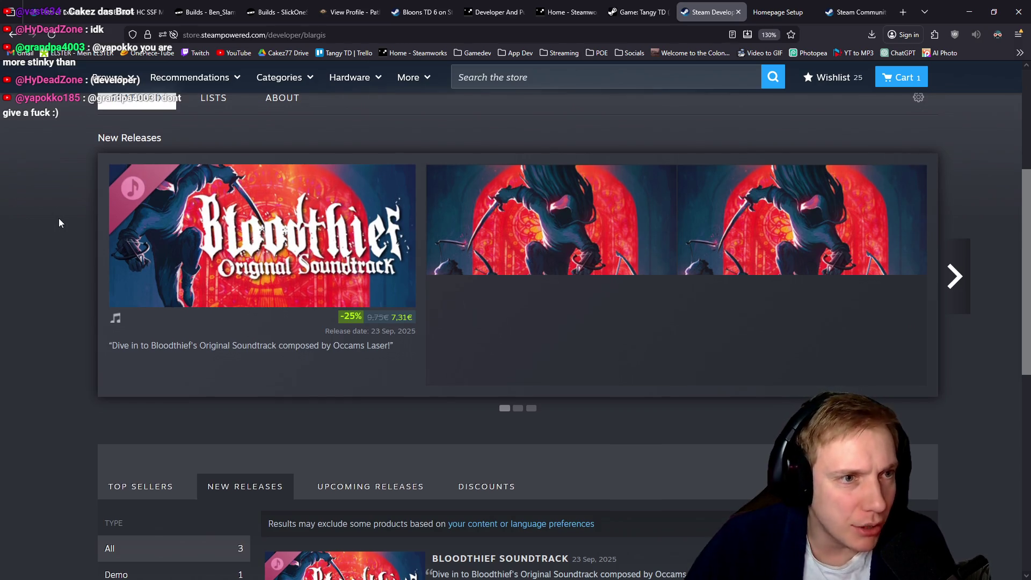
pyautogui.scroll(-4, 59, 221)
pyautogui.scroll(8, 60, 224)
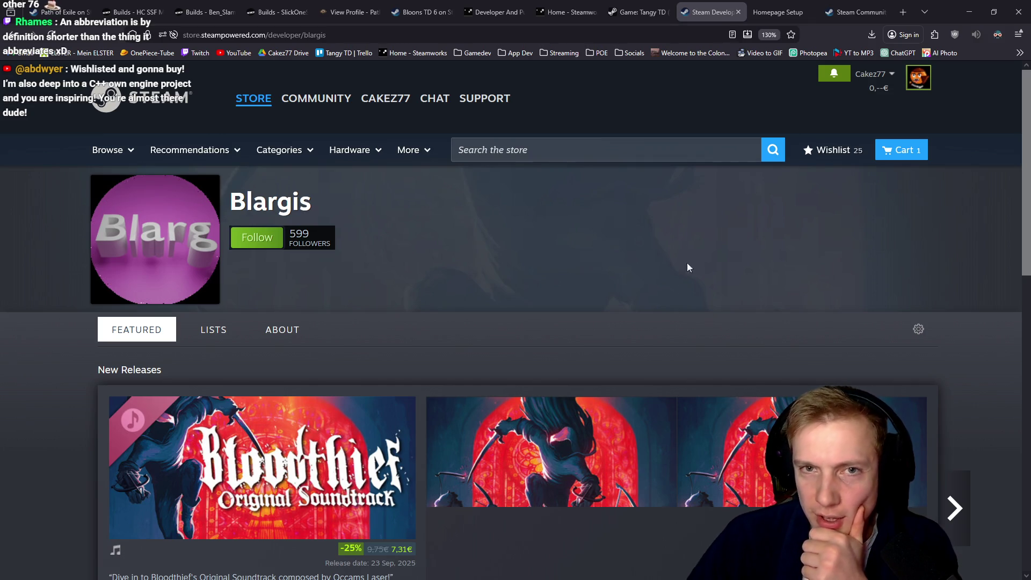
pyautogui.click(777, 12)
# Enter Cakez77 as the group link and confirm it is available.
pyautogui.click(851, 7)
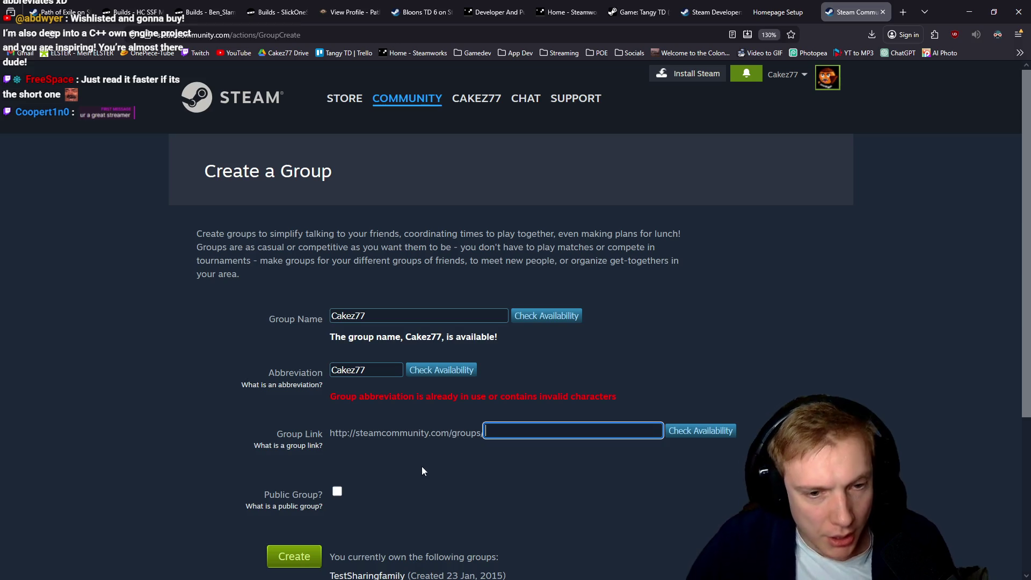
pyautogui.write('Ca')
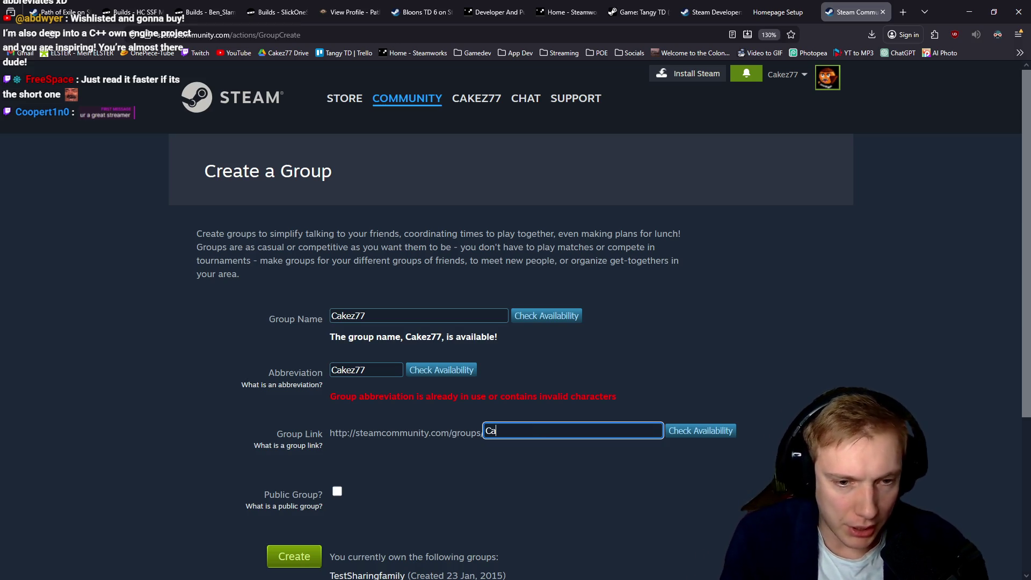
pyautogui.write('kez77')
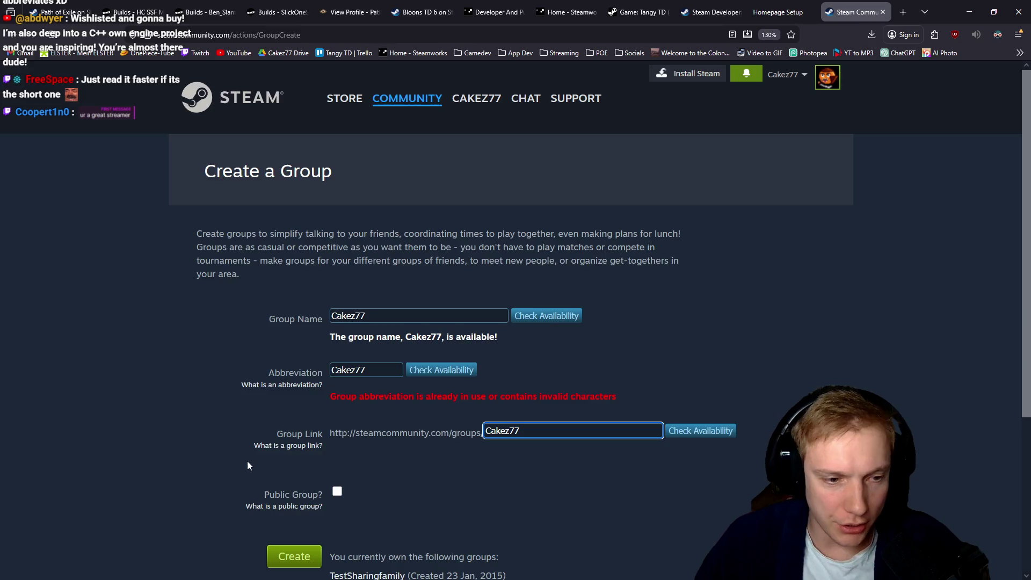
pyautogui.scroll(-3, 248, 460)
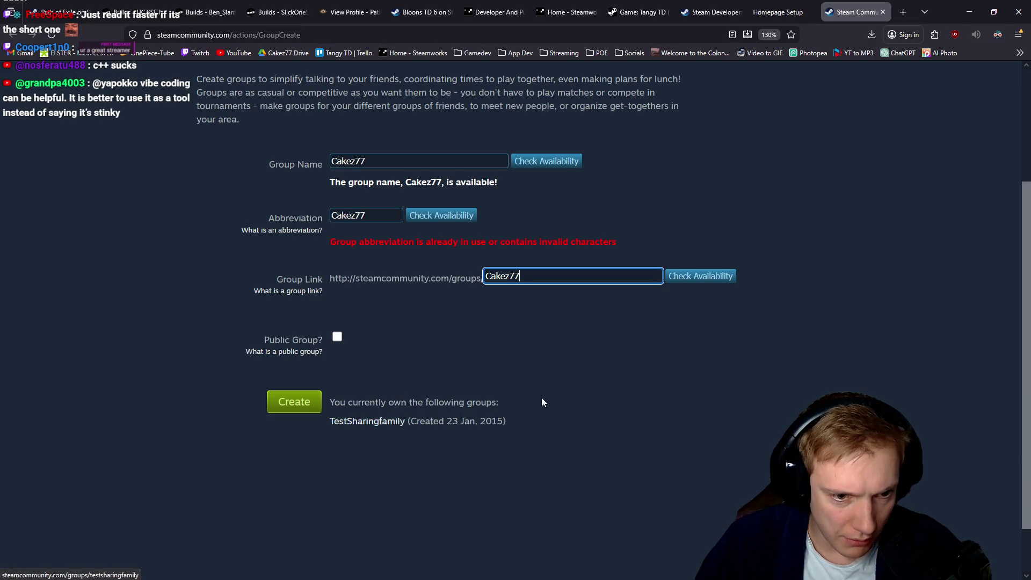
pyautogui.click(686, 277)
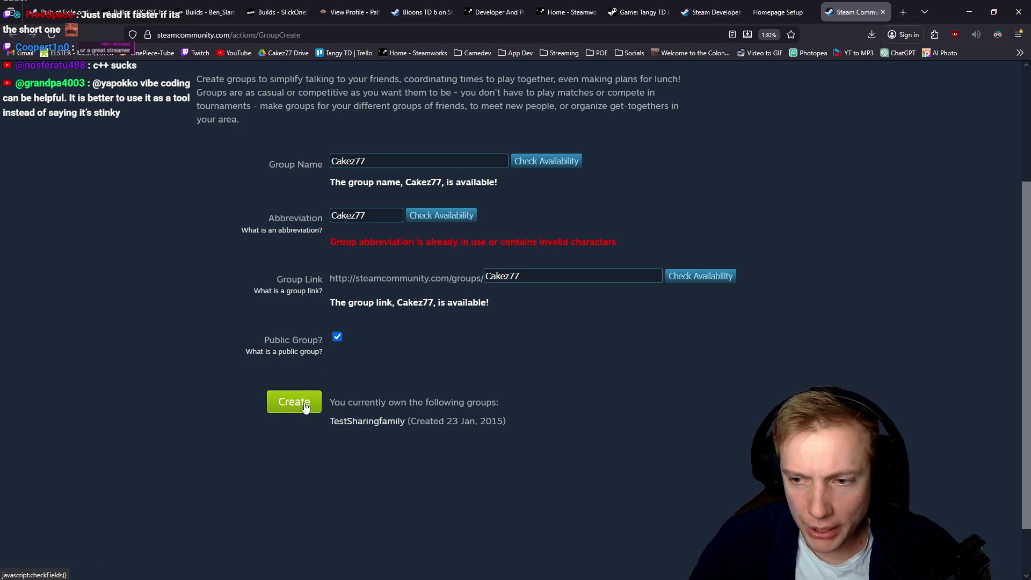
pyautogui.scroll(5, 186, 208)
pyautogui.scroll(-2, 257, 225)
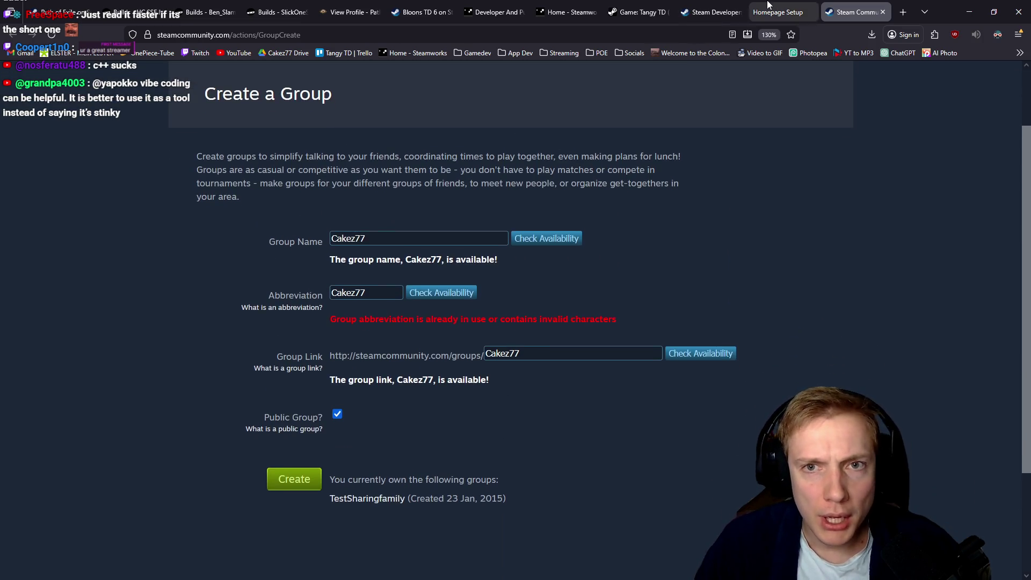
# Look at the groups offered in Cakez's Link to Creator Page list without choosing one.
pyautogui.hotkey('ctrl', 'shift', 'Tab')
pyautogui.scroll(-2, 419, 258)
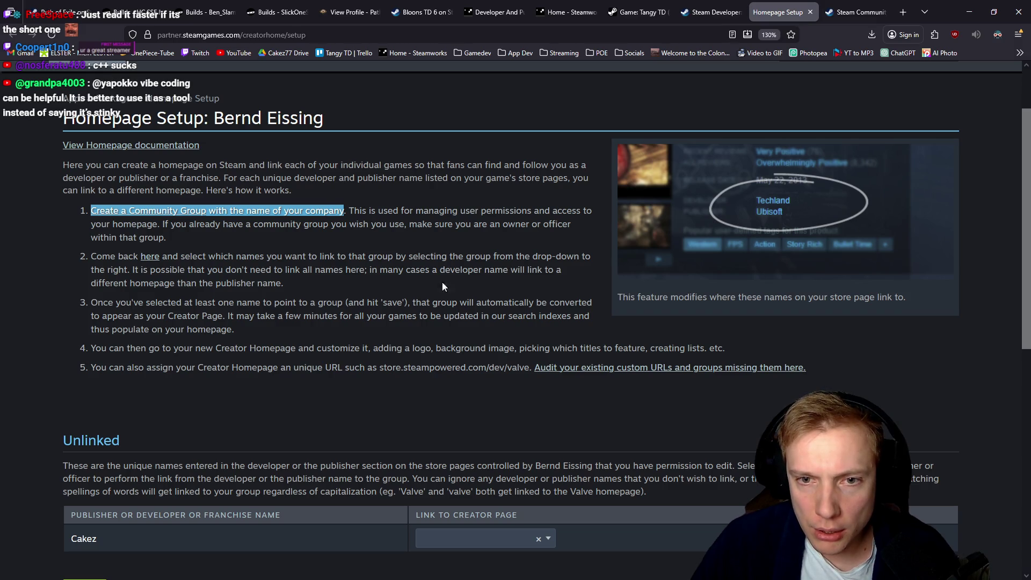
pyautogui.scroll(-4, 477, 314)
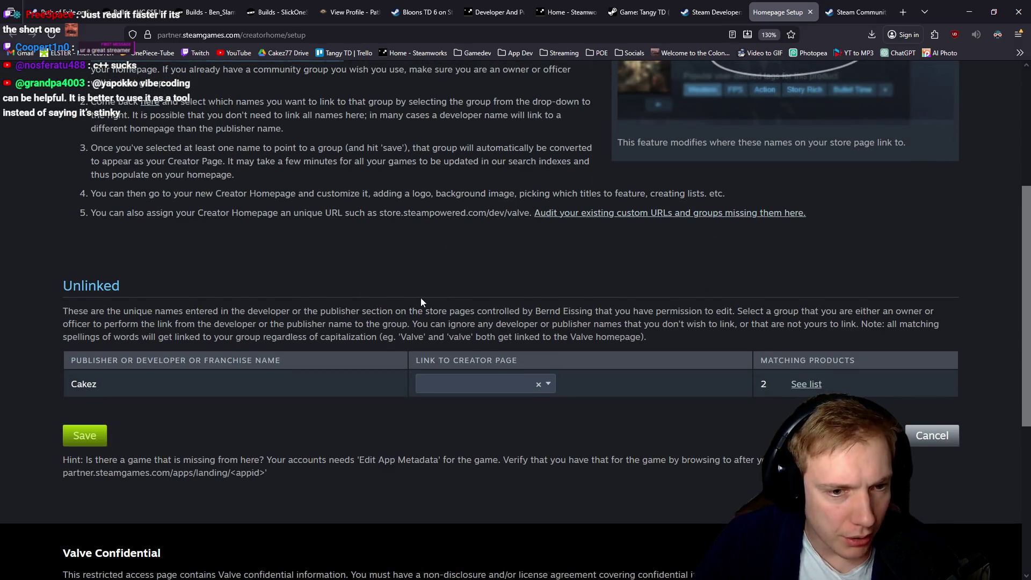
pyautogui.click(541, 386)
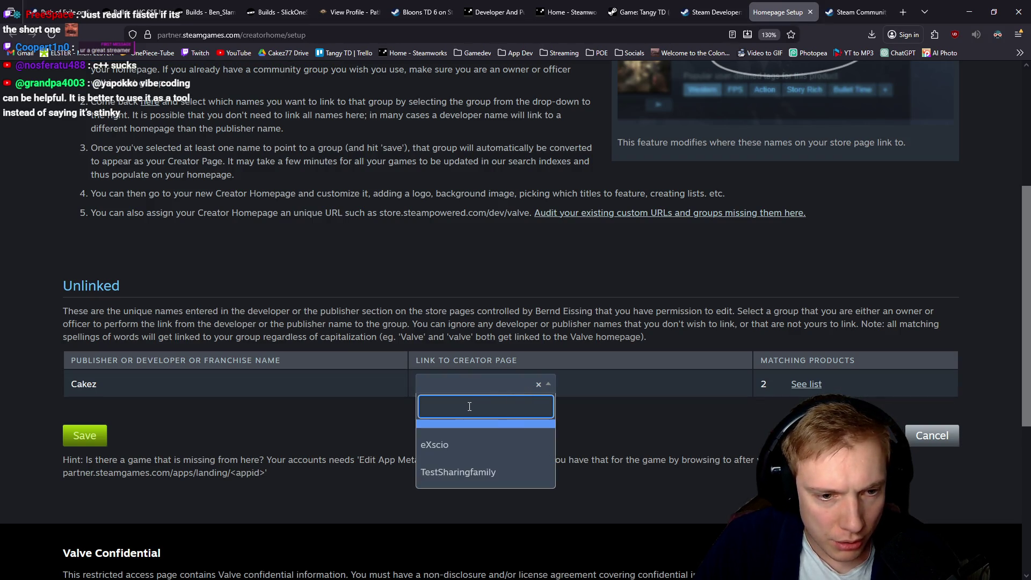
pyautogui.click(333, 420)
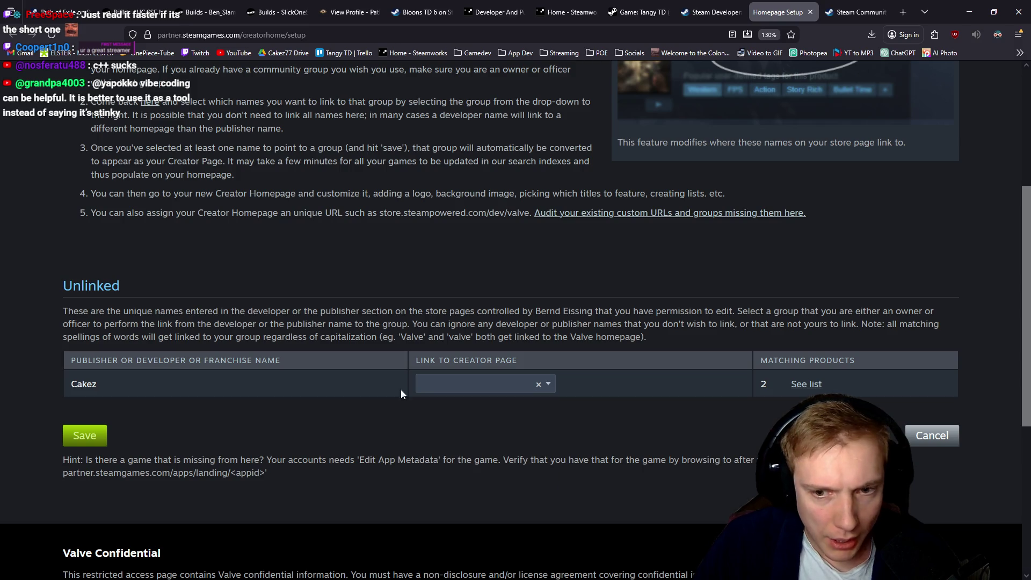
pyautogui.scroll(2, 457, 292)
pyautogui.hotkey('ctrl', 'Tab')
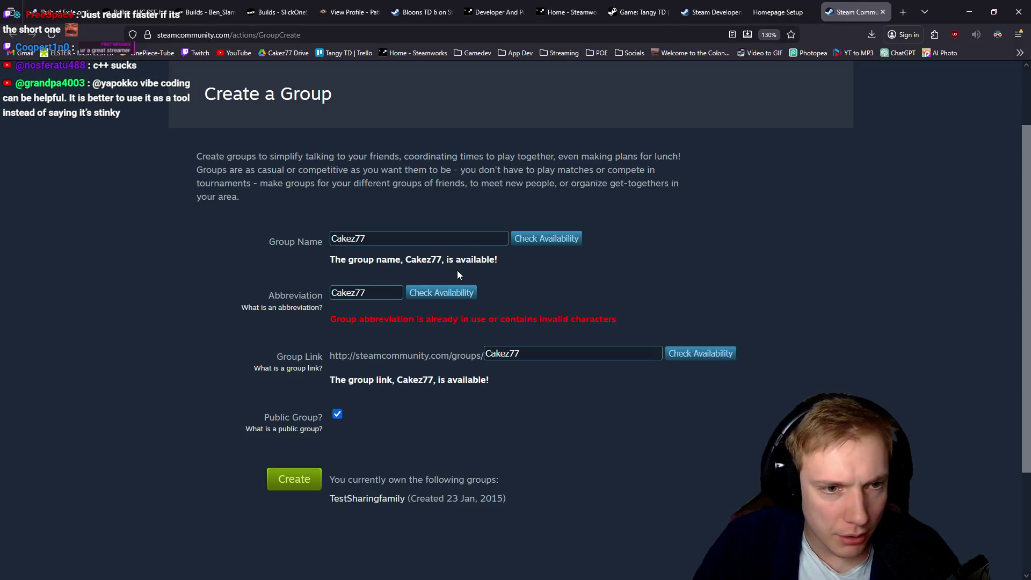
# Submit the form and confirm creation of the Cakez77 group (ID 46023665).
pyautogui.click(291, 479)
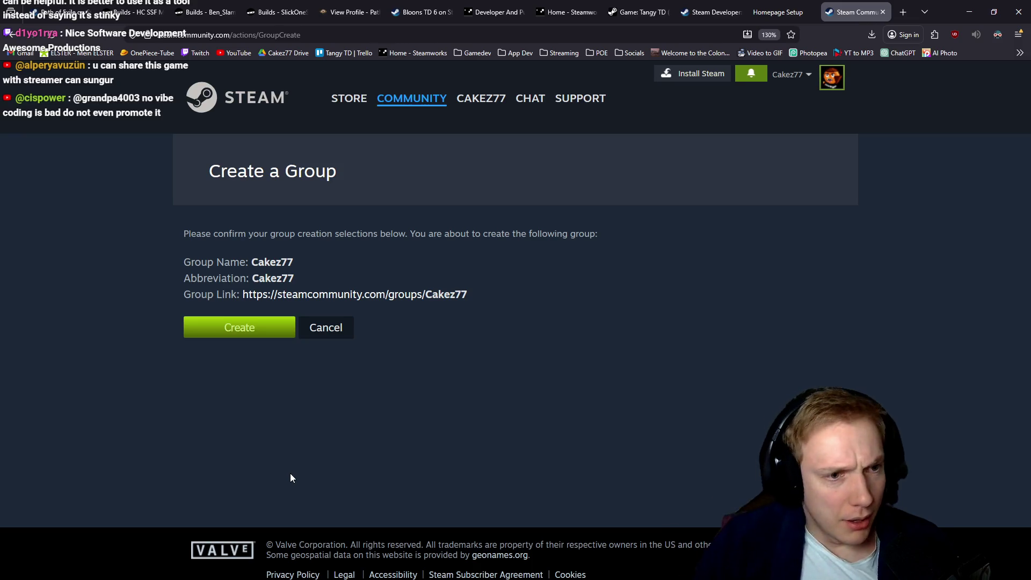
pyautogui.click(231, 324)
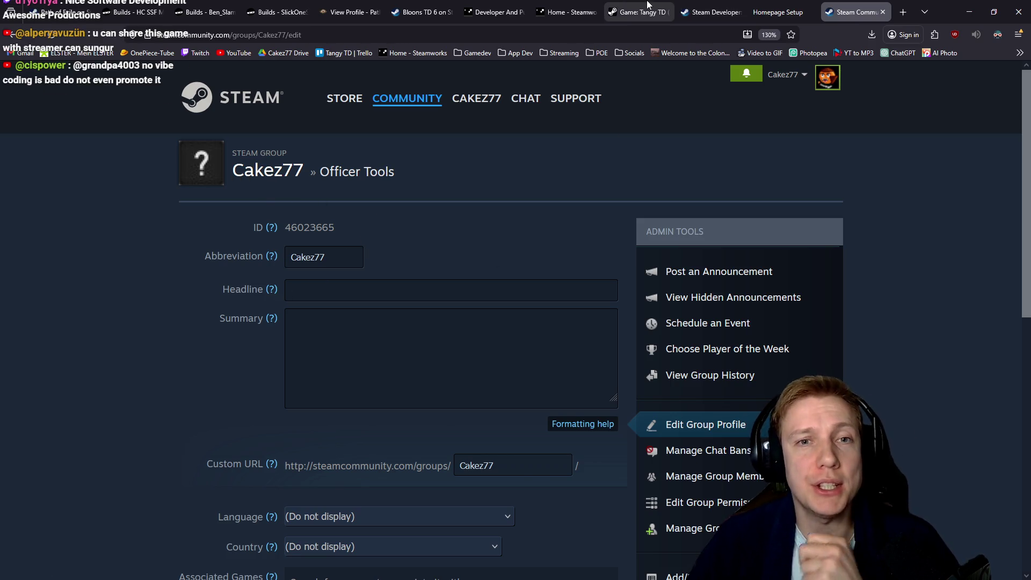
pyautogui.click(709, 12)
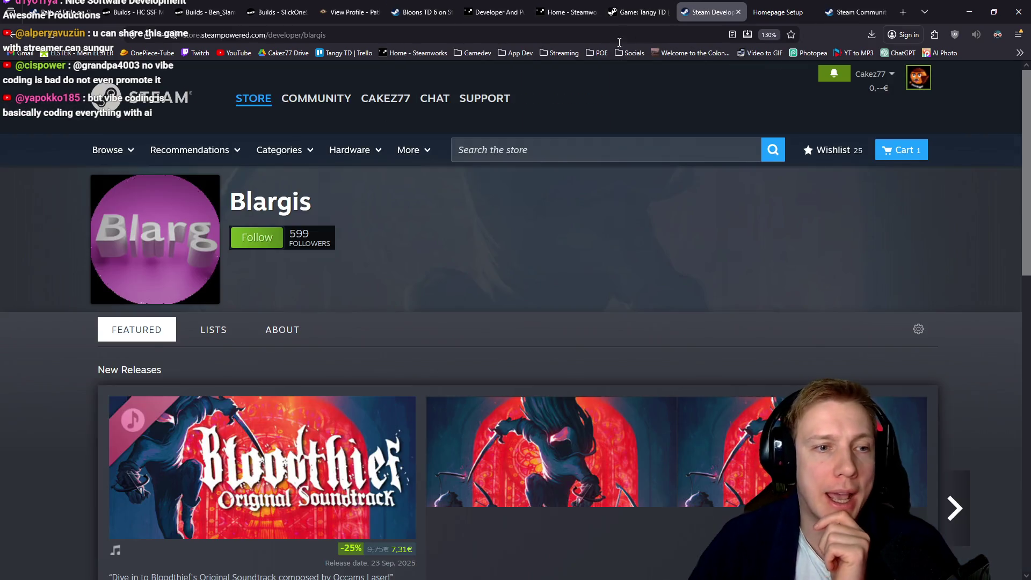
# Scroll through the Blargis developer page layout, briefly check Tangy TD, then return to Homepage Setup.
pyautogui.scroll(-5, 313, 329)
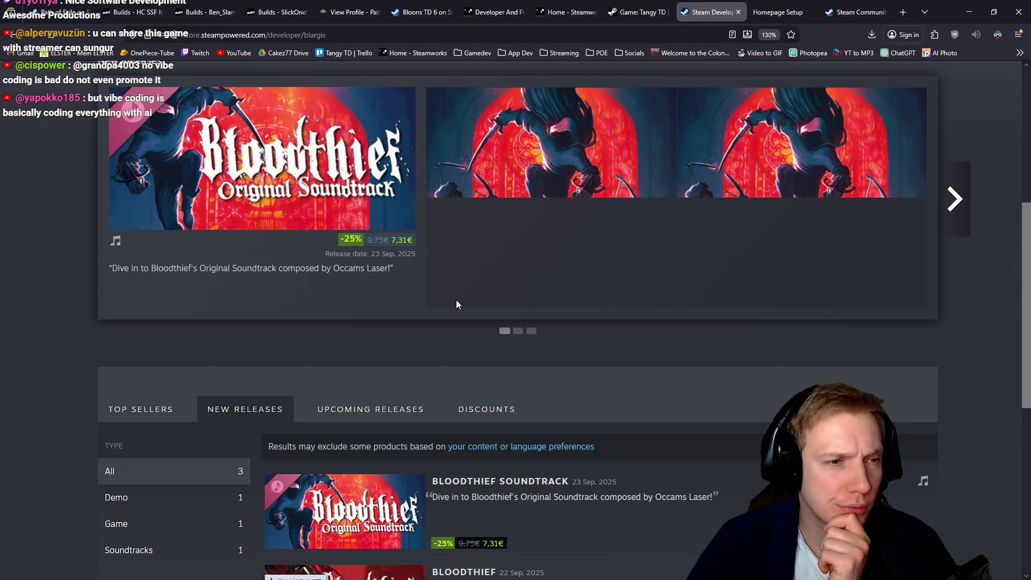
pyautogui.scroll(-2, 444, 330)
pyautogui.scroll(-1, 554, 285)
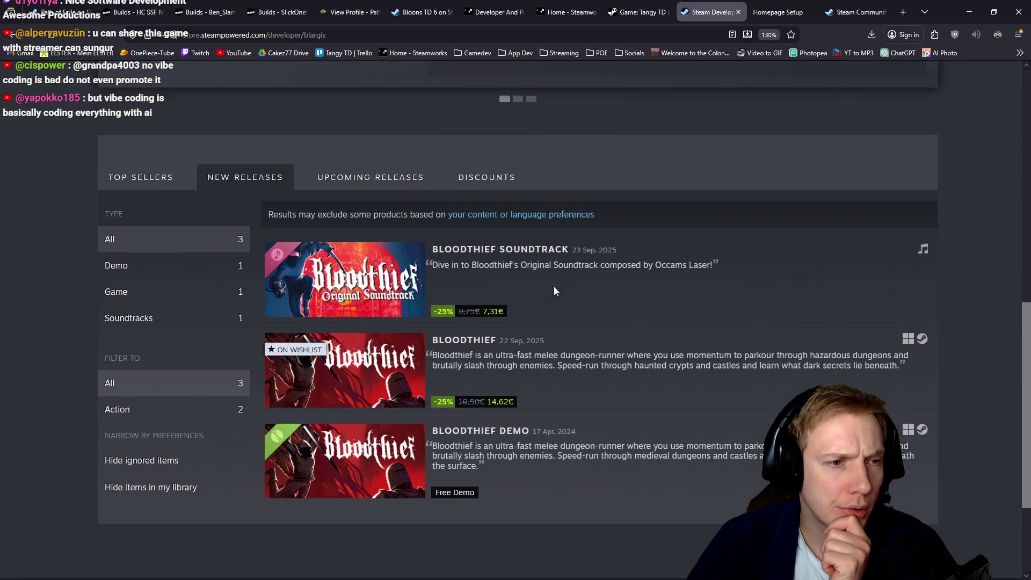
pyautogui.scroll(-3, 538, 292)
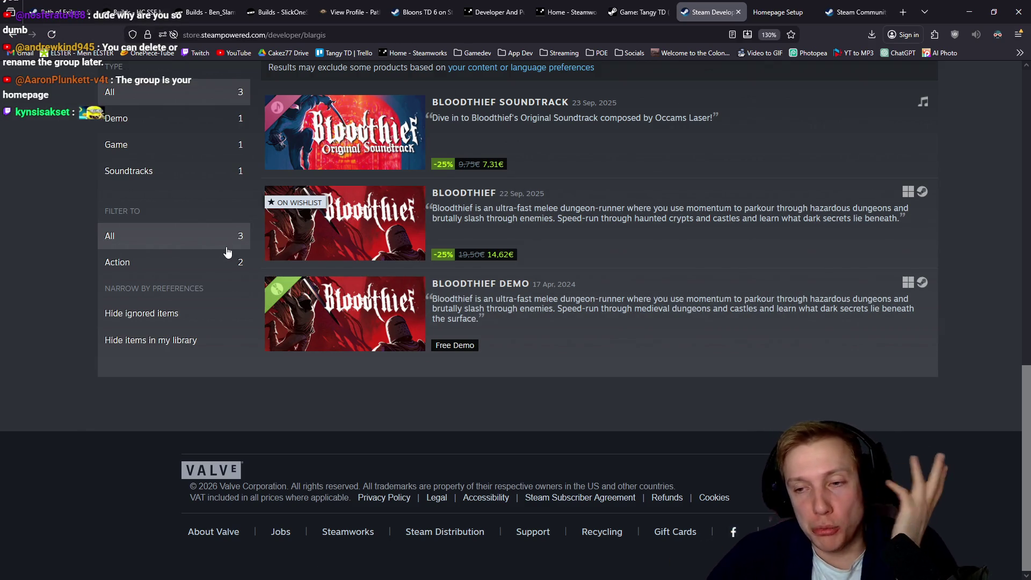
pyautogui.scroll(10, 226, 250)
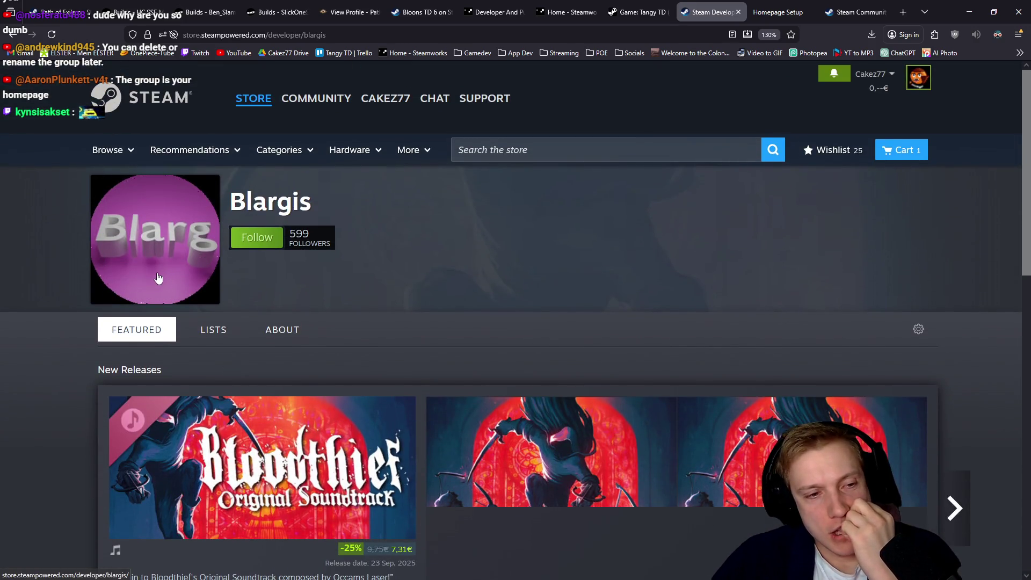
pyautogui.click(639, 12)
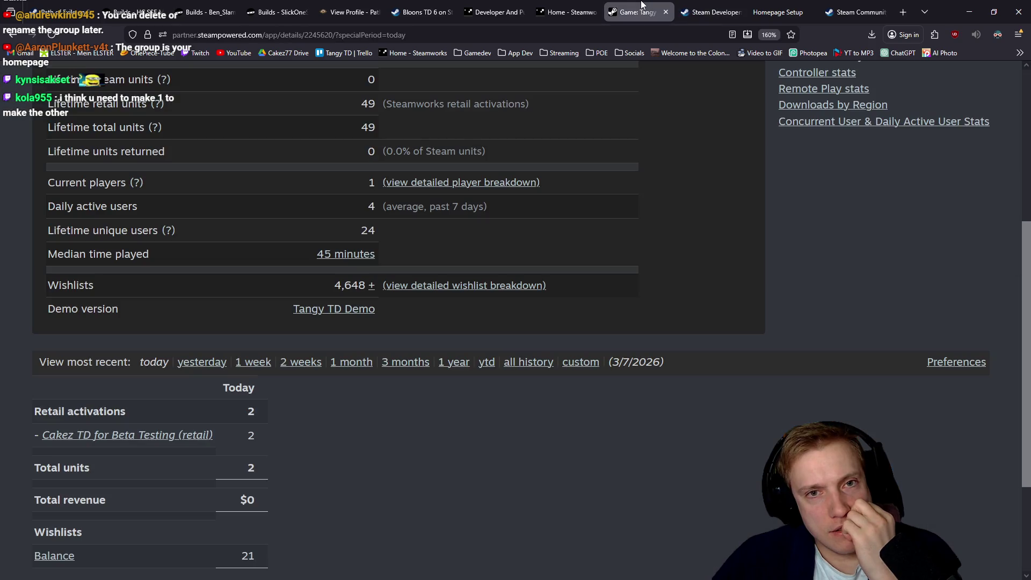
pyautogui.click(710, 6)
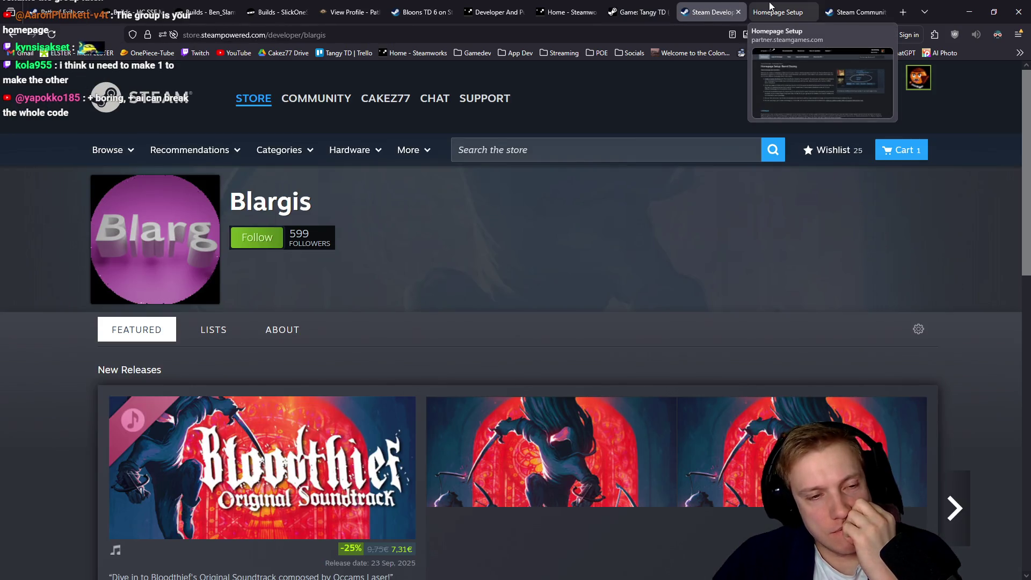
pyautogui.click(770, 6)
pyautogui.scroll(-3, 278, 253)
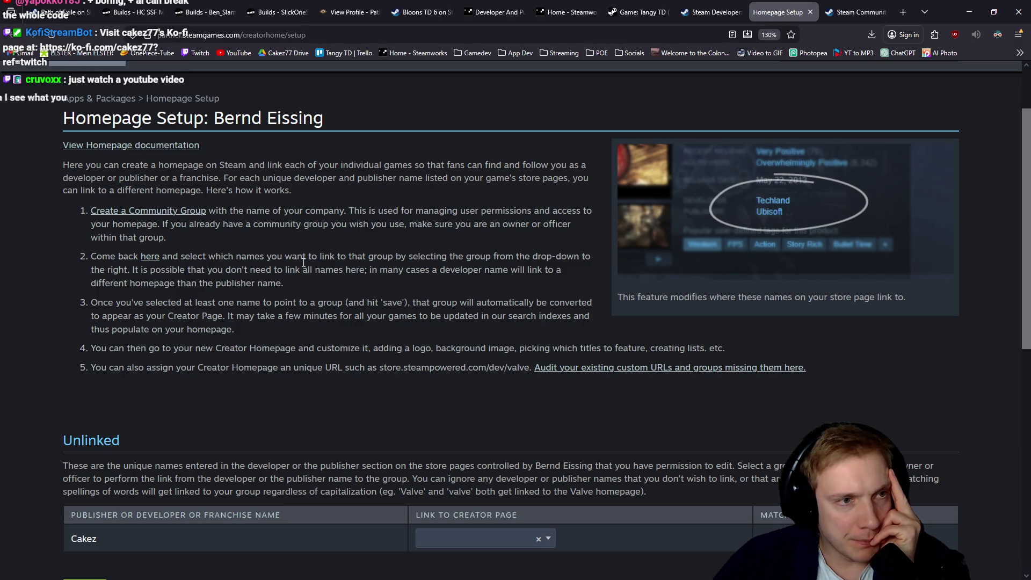
# Reload Homepage Setup, choose Cakez77 in Cakez's Link to Creator Page dropdown, and save.
pyautogui.click(51, 34)
pyautogui.scroll(-2, 140, 185)
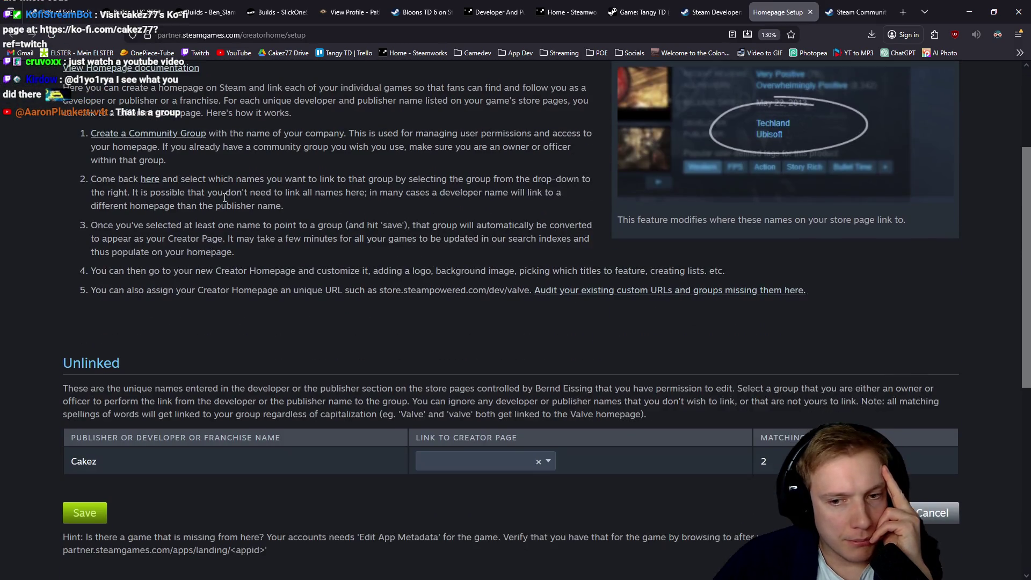
pyautogui.click(549, 459)
pyautogui.click(460, 378)
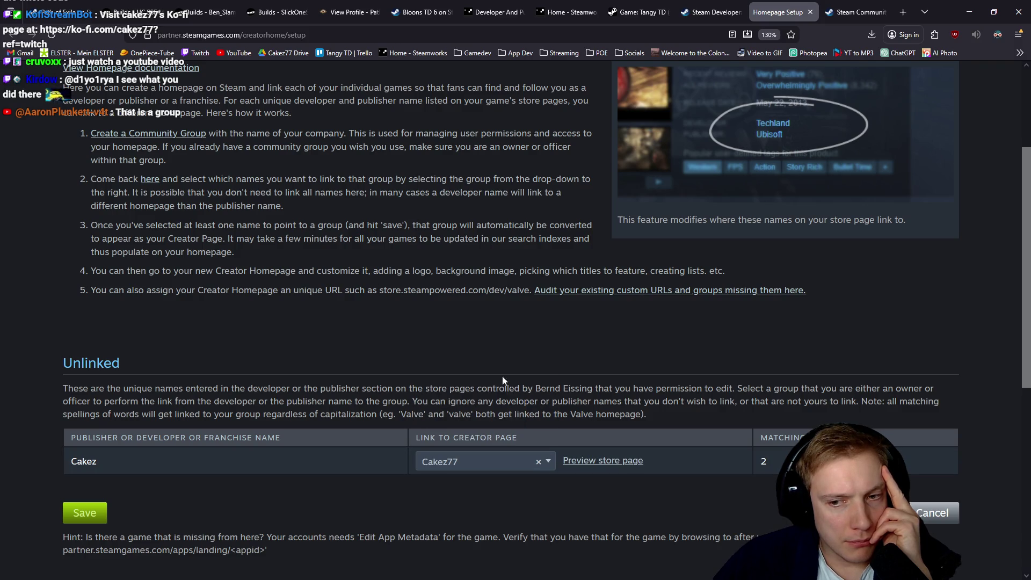
pyautogui.click(80, 516)
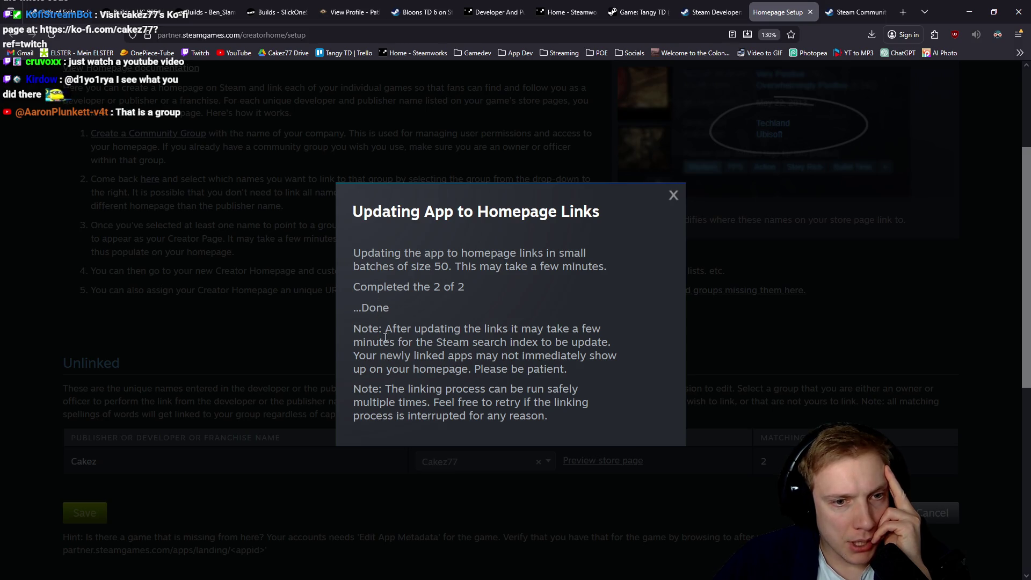
# Read the update notes and dismiss the dialog once 2 of 2 apps are linked.
pyautogui.moveTo(414, 330); pyautogui.dragTo(609, 330)
pyautogui.moveTo(384, 341)
pyautogui.mouseDown()
pyautogui.moveTo(592, 342)
pyautogui.moveTo(601, 328)
pyautogui.mouseUp()
pyautogui.moveTo(392, 389); pyautogui.dragTo(527, 388)
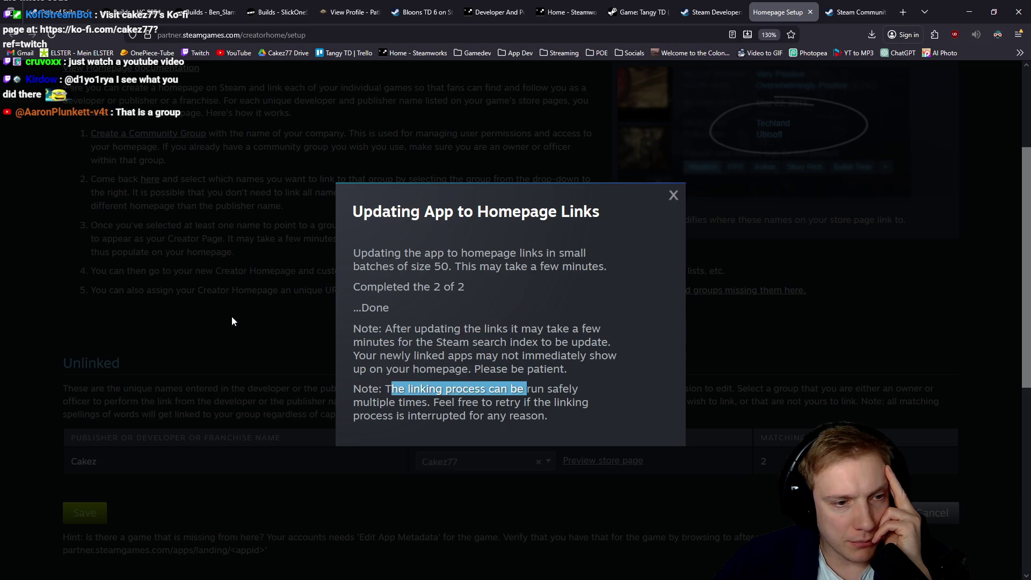
pyautogui.click(232, 320)
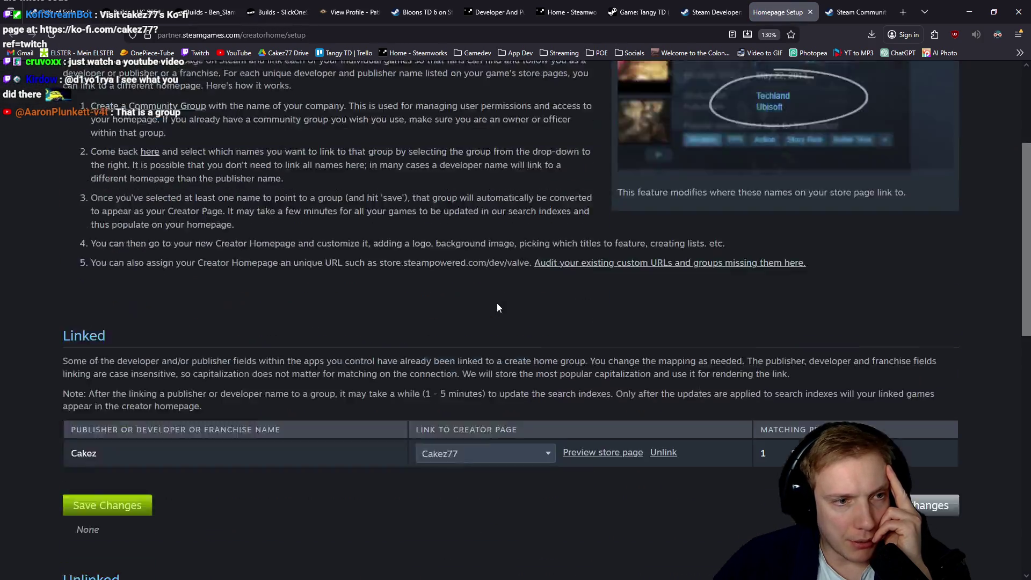
# Preview the new Cakez77 creator homepage and inspect its curator page web address.
pyautogui.scroll(-5, 491, 299)
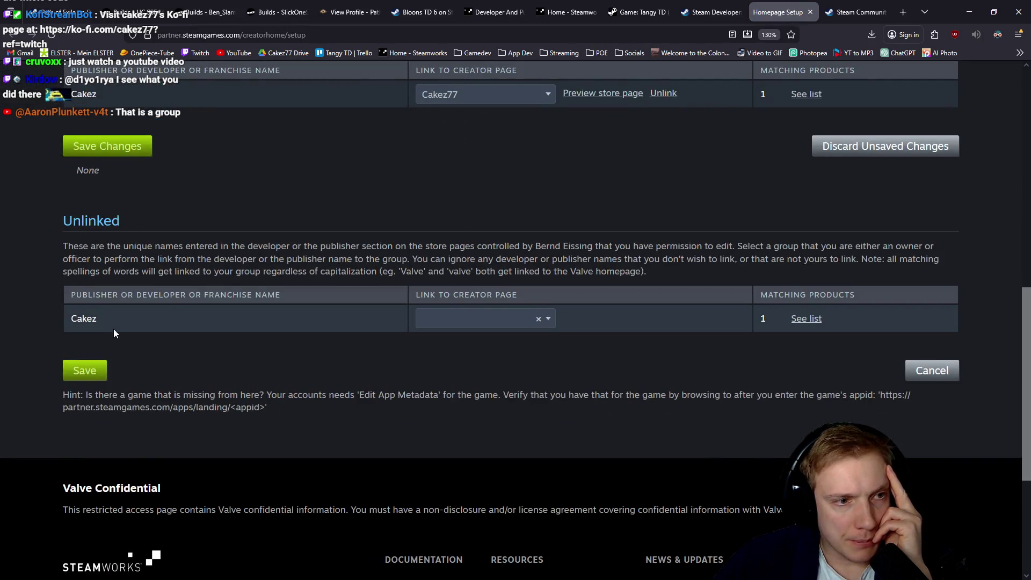
pyautogui.scroll(5, 229, 317)
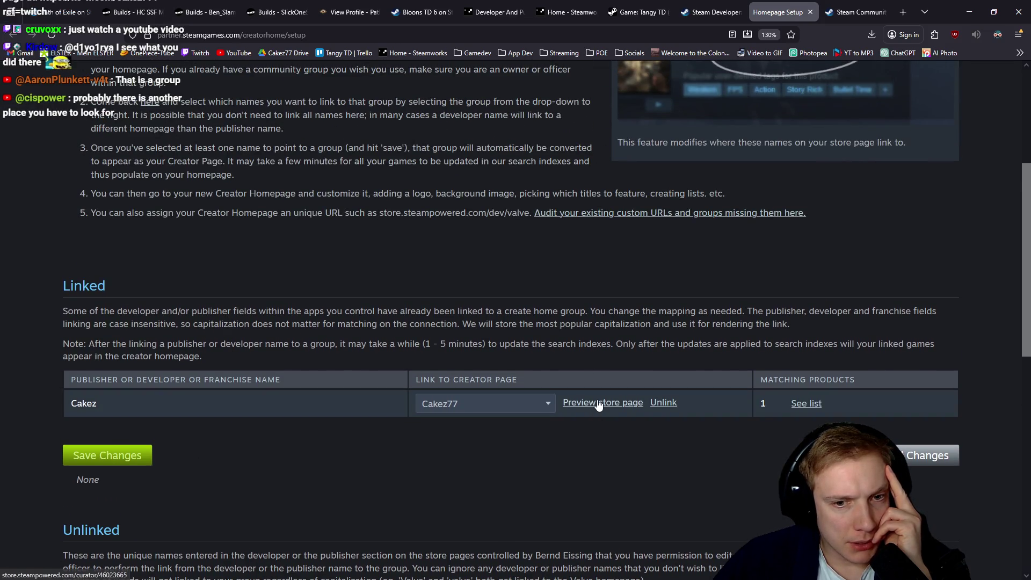
pyautogui.click(599, 404)
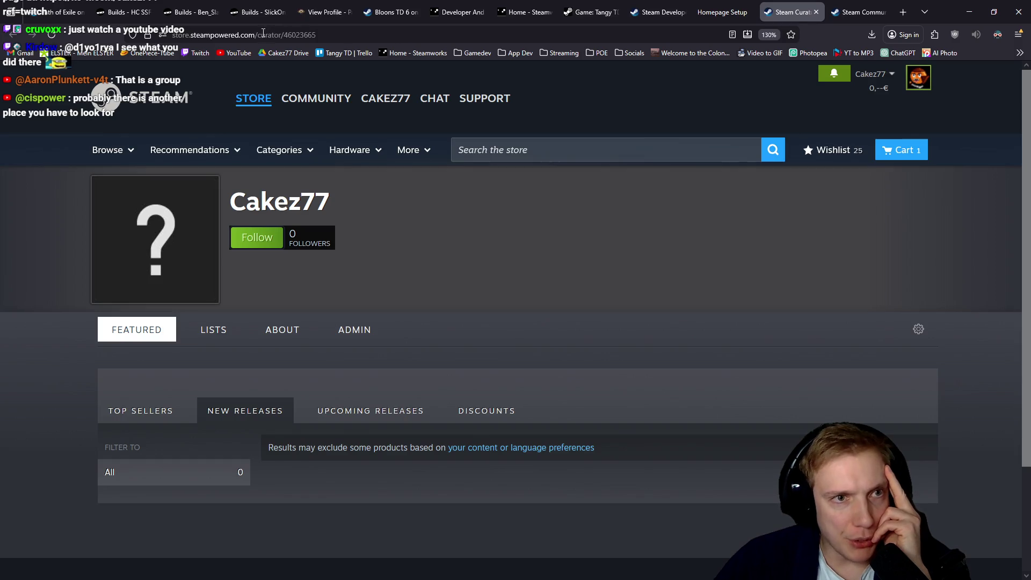
pyautogui.moveTo(343, 35); pyautogui.dragTo(285, 35)
pyautogui.click(517, 308)
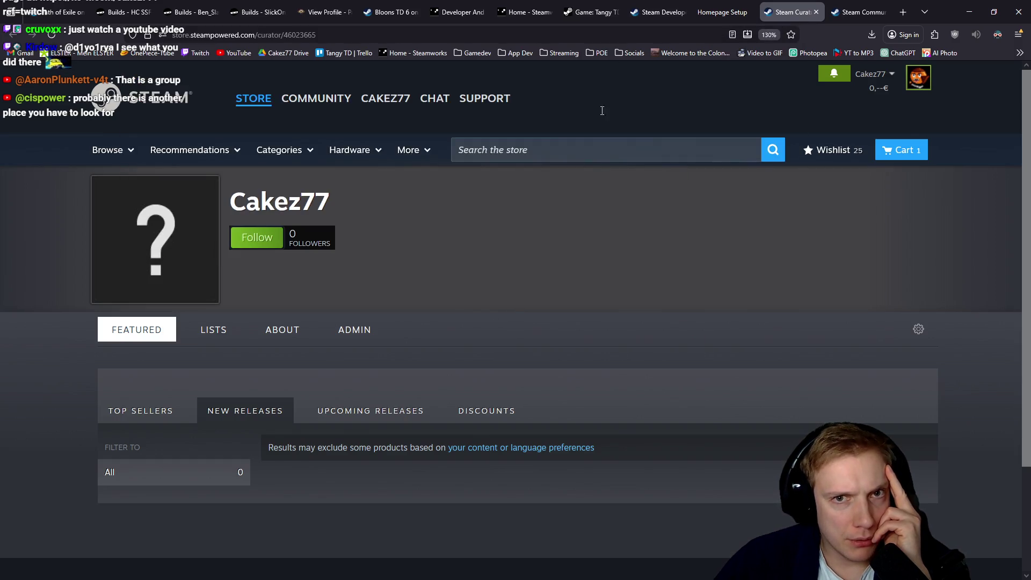
# Compare the Blargis developer page address with the Cakez77 curator page, ending on Blargis.
pyautogui.click(648, 4)
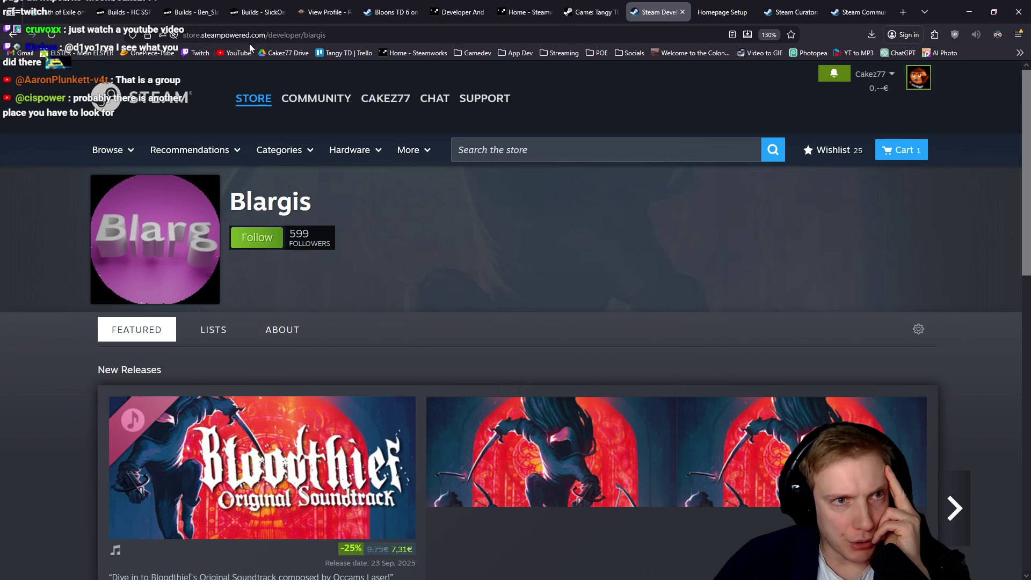
pyautogui.moveTo(269, 35); pyautogui.dragTo(373, 33)
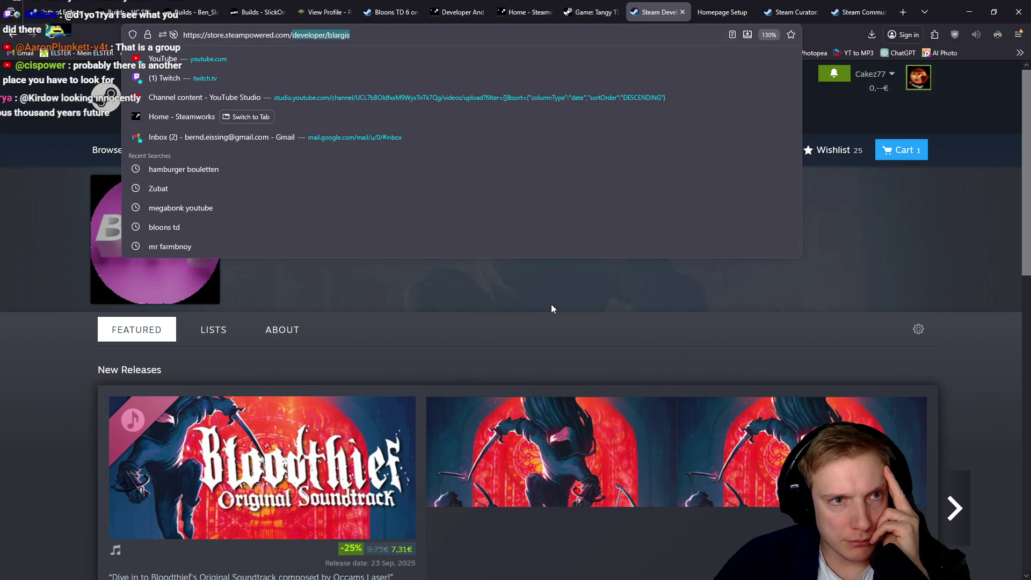
pyautogui.click(551, 305)
pyautogui.click(801, 4)
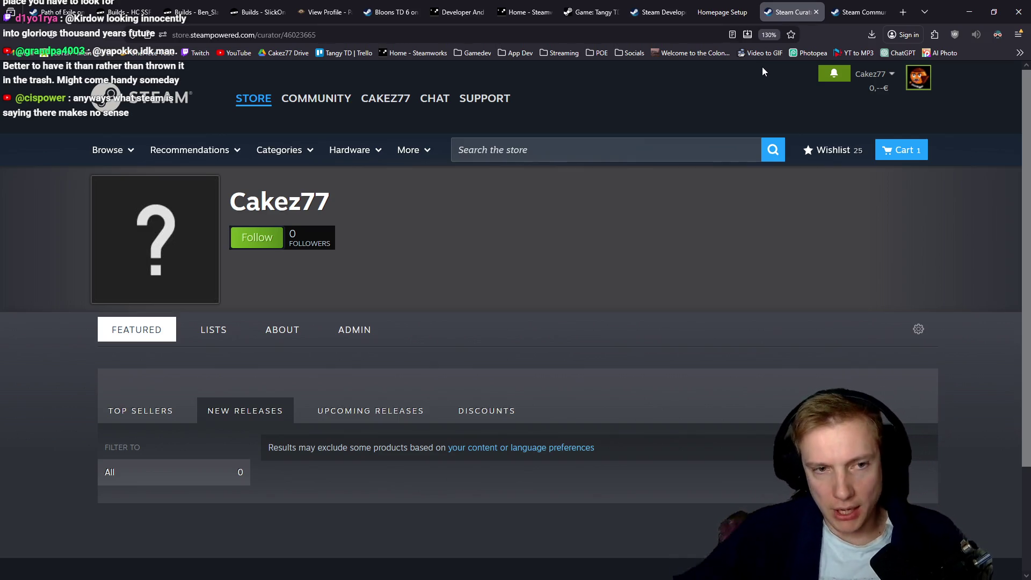
pyautogui.click(664, 12)
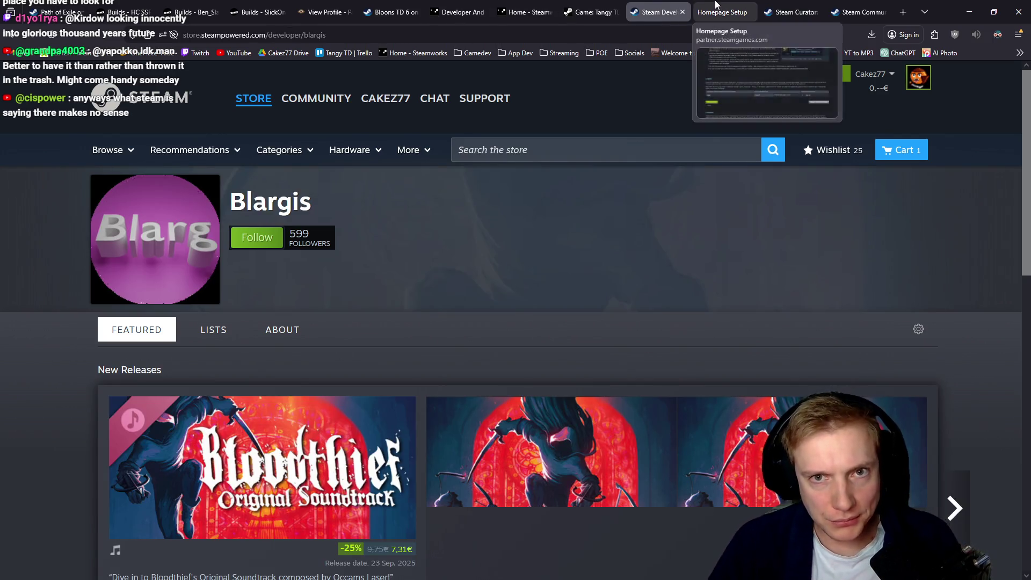
# Review the Linked table on Homepage Setup showing Cakez under the CREATOR PAGE column as Cakez77.
pyautogui.click(722, 12)
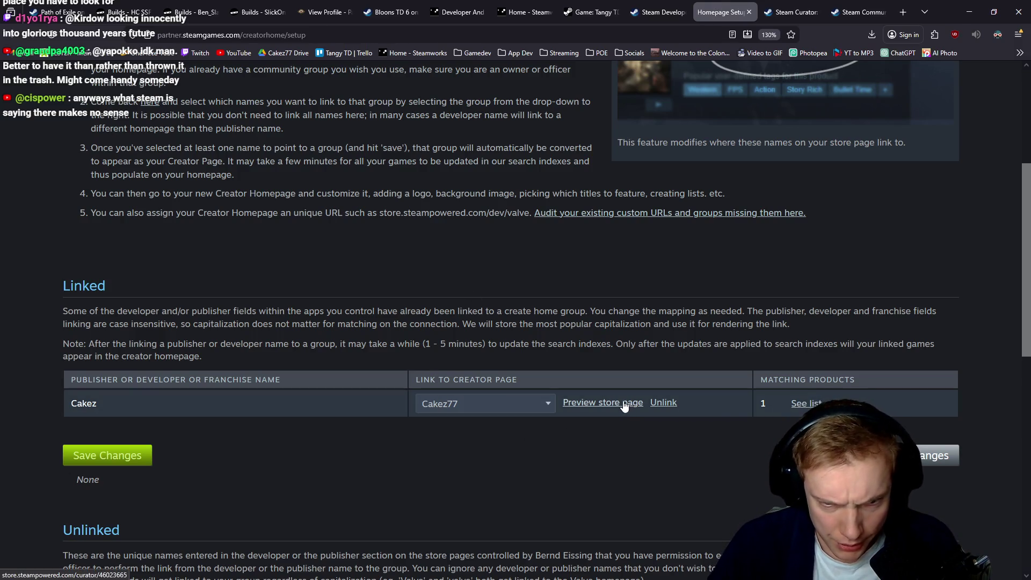
pyautogui.scroll(-4, 635, 414)
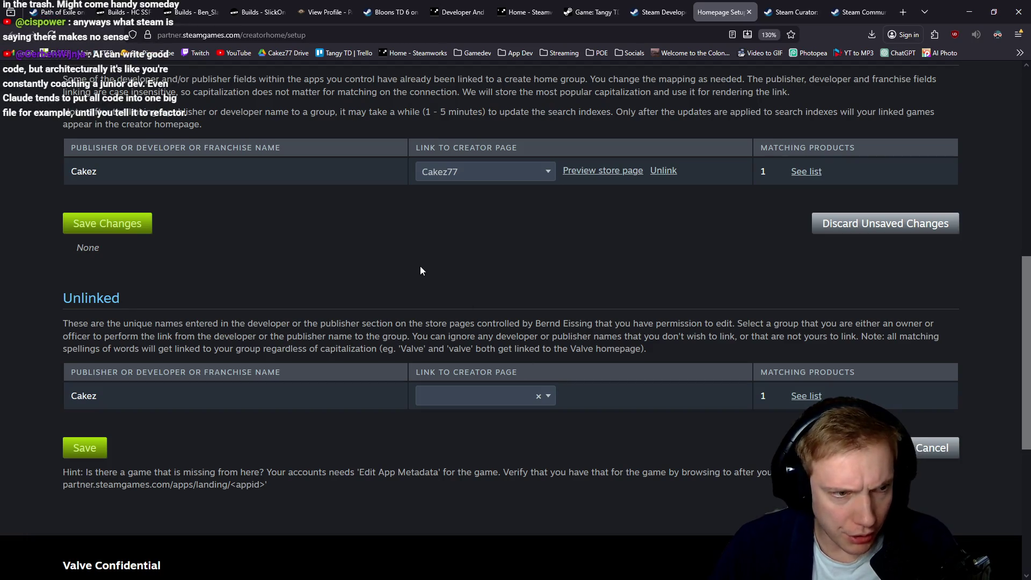
pyautogui.scroll(3, 400, 273)
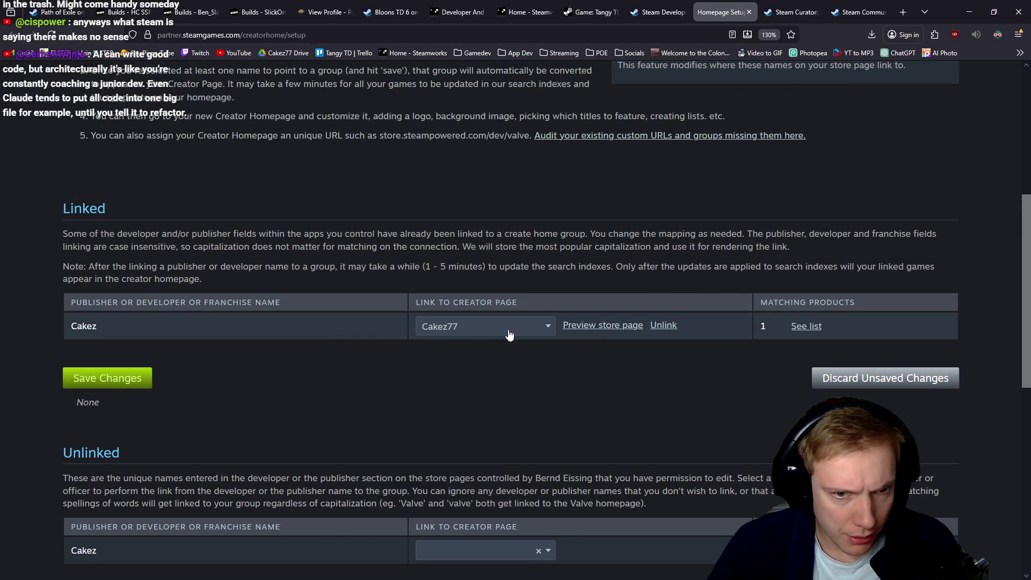
pyautogui.moveTo(424, 302); pyautogui.dragTo(515, 301)
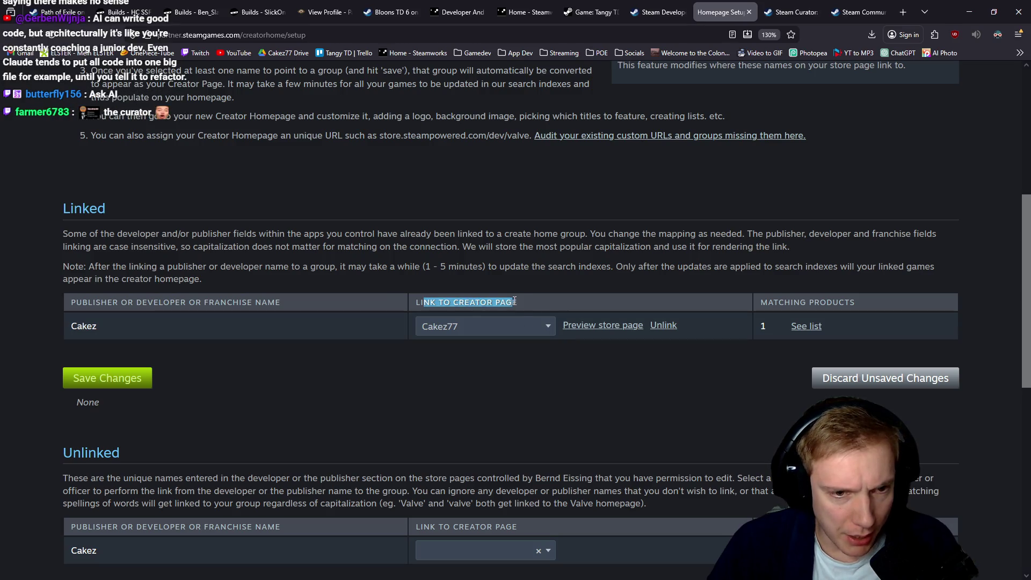
pyautogui.click(521, 301)
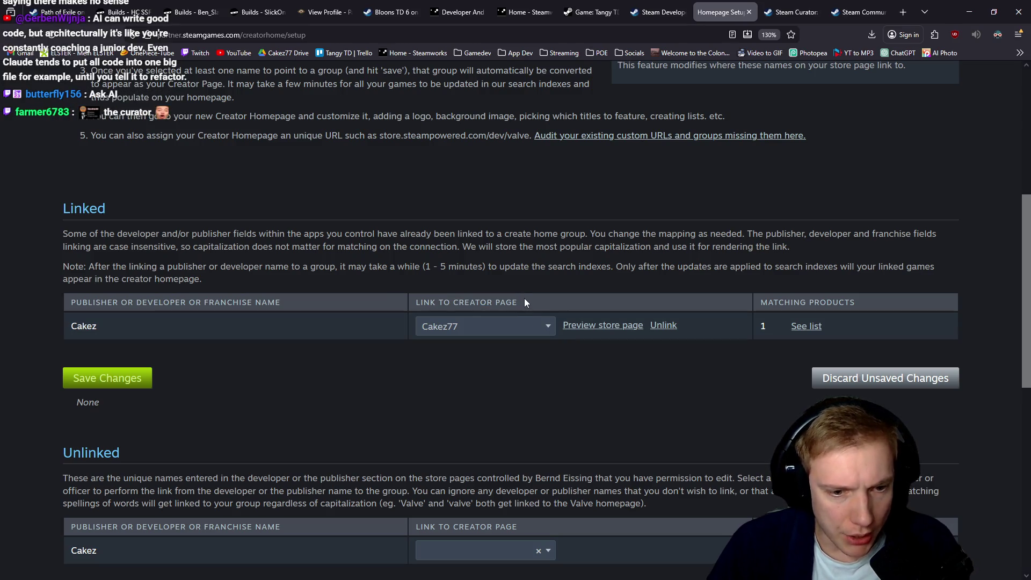
pyautogui.moveTo(453, 300); pyautogui.dragTo(539, 307)
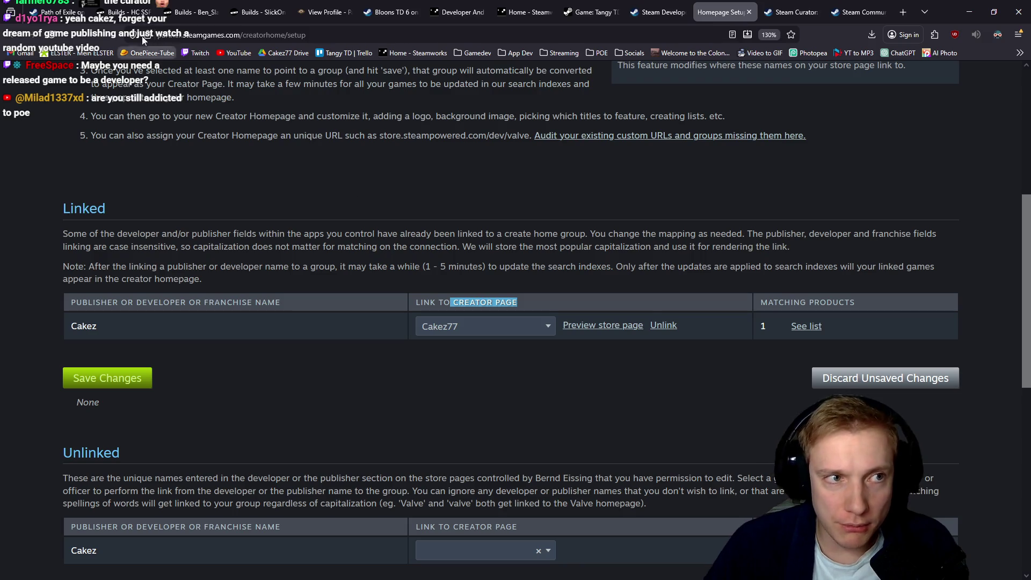
pyautogui.click(126, 12)
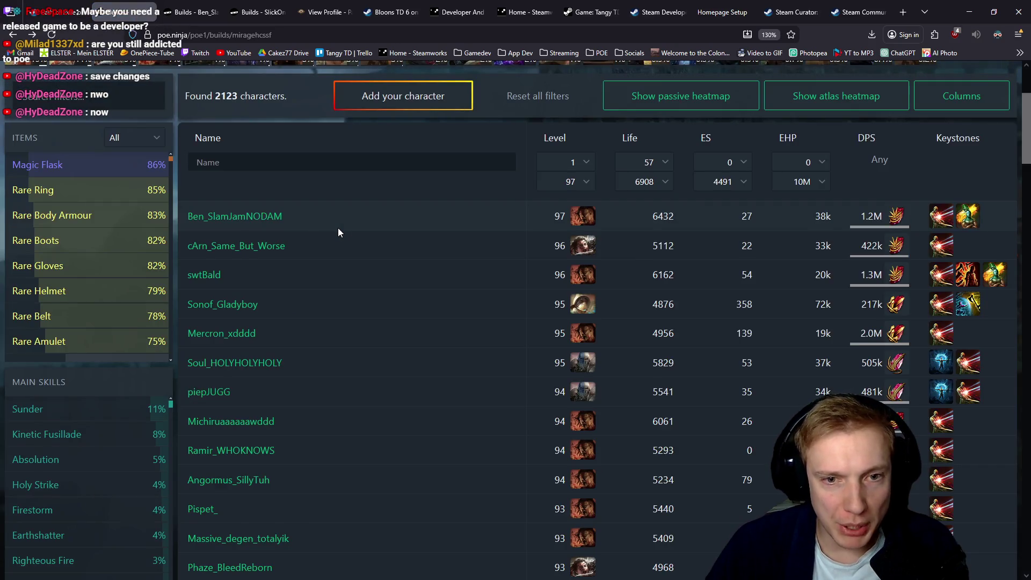
# Skim down the poe.ninja character builds list, then return to the Tangy TD sales figures.
pyautogui.scroll(-3, 414, 234)
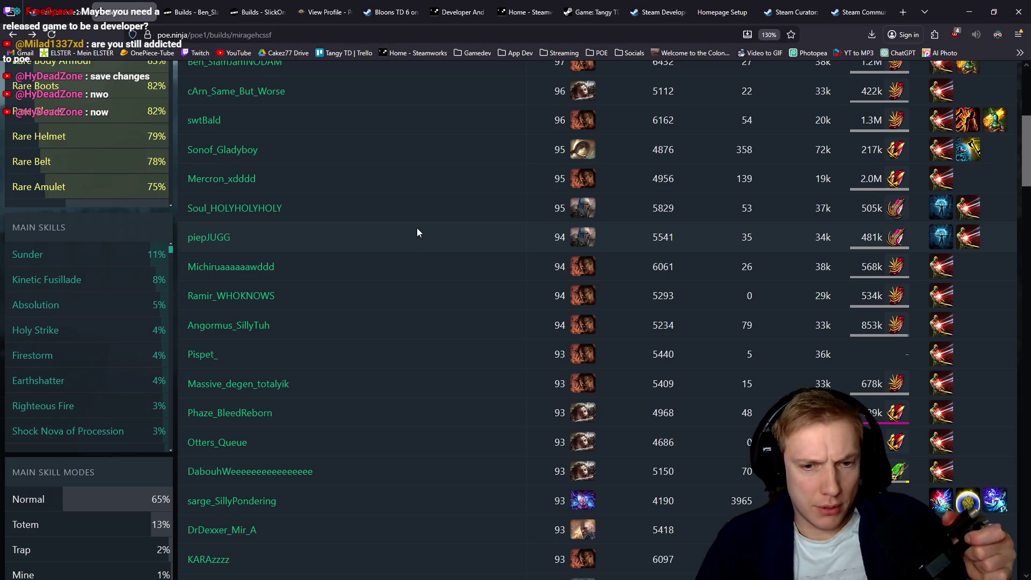
pyautogui.scroll(-3, 422, 257)
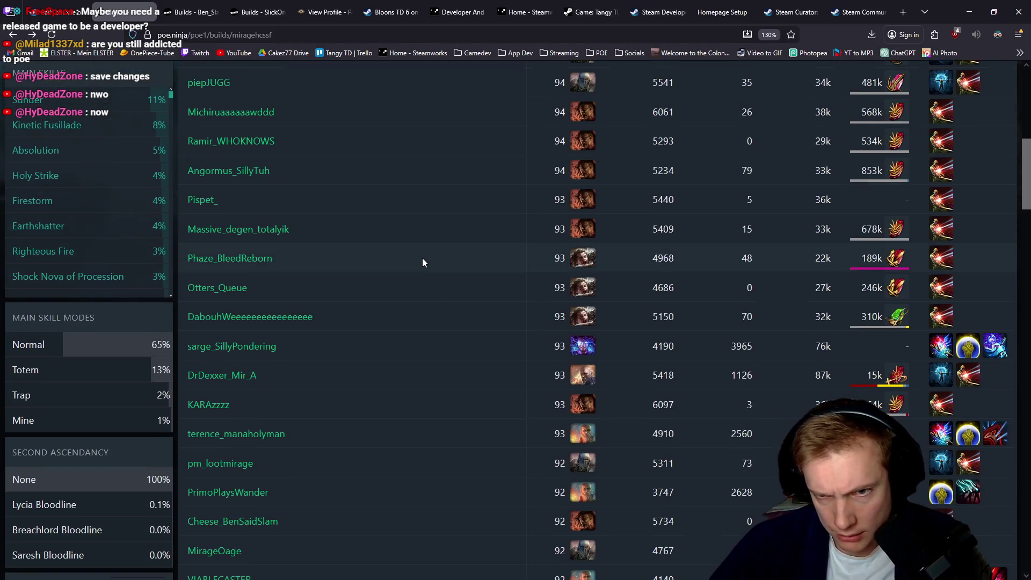
pyautogui.scroll(-5, 437, 315)
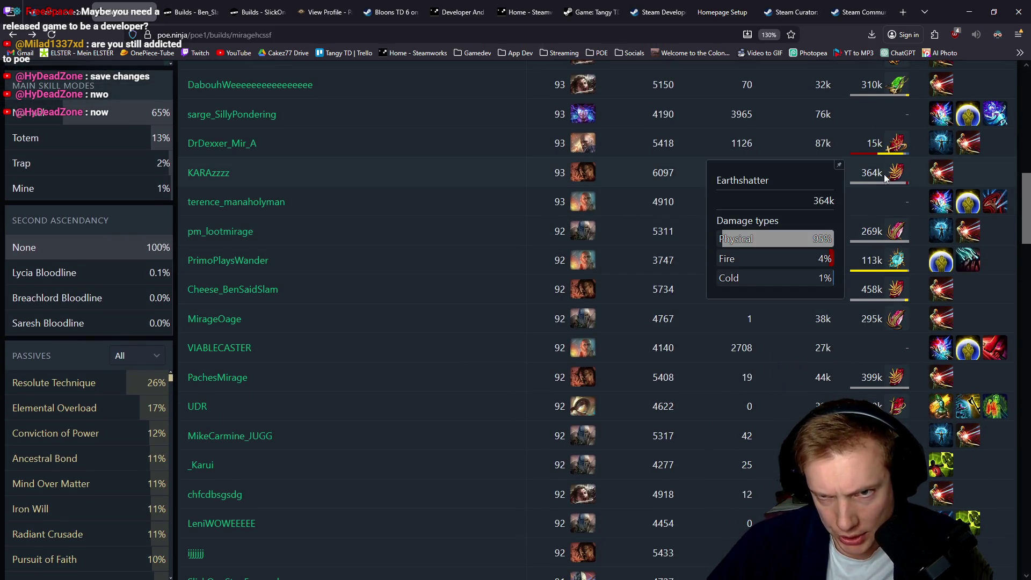
pyautogui.moveTo(872, 263)
pyautogui.moveTo(901, 318)
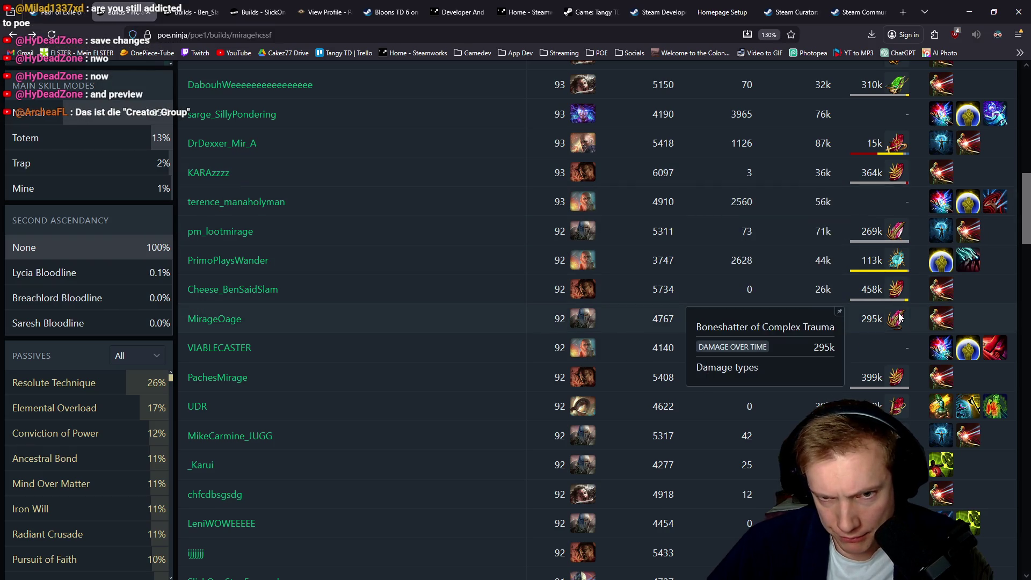
pyautogui.scroll(-6, 900, 319)
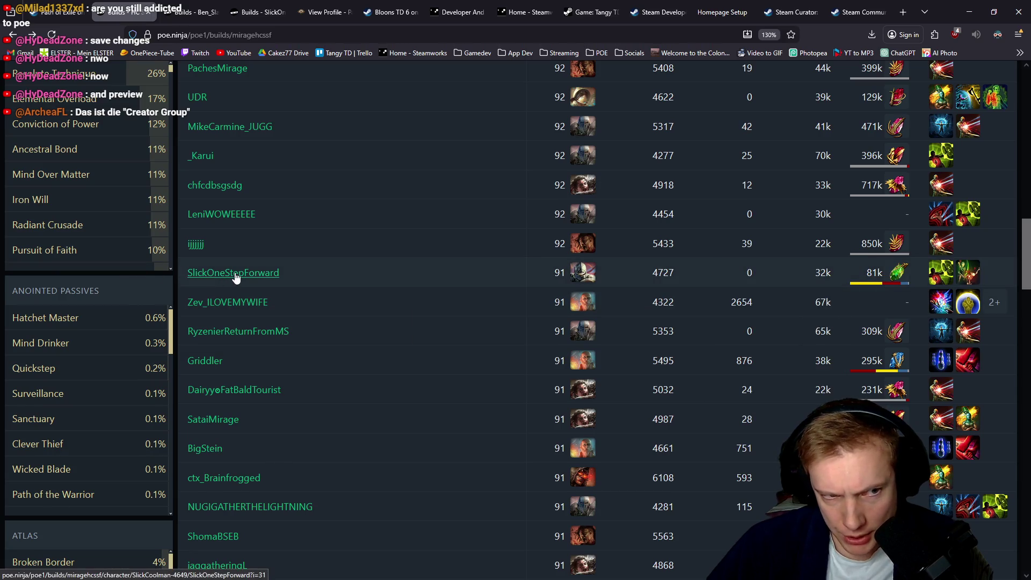
pyautogui.scroll(-6, 447, 274)
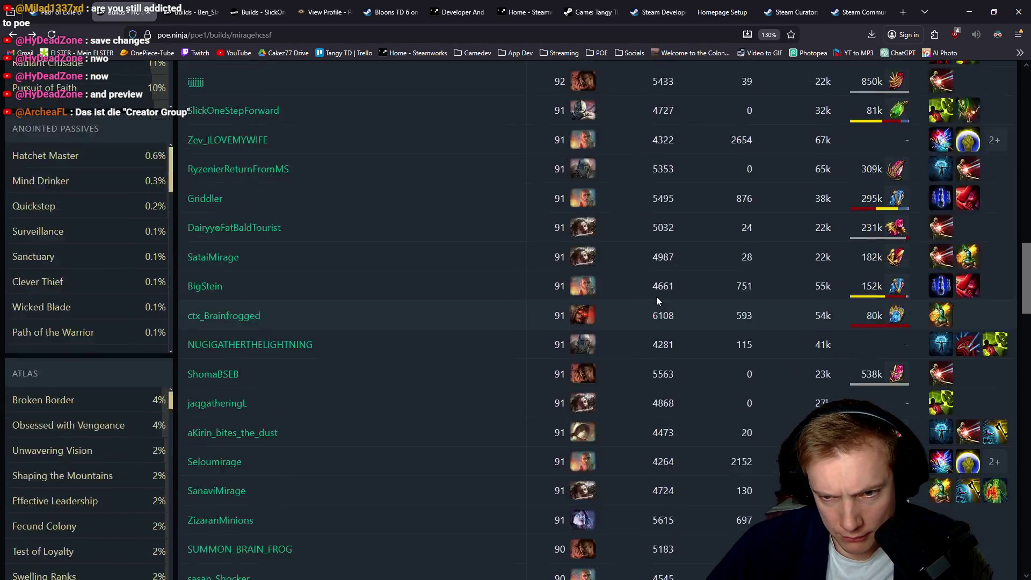
pyautogui.click(591, 10)
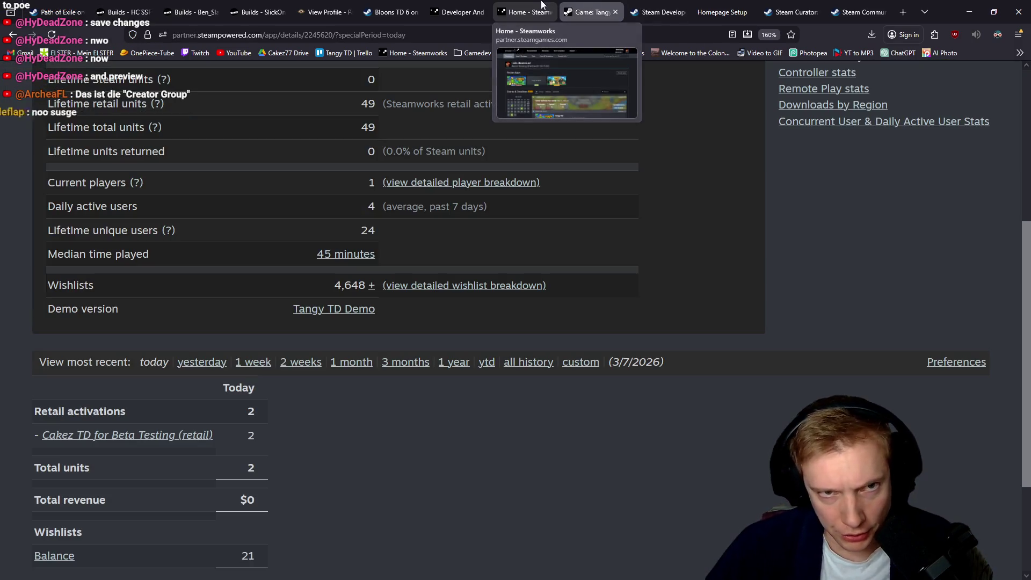
# Save the Cakez link to the Cakez77 creator page on Homepage Setup.
pyautogui.click(632, 7)
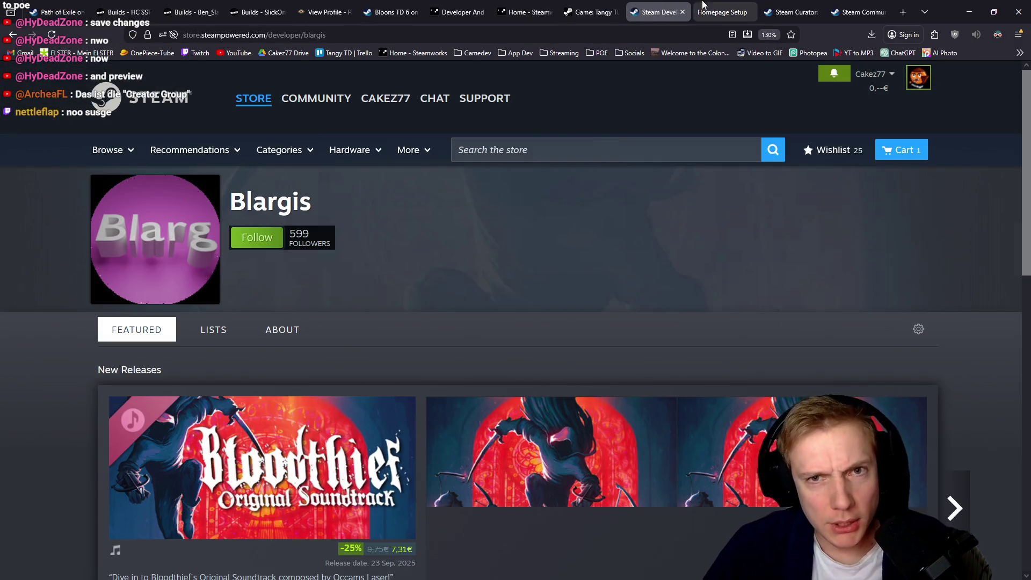
pyautogui.click(719, 5)
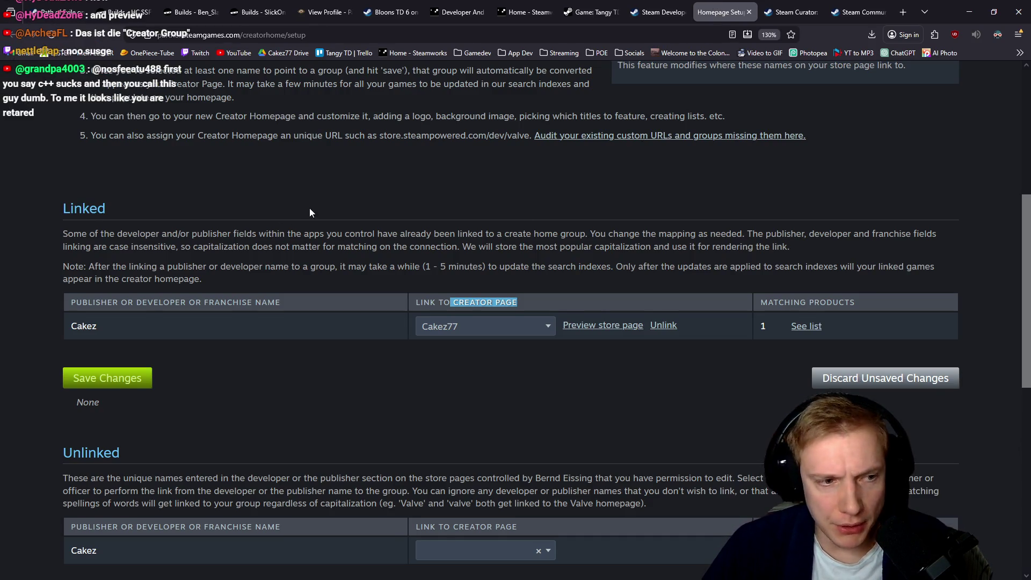
pyautogui.scroll(-3, 309, 208)
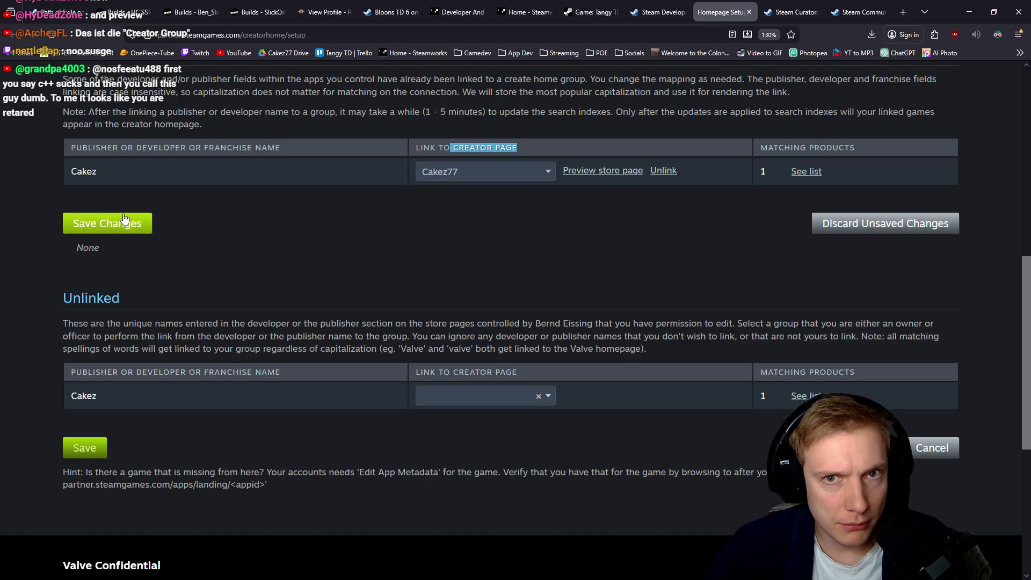
pyautogui.click(144, 230)
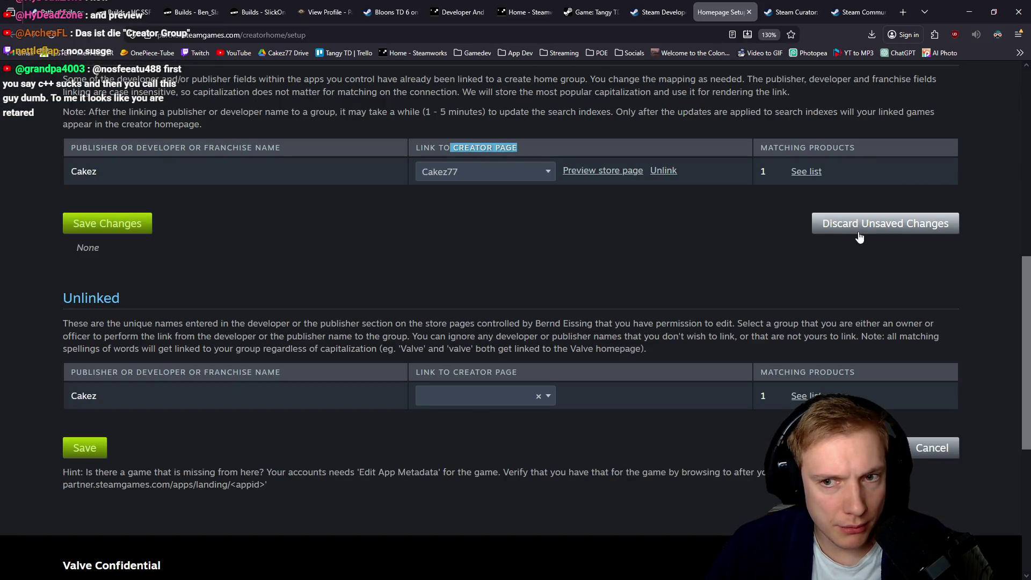
# View the Cakez77 store page preview in a separate tab, then close the curator preview tabs.
pyautogui.middleClick(600, 176)
pyautogui.hotkey('ctrl', 'Tab')
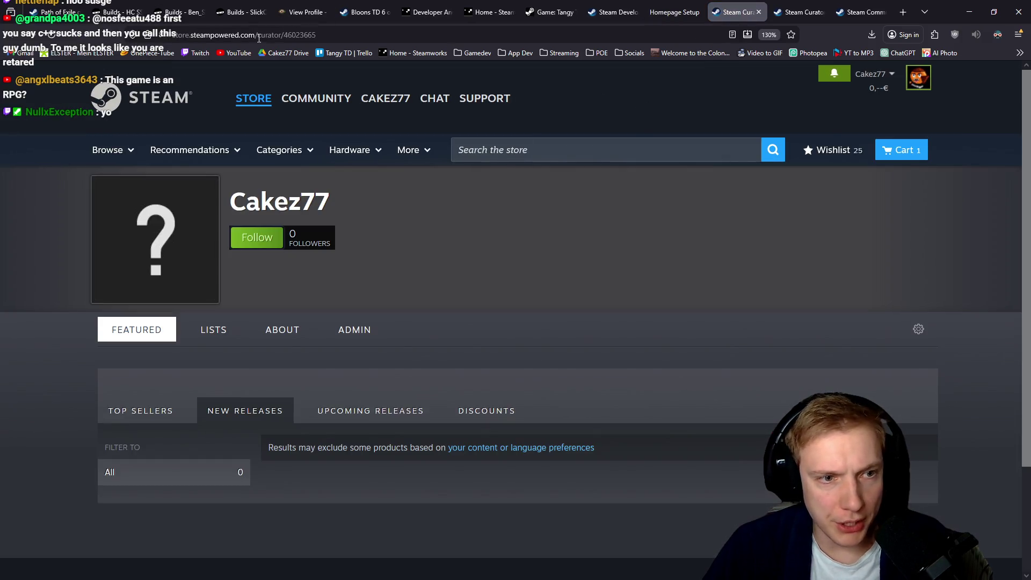
pyautogui.middleClick(739, 5)
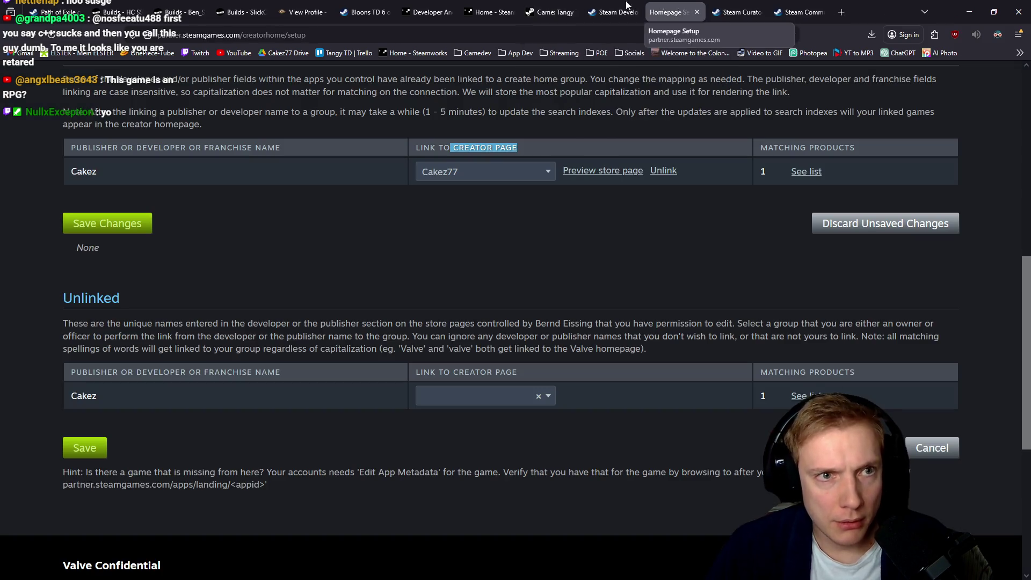
pyautogui.middleClick(730, 5)
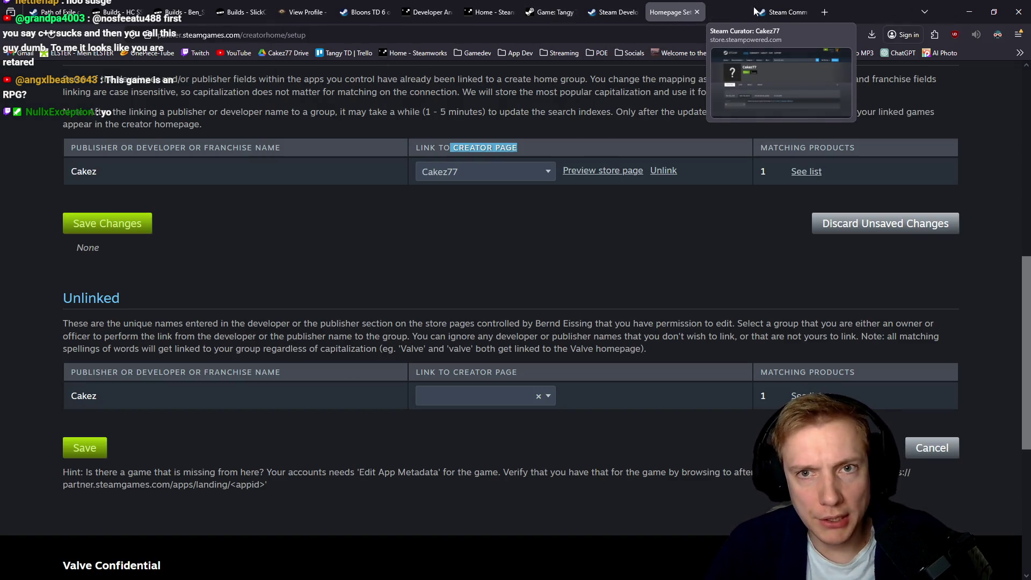
pyautogui.click(730, 6)
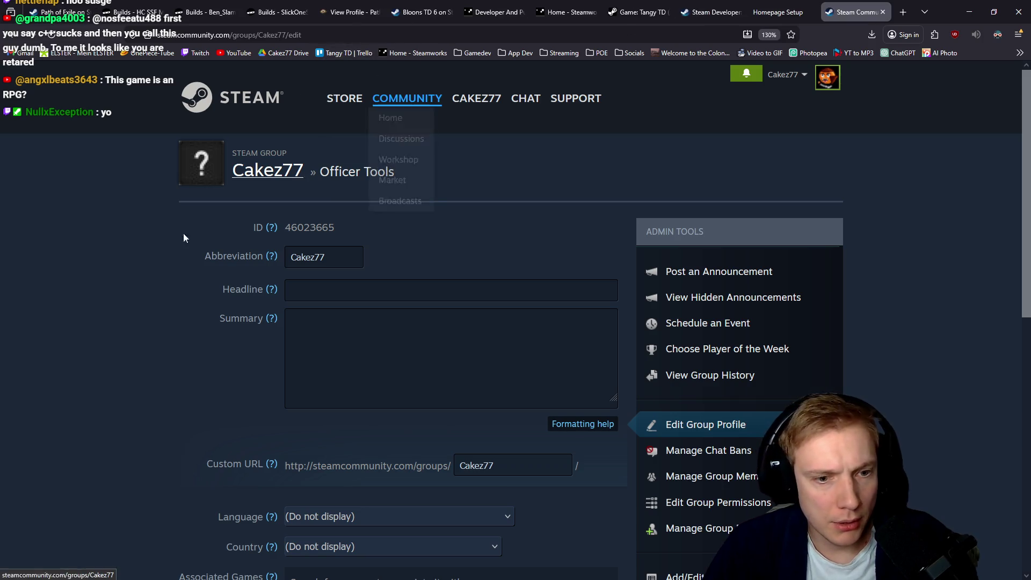
# Scroll through the Cakez77 group's Edit Group Profile page.
pyautogui.scroll(-4, 156, 247)
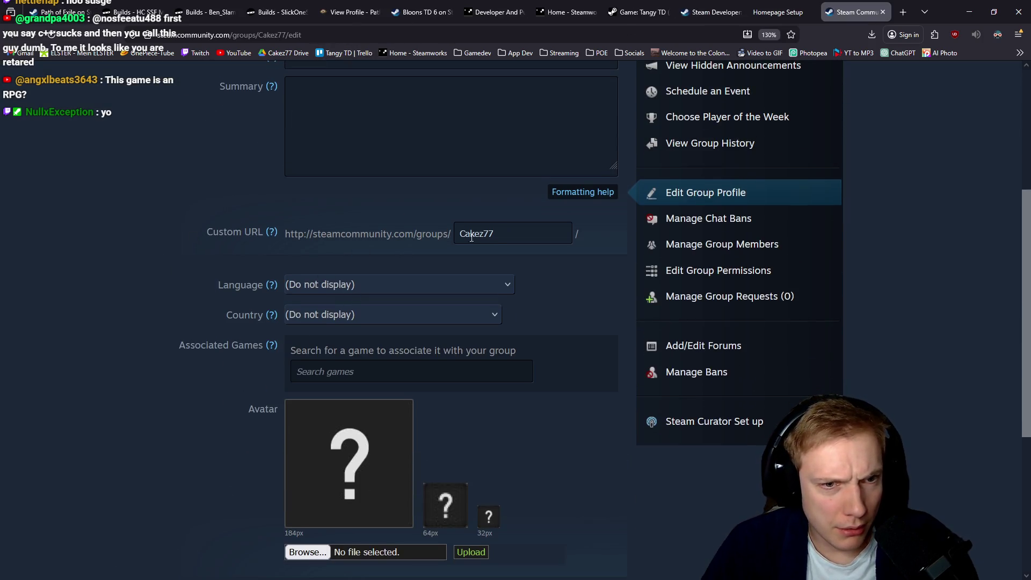
pyautogui.scroll(4, 198, 217)
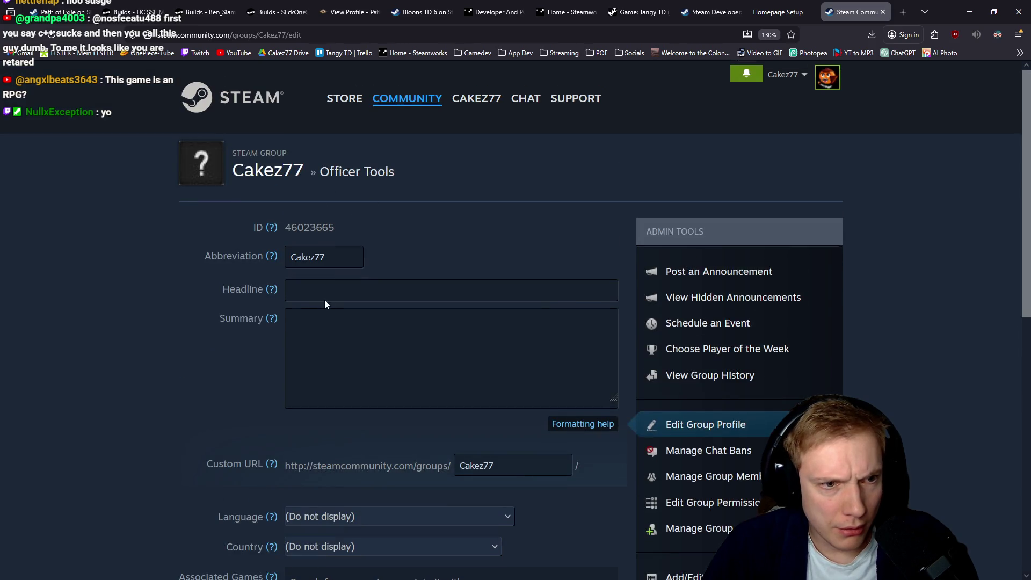
pyautogui.scroll(-4, 208, 278)
pyautogui.scroll(-3, 347, 224)
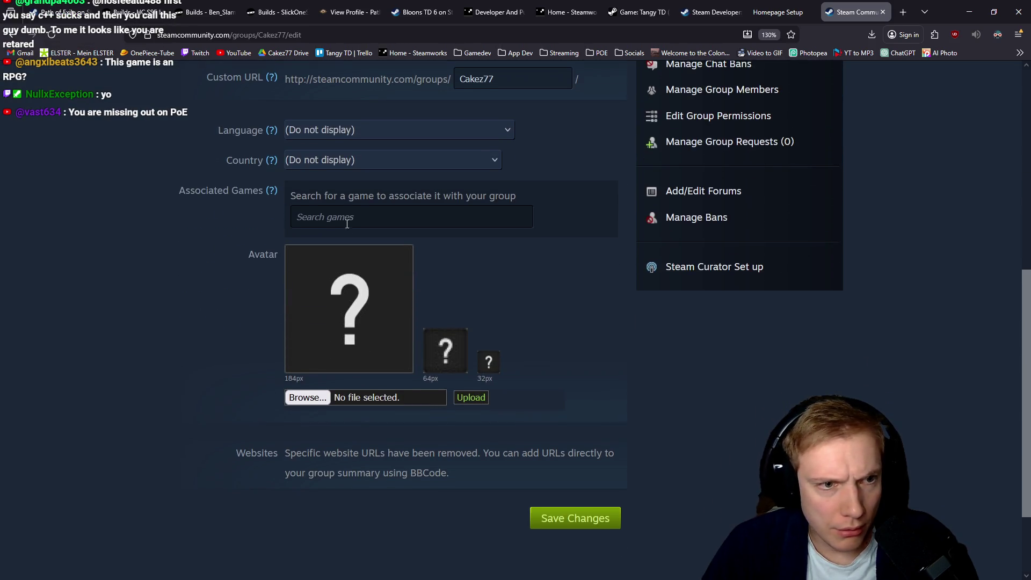
pyautogui.scroll(-2, 250, 298)
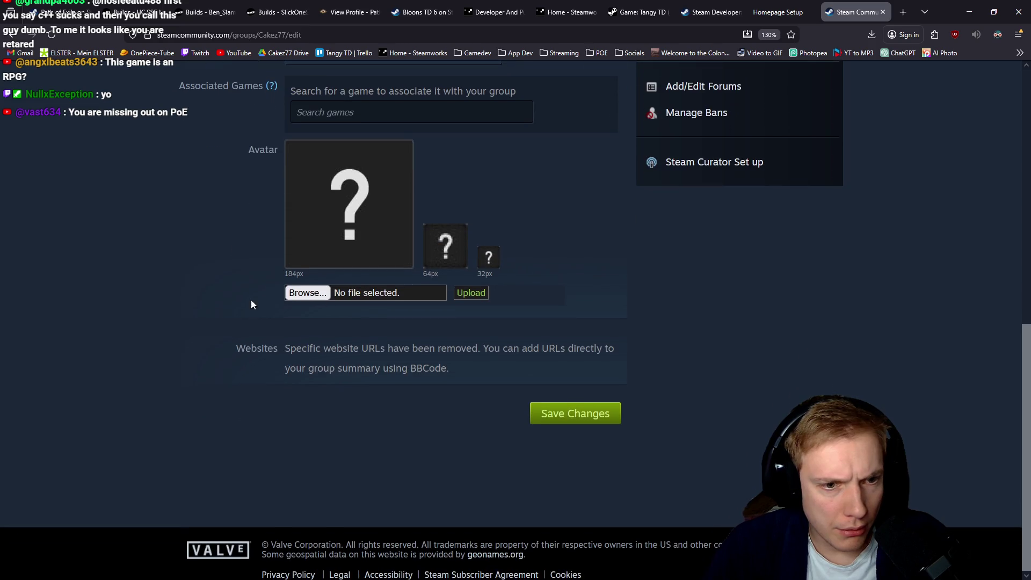
pyautogui.scroll(9, 272, 292)
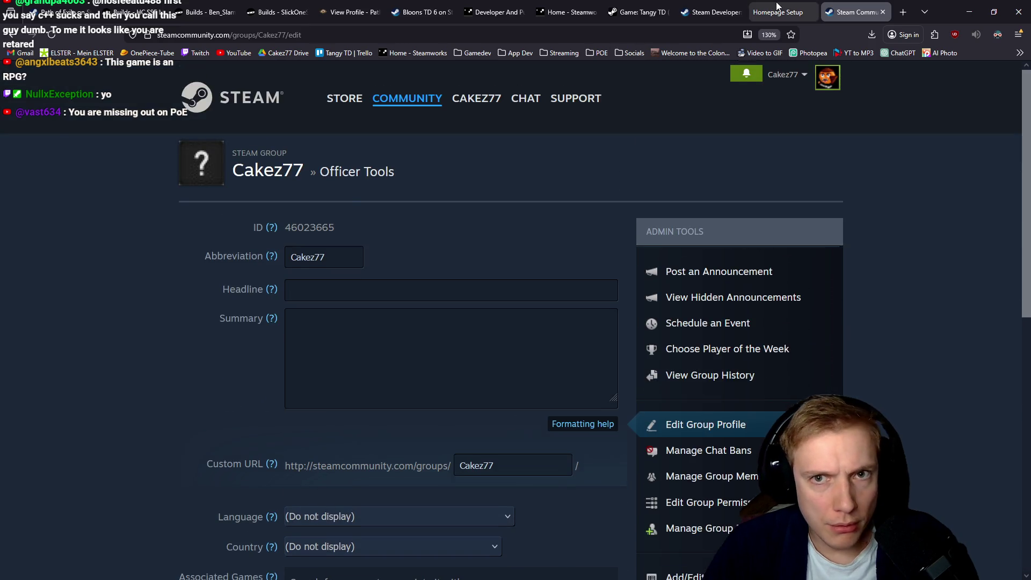
# Cross-check Homepage Setup and the Blargis page against the group profile editor, ending on Blargis.
pyautogui.click(779, 10)
pyautogui.click(715, 11)
pyautogui.click(783, 8)
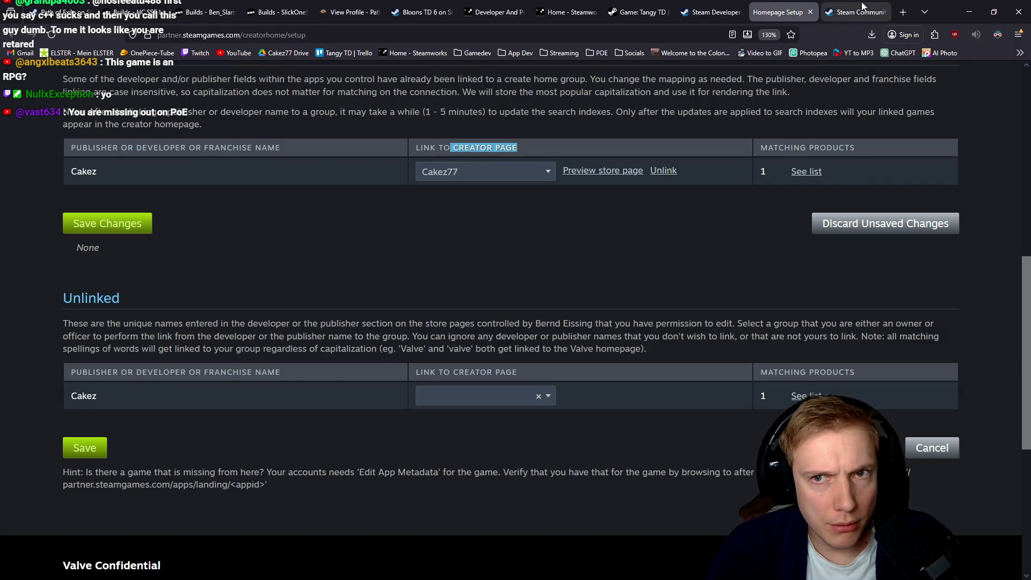
pyautogui.click(857, 11)
pyautogui.scroll(-7, 174, 291)
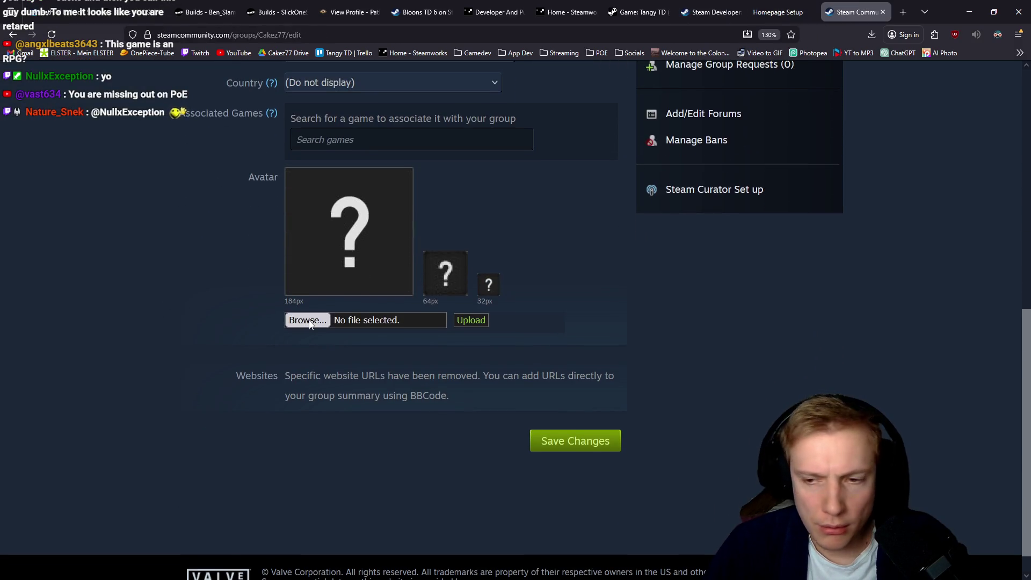
pyautogui.scroll(7, 309, 290)
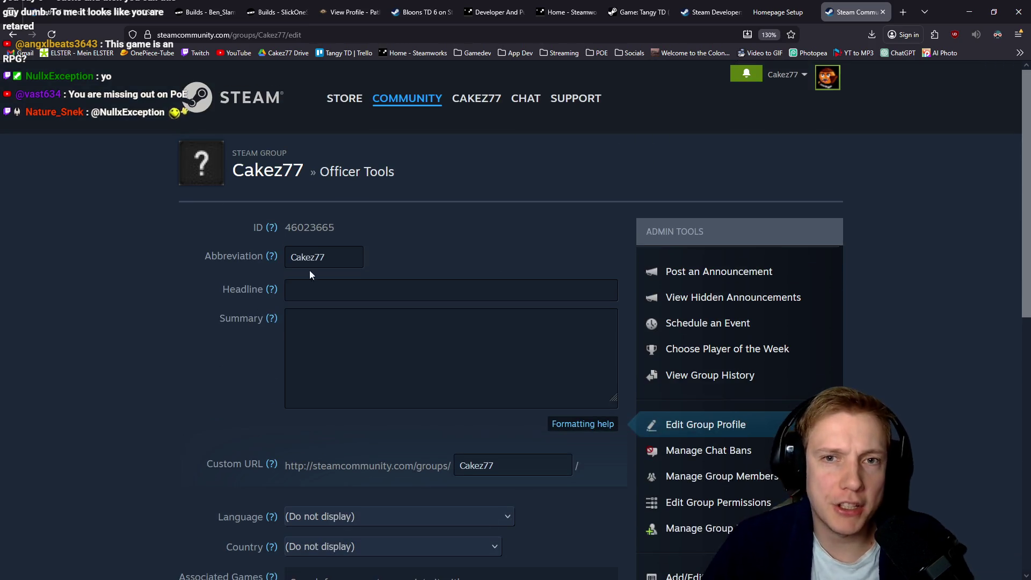
pyautogui.click(713, 6)
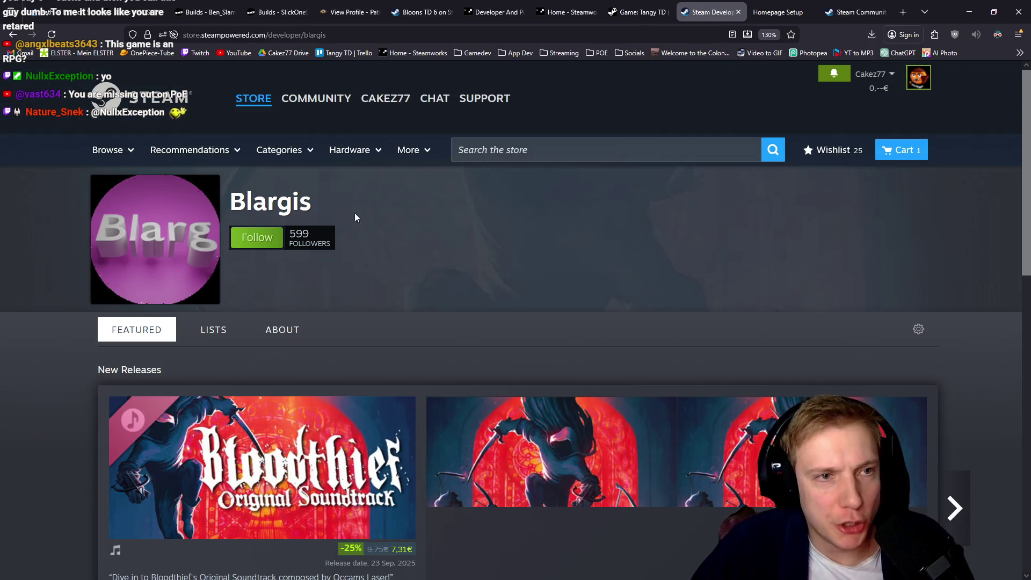
# Compare the Blargis developer page with the Homepage Setup page.
pyautogui.click(280, 35)
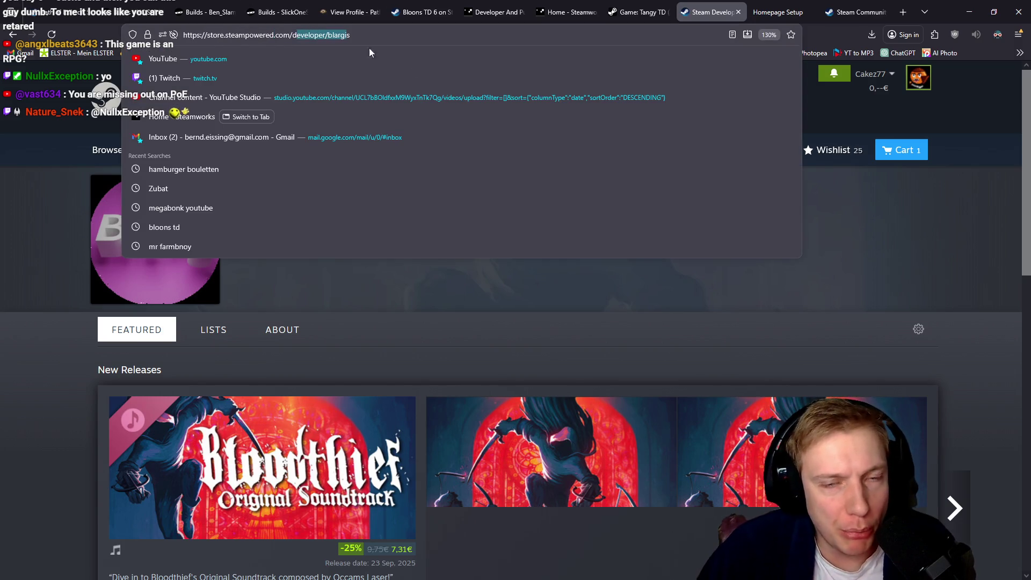
pyautogui.hotkey('ctrl', 'Tab')
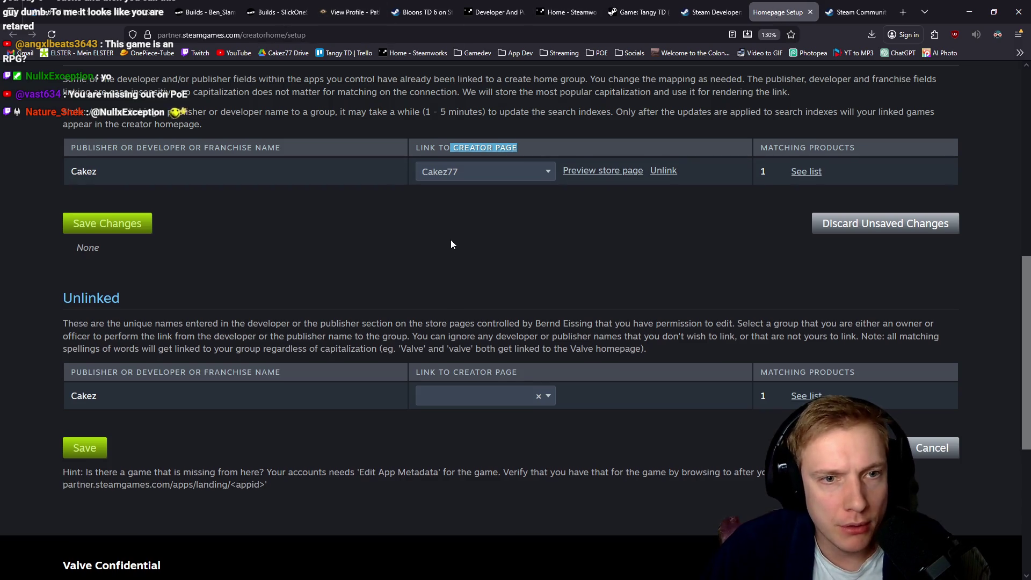
pyautogui.scroll(3, 302, 244)
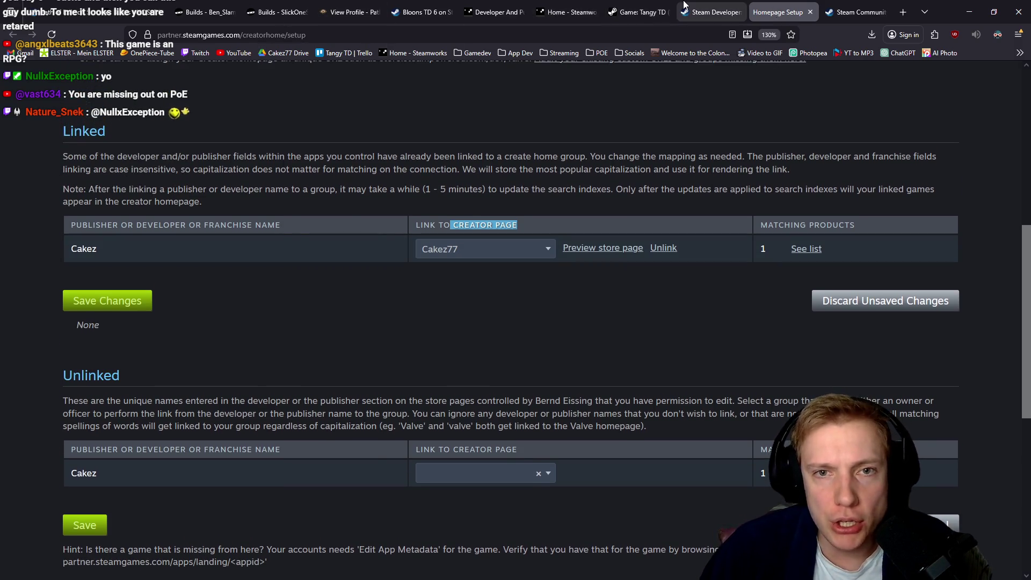
pyautogui.hotkey('ctrl', 'shift', 'Tab')
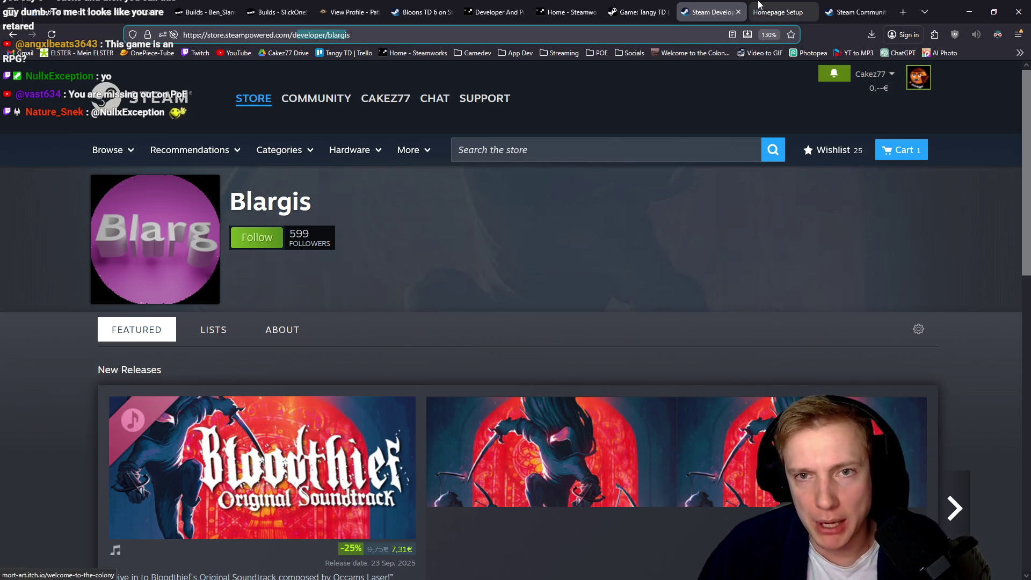
pyautogui.hotkey('ctrl', 'Tab')
pyautogui.scroll(10, 478, 278)
pyautogui.scroll(-3, 478, 277)
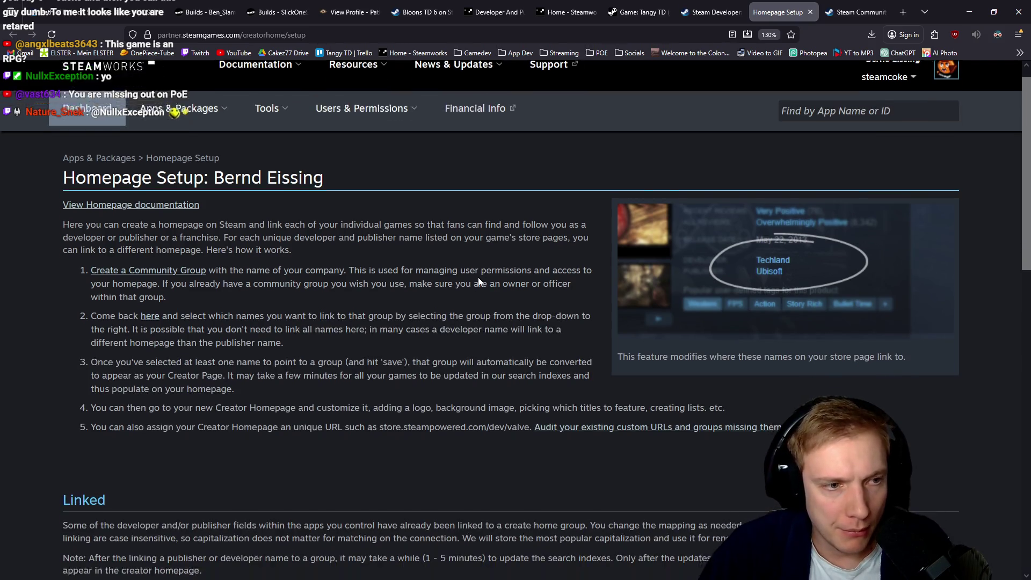
# Reload Homepage Setup and confirm Cakez is still linked to Cakez77 with 1 matching product.
pyautogui.click(145, 259)
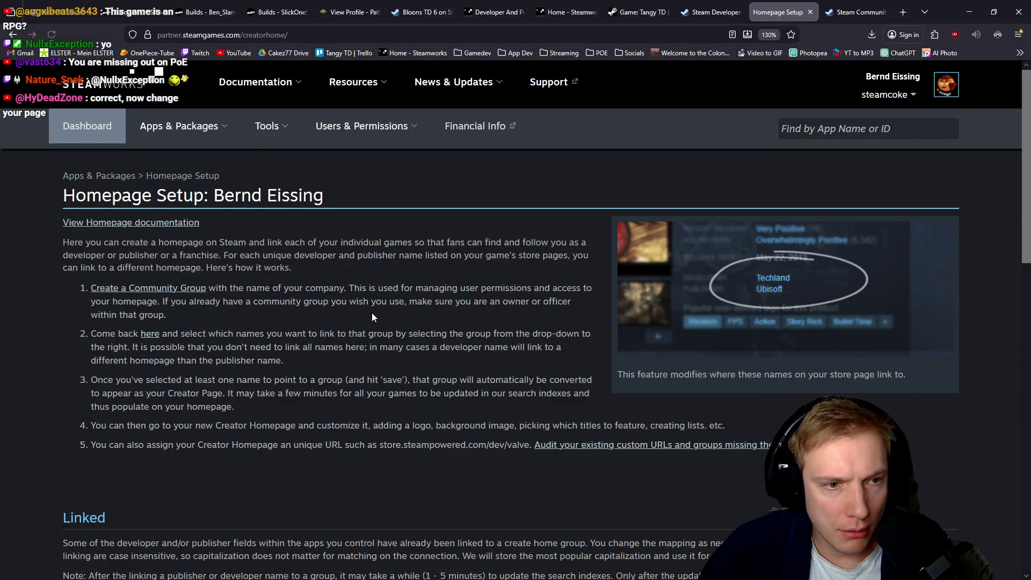
pyautogui.scroll(-5, 371, 312)
pyautogui.scroll(-3, 378, 306)
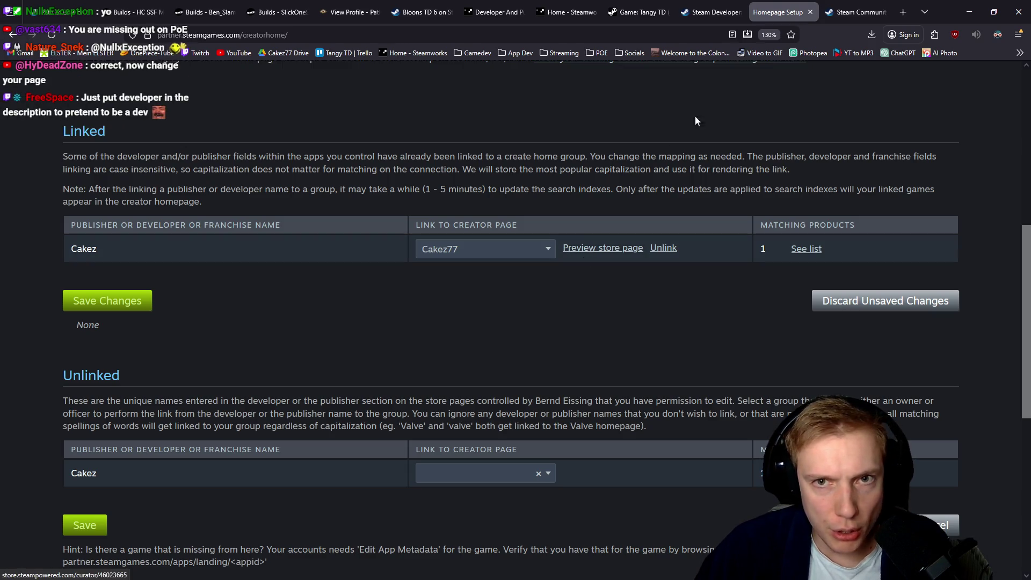
pyautogui.click(857, 12)
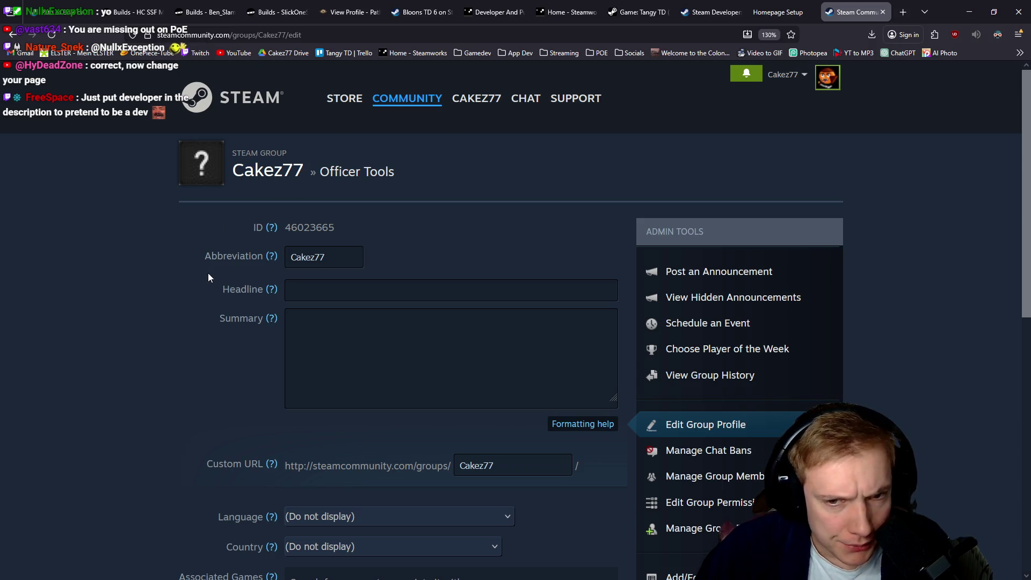
# Review the Cakez77 Officer Tools edit fields and cancel the avatar upload without choosing an image.
pyautogui.scroll(-3, 182, 266)
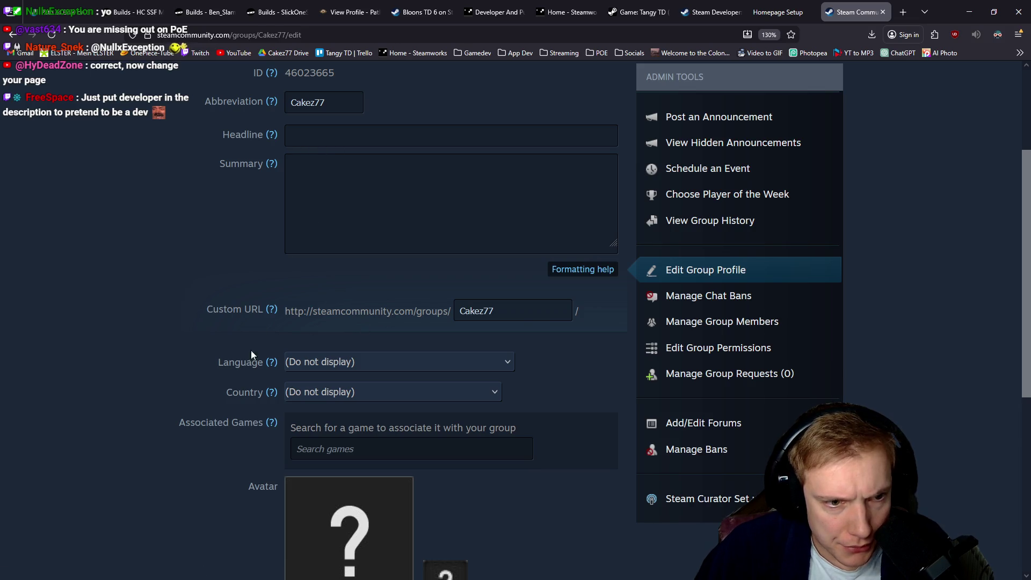
pyautogui.scroll(-3, 236, 365)
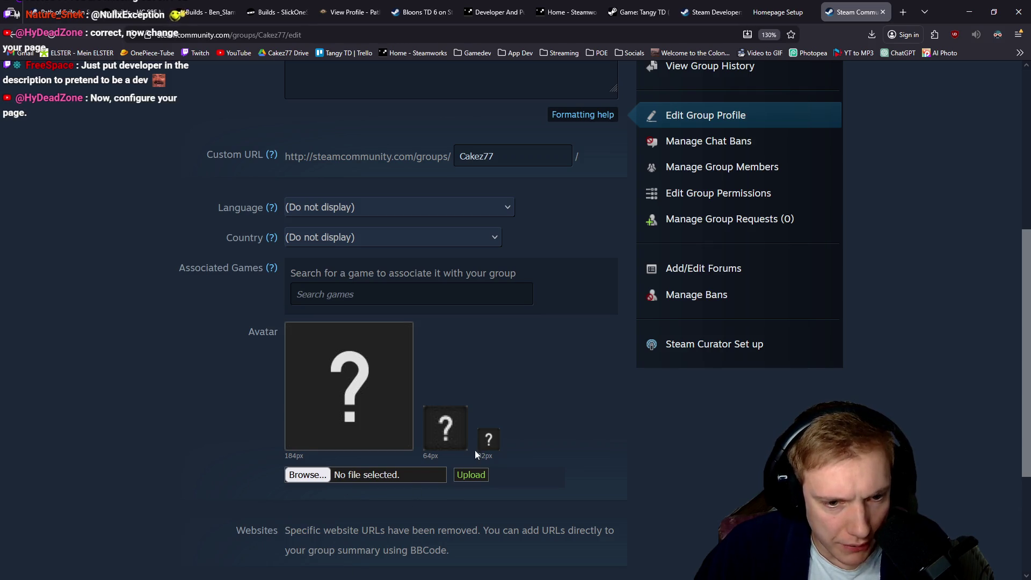
pyautogui.click(305, 477)
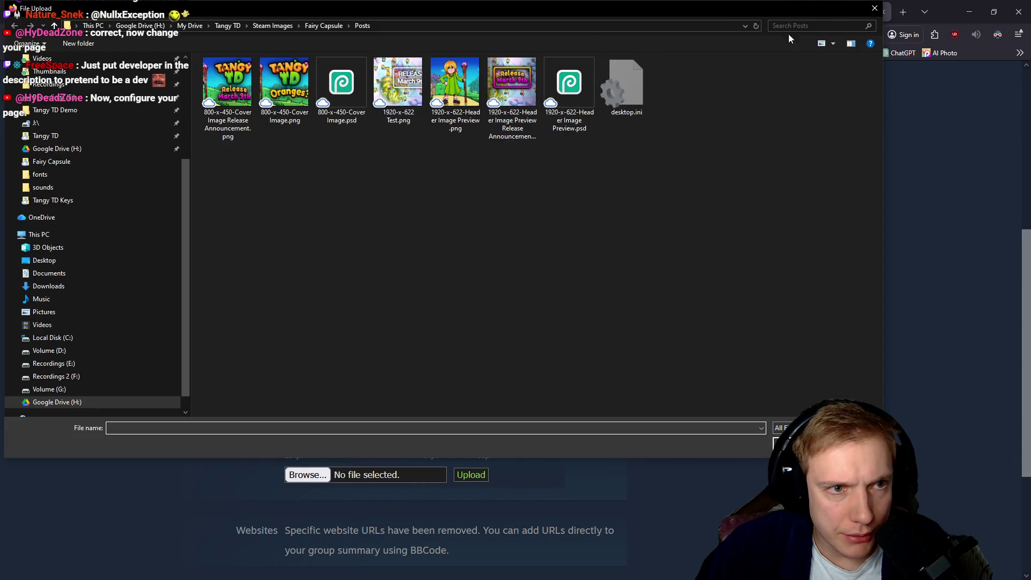
pyautogui.click(875, 8)
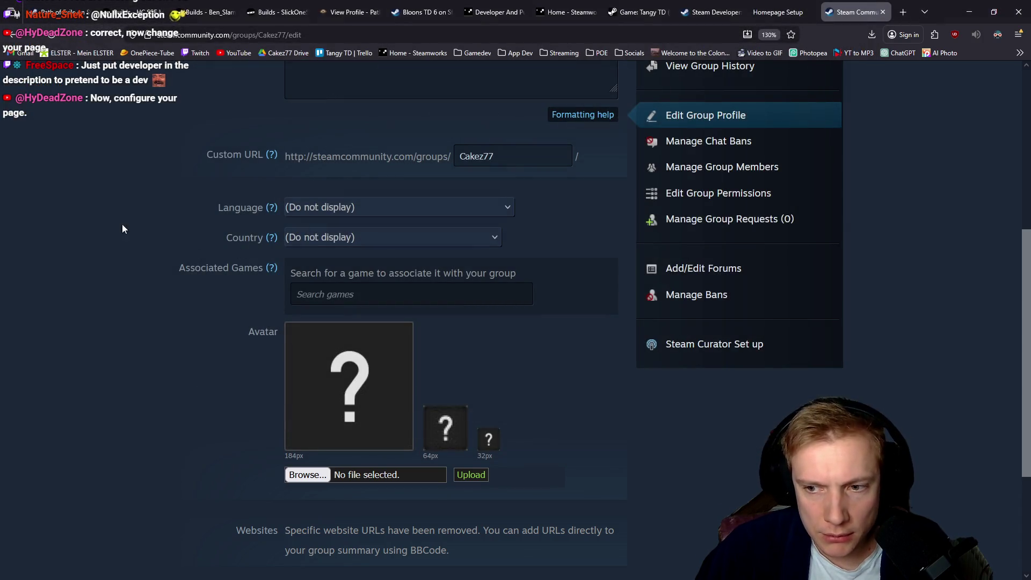
pyautogui.scroll(2, 148, 204)
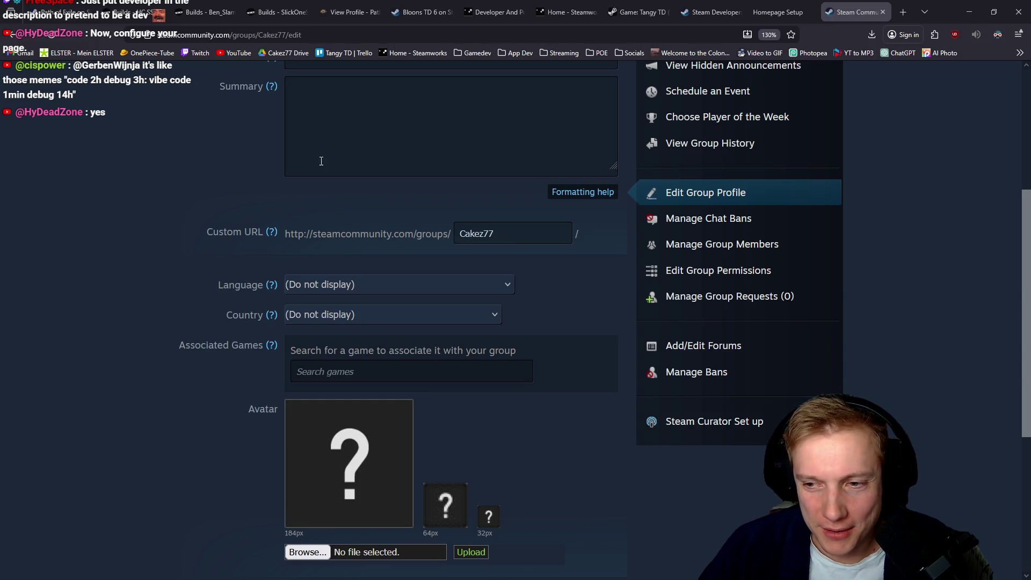
pyautogui.scroll(5, 177, 222)
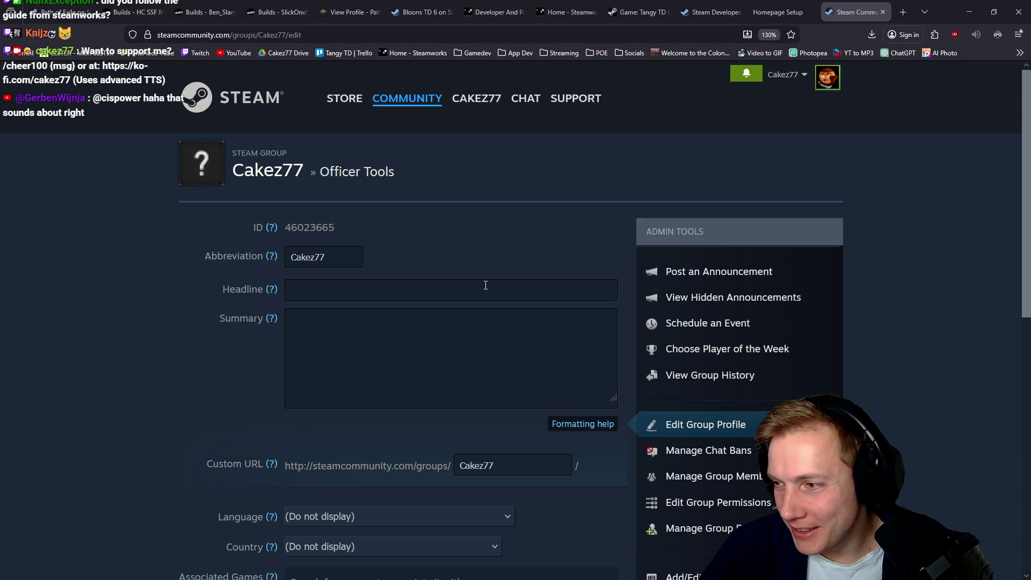
pyautogui.click(762, 12)
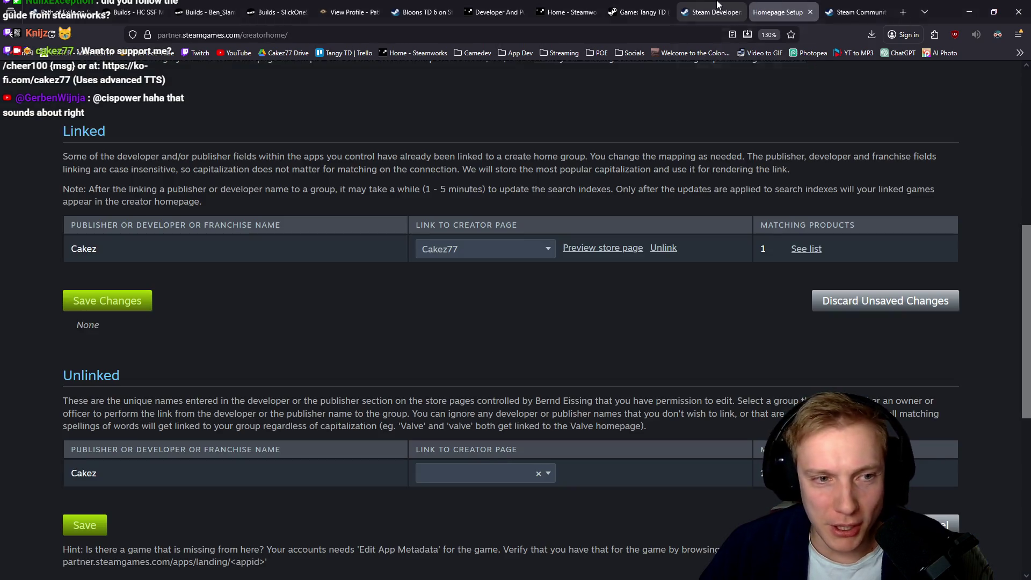
# Open the View Homepage documentation in a new tab.
pyautogui.scroll(5, 515, 166)
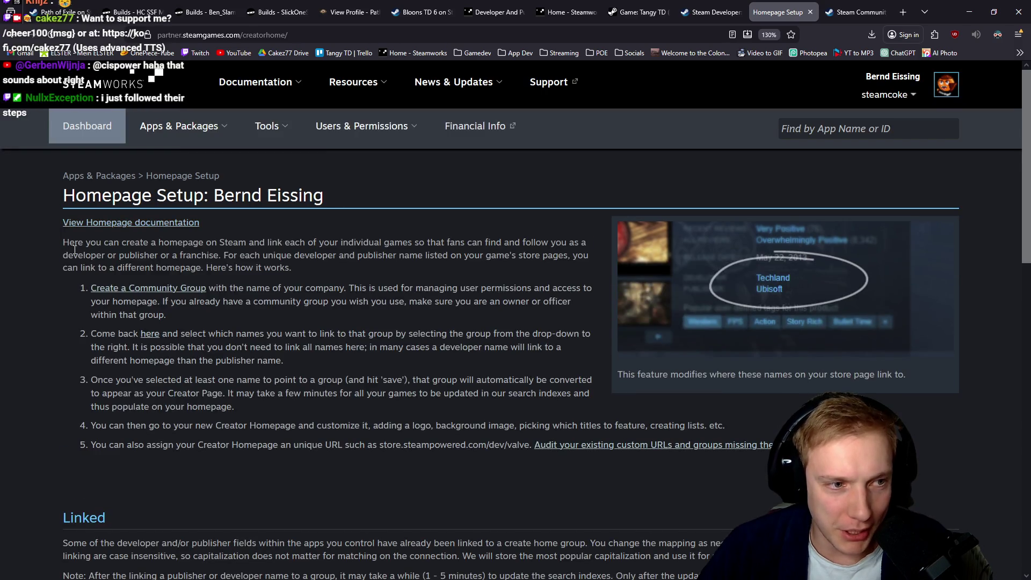
pyautogui.moveTo(75, 248); pyautogui.dragTo(434, 446)
pyautogui.middleClick(119, 223)
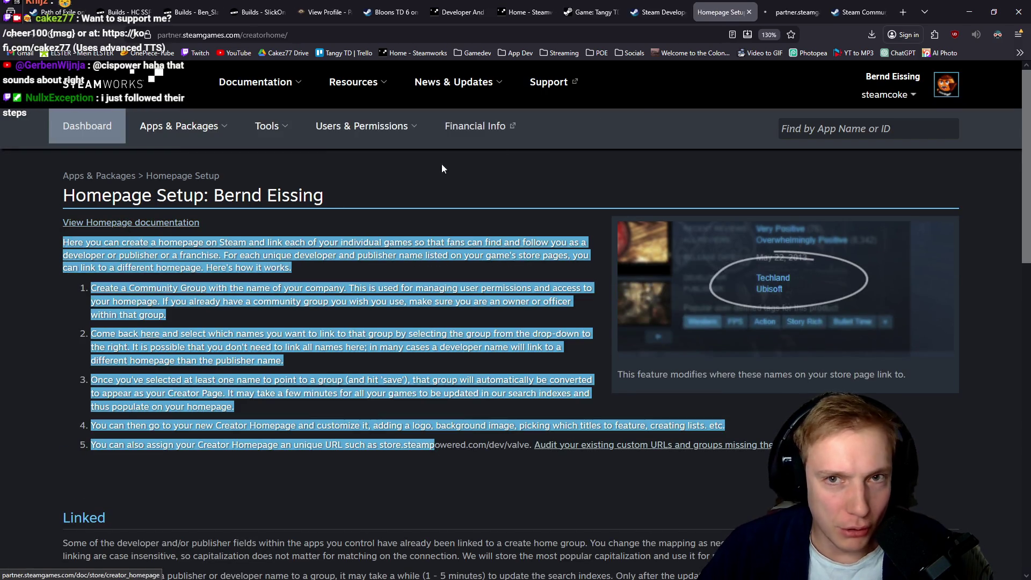
pyautogui.hotkey('ctrl', 'Tab')
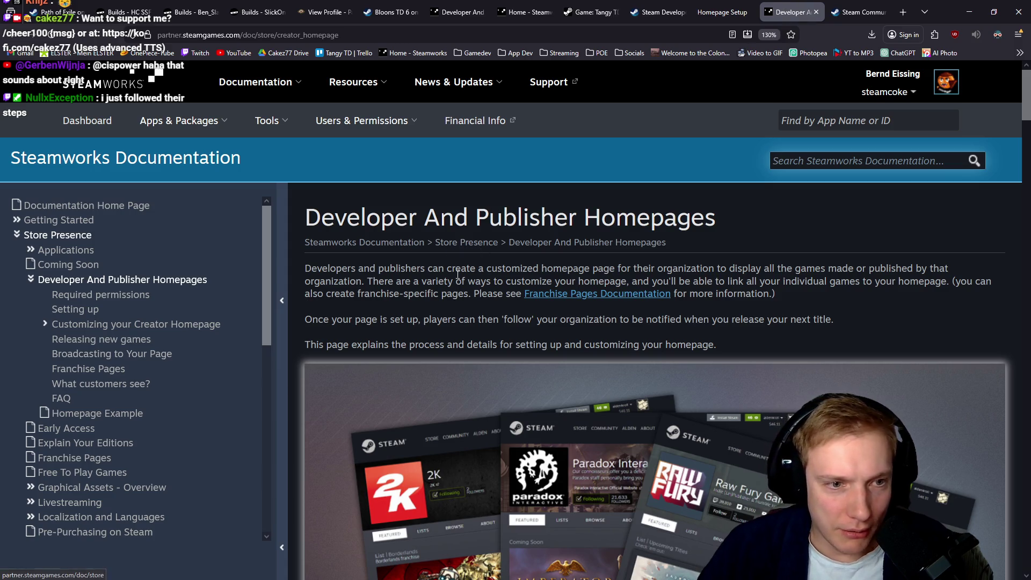
# Read the two permission requirements in the Developer And Publisher Homepages documentation.
pyautogui.scroll(-10, 603, 335)
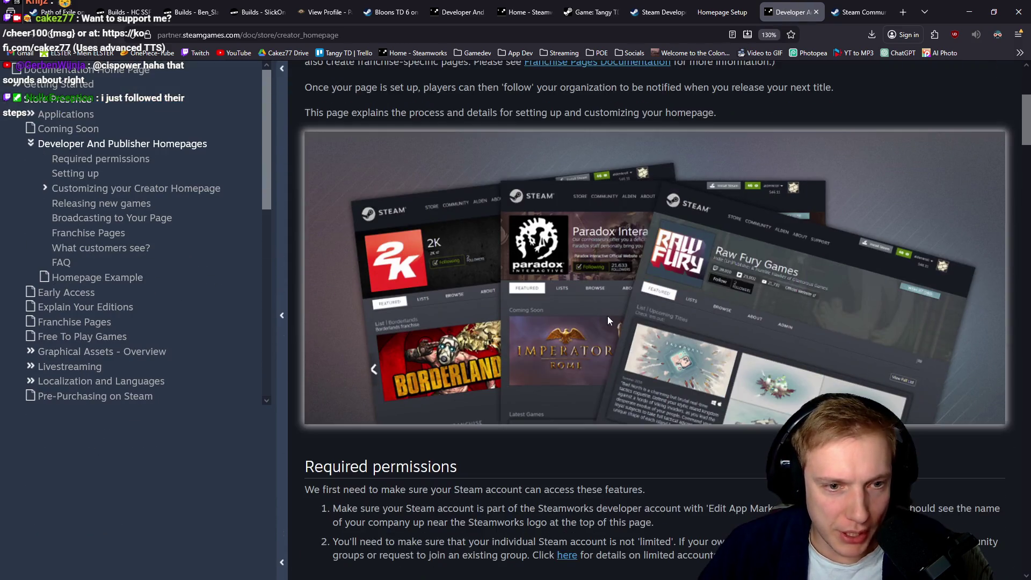
pyautogui.moveTo(344, 279)
pyautogui.mouseDown()
pyautogui.moveTo(575, 277)
pyautogui.moveTo(728, 293)
pyautogui.mouseUp()
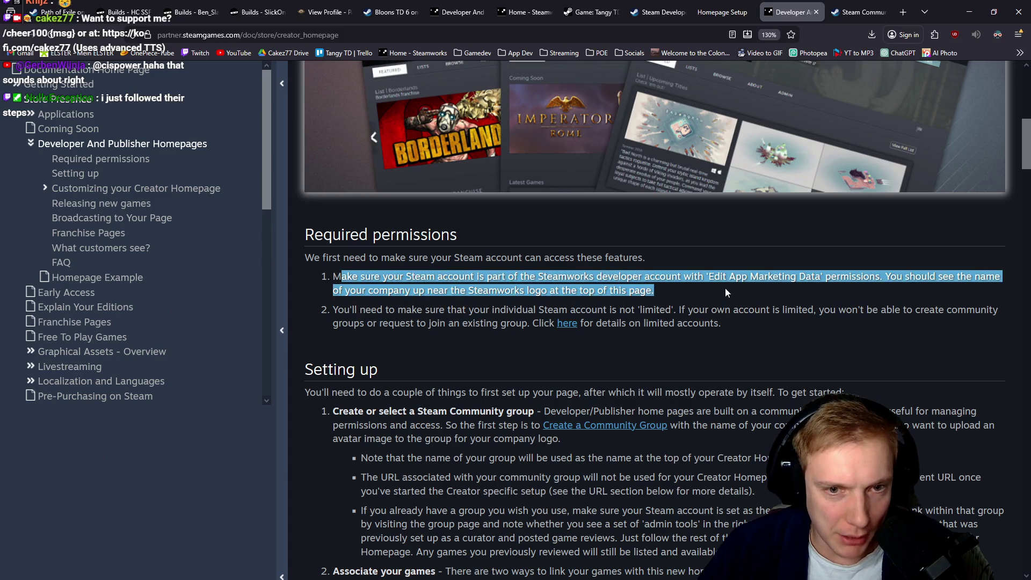
pyautogui.click(381, 311)
pyautogui.moveTo(382, 310); pyautogui.dragTo(728, 333)
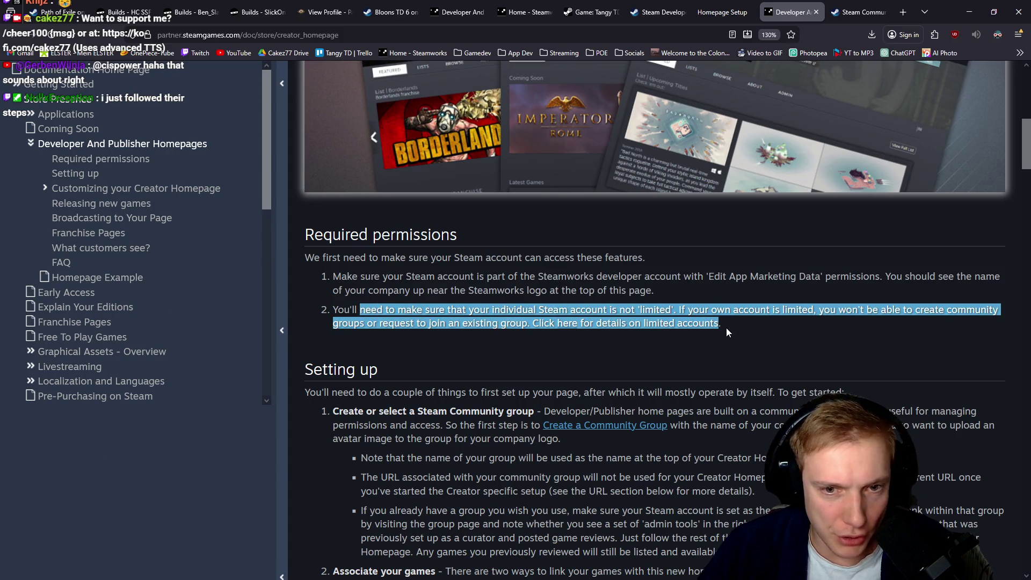
pyautogui.click(761, 333)
pyautogui.scroll(-3, 760, 333)
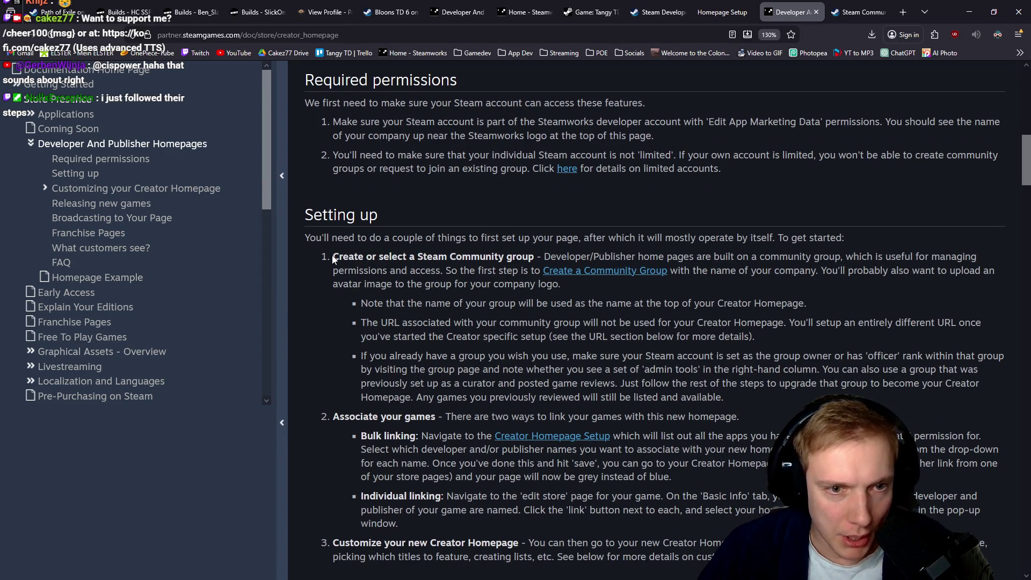
# Read the setup notes on creating a community group, its name, URL, and reusing existing groups.
pyautogui.moveTo(332, 257); pyautogui.dragTo(537, 258)
pyautogui.moveTo(388, 303)
pyautogui.mouseDown()
pyautogui.moveTo(450, 302)
pyautogui.moveTo(361, 303)
pyautogui.moveTo(844, 309)
pyautogui.mouseUp()
pyautogui.click(831, 306)
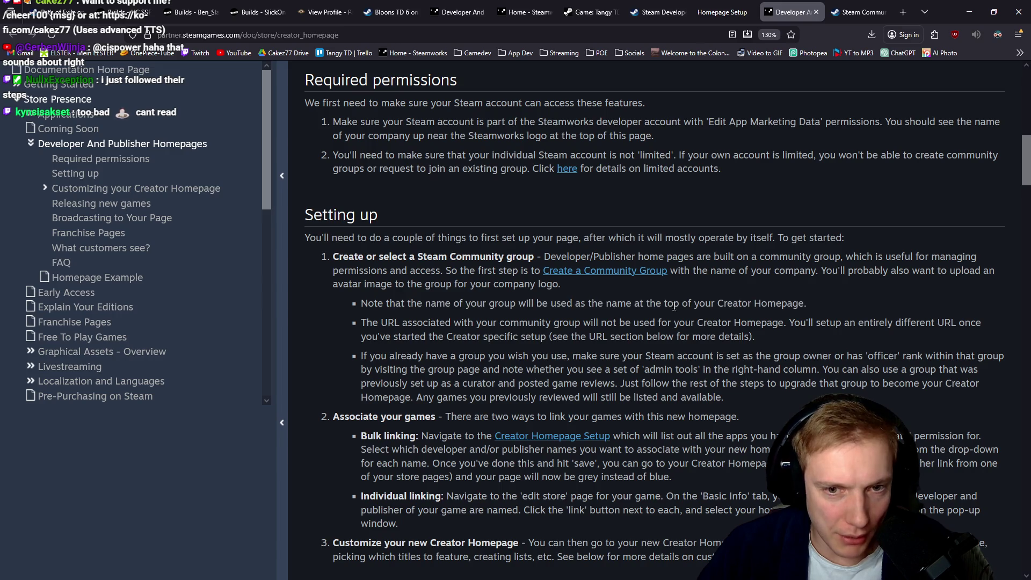
pyautogui.moveTo(588, 304); pyautogui.dragTo(810, 304)
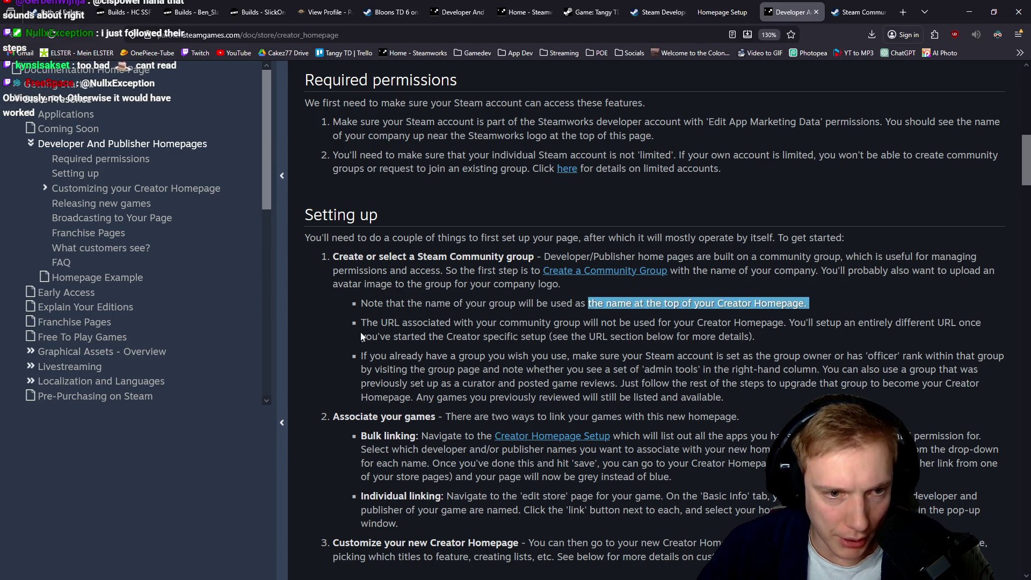
pyautogui.moveTo(370, 321); pyautogui.dragTo(758, 322)
pyautogui.moveTo(369, 356); pyautogui.dragTo(774, 369)
# Read the documentation's bulk linking instructions.
pyautogui.scroll(-3, 773, 369)
pyautogui.moveTo(340, 261); pyautogui.dragTo(398, 262)
pyautogui.moveTo(463, 263); pyautogui.dragTo(635, 263)
pyautogui.moveTo(373, 281); pyautogui.dragTo(416, 281)
pyautogui.moveTo(462, 282); pyautogui.dragTo(693, 283)
pyautogui.click(693, 282)
# Open Creator Homepage Setup from the docs in a new tab and scroll to Linked.
pyautogui.middleClick(516, 282)
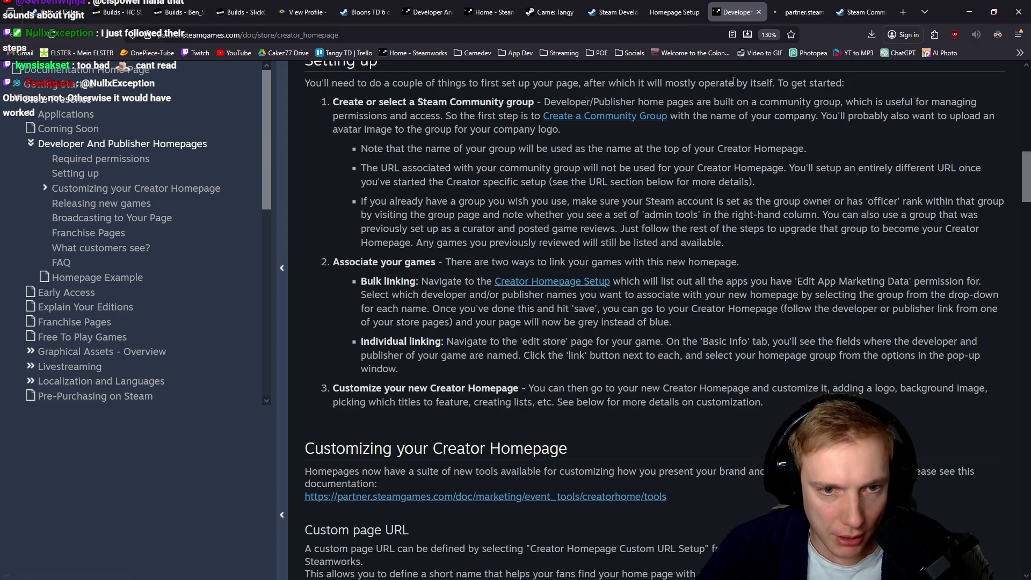
pyautogui.click(801, 4)
pyautogui.scroll(-4, 415, 215)
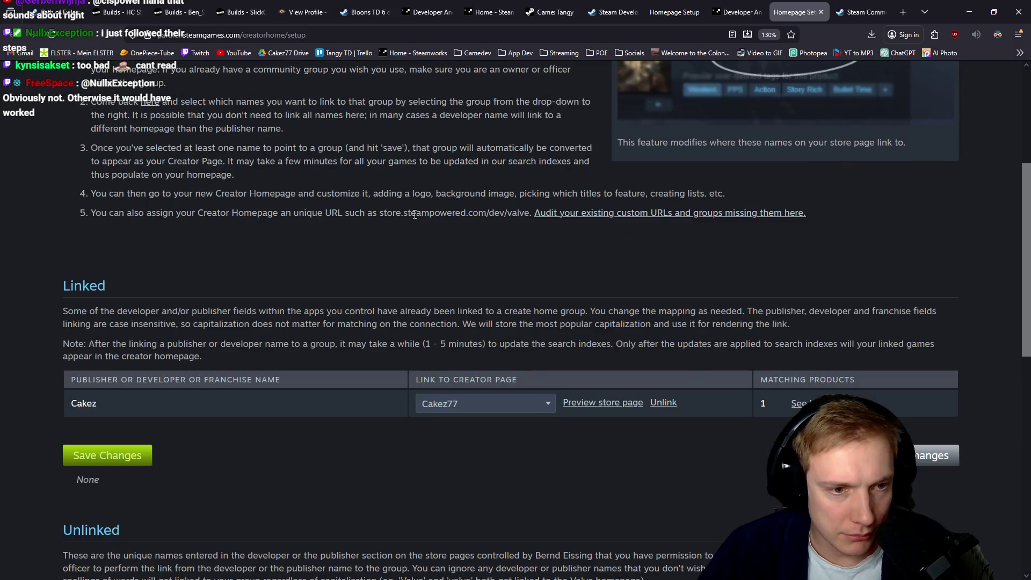
# Open the Cakez77 store preview and compare it with the Blargis page's developer address.
pyautogui.scroll(-3, 413, 214)
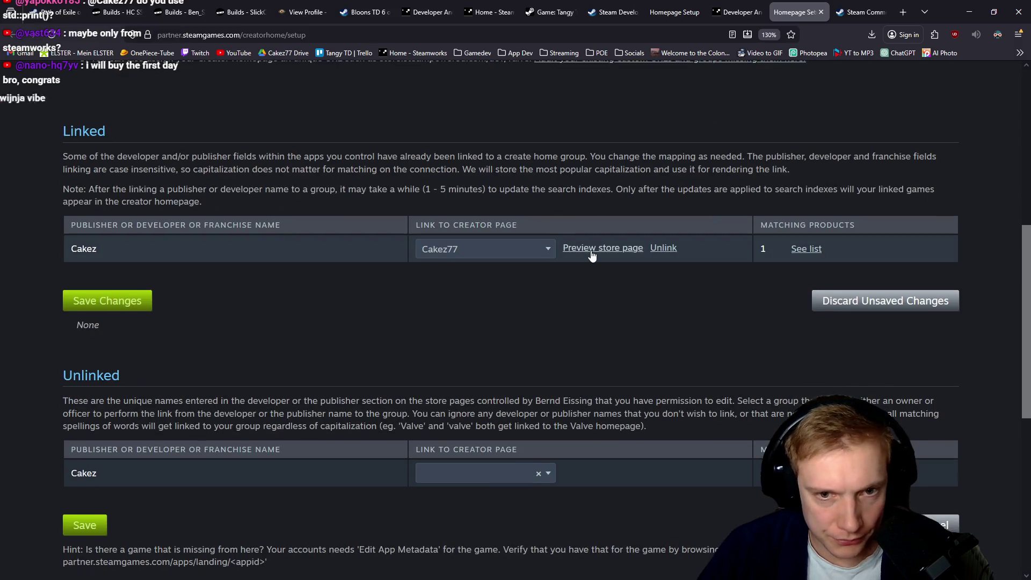
pyautogui.middleClick(594, 250)
pyautogui.click(799, 5)
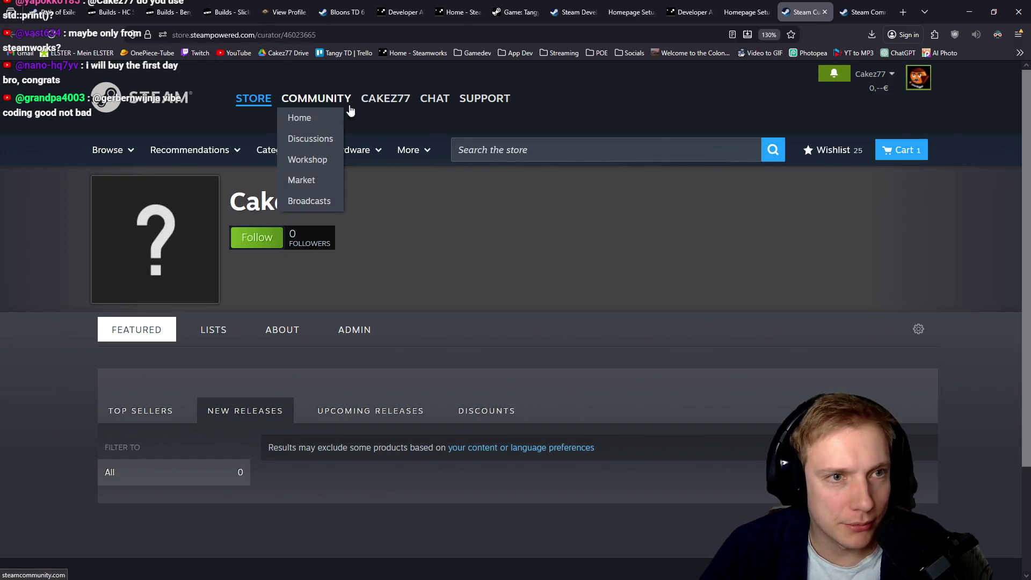
pyautogui.click(571, 4)
pyautogui.click(306, 34)
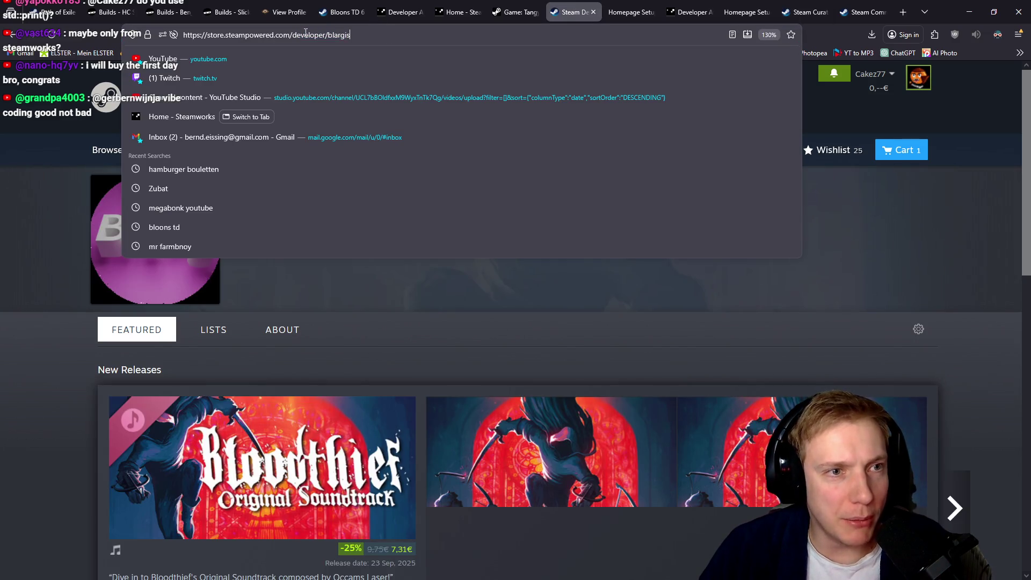
pyautogui.moveTo(292, 34); pyautogui.dragTo(356, 36)
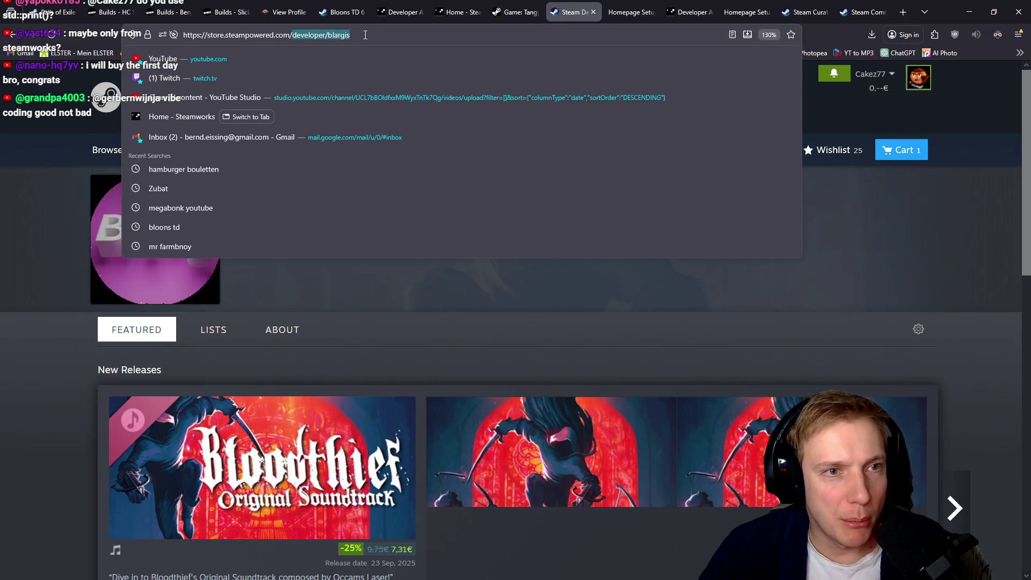
# Check the group id in the Cakez77 curator address, then start a new blank tab.
pyautogui.click(747, 11)
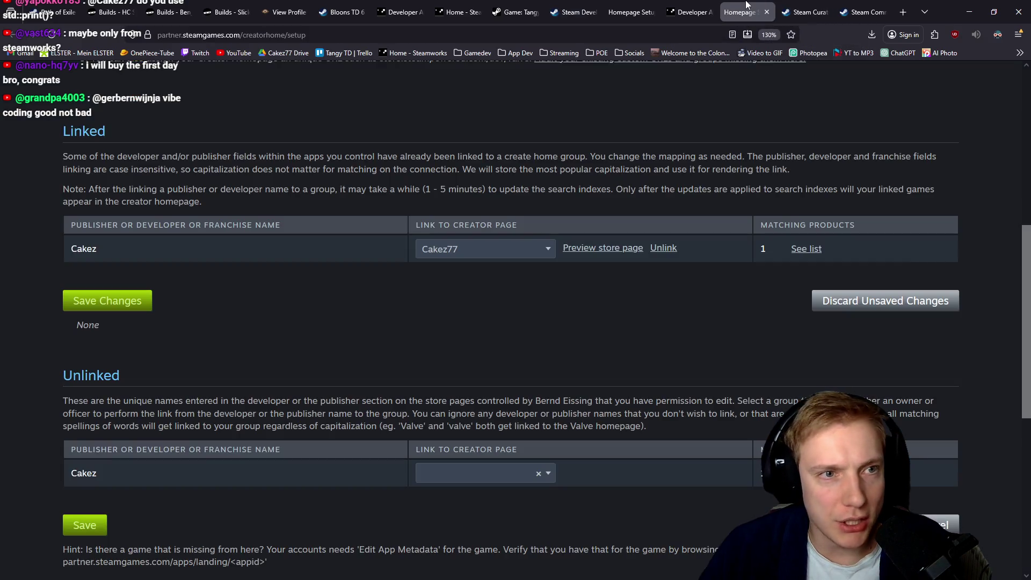
pyautogui.click(798, 5)
pyautogui.doubleClick(285, 34)
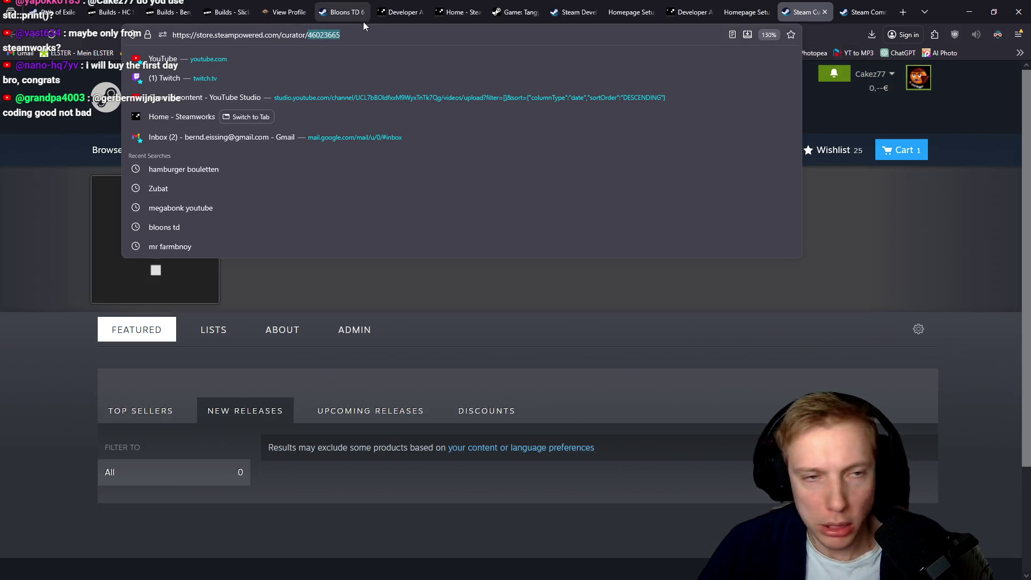
pyautogui.click(734, 4)
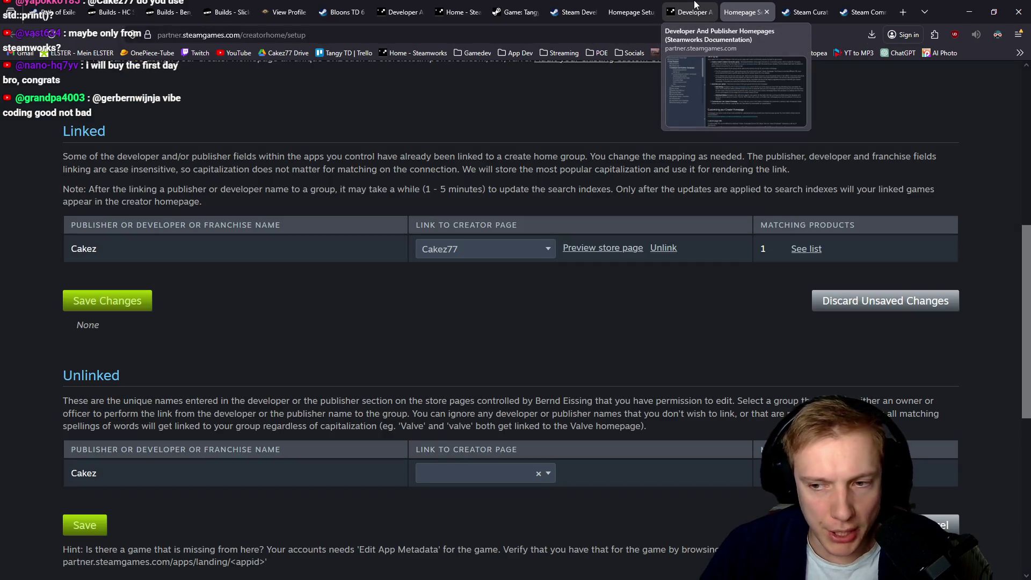
pyautogui.click(691, 6)
pyautogui.click(809, 6)
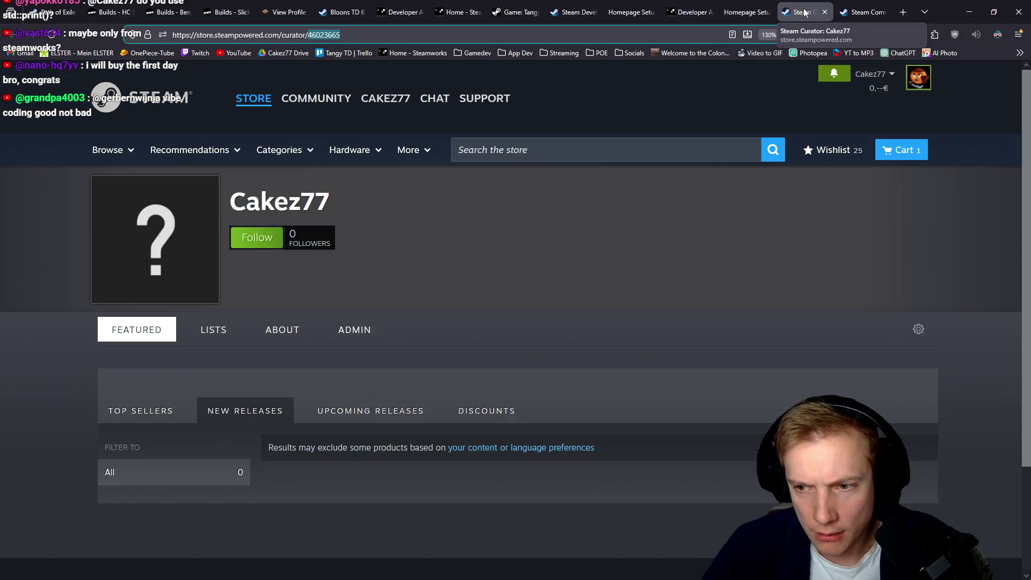
pyautogui.hotkey('ctrl', 't')
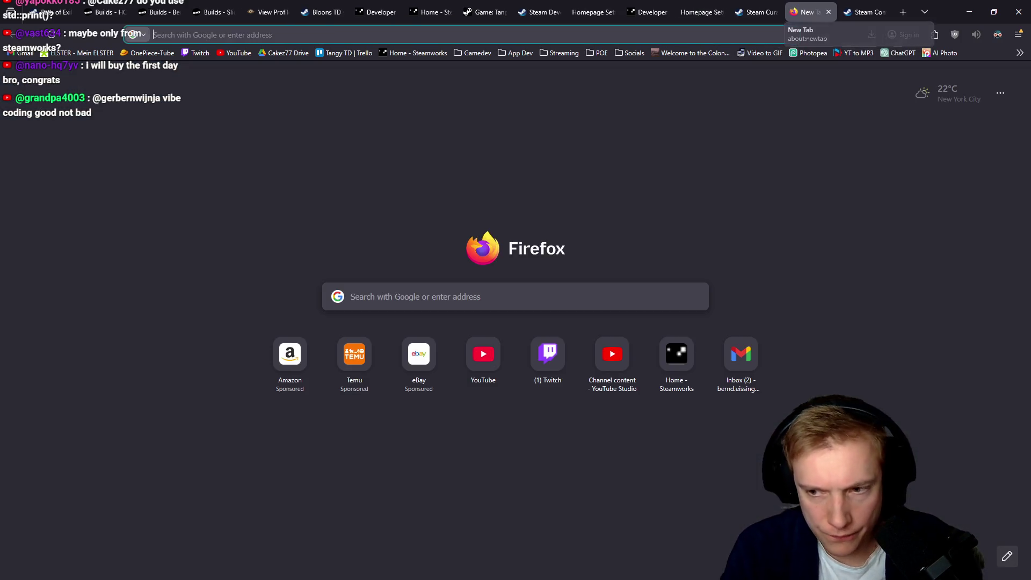
# Search 'tangy td', open its Steam store page and list all games by developer Cakez.
pyautogui.write('tangy td')
pyautogui.press('Return')
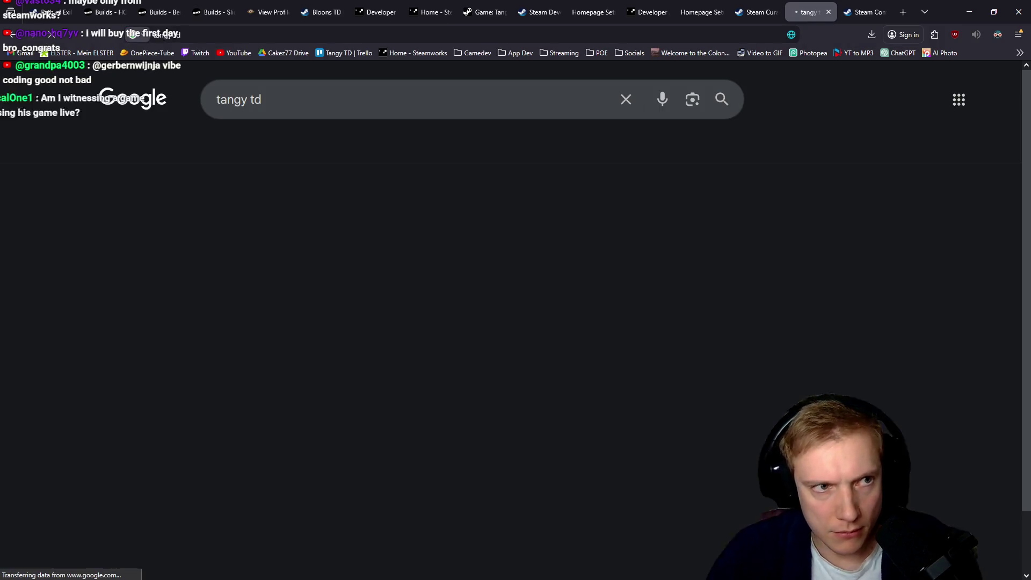
pyautogui.scroll(-4, 60, 298)
pyautogui.click(172, 323)
pyautogui.scroll(-3, 516, 307)
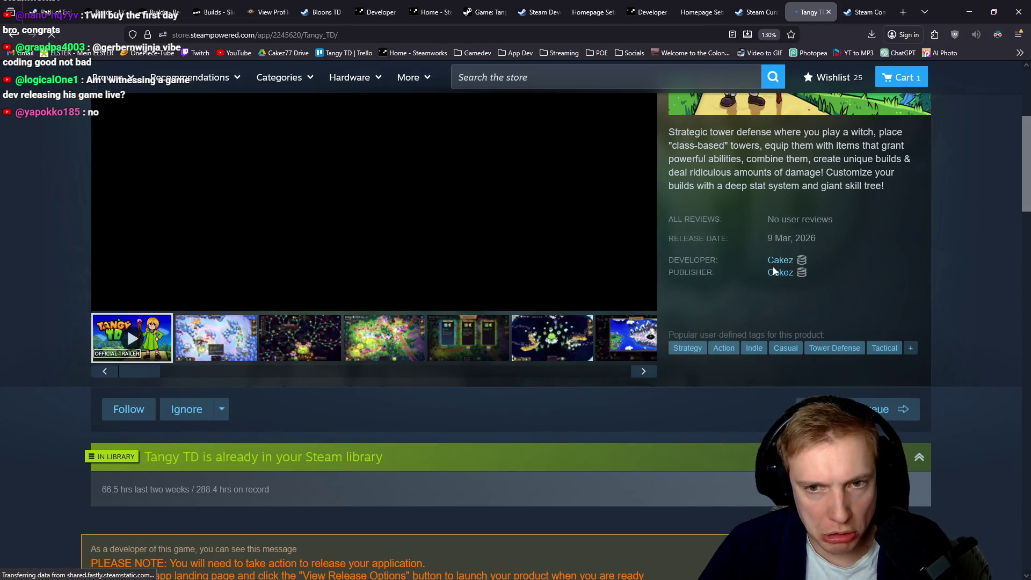
pyautogui.click(776, 268)
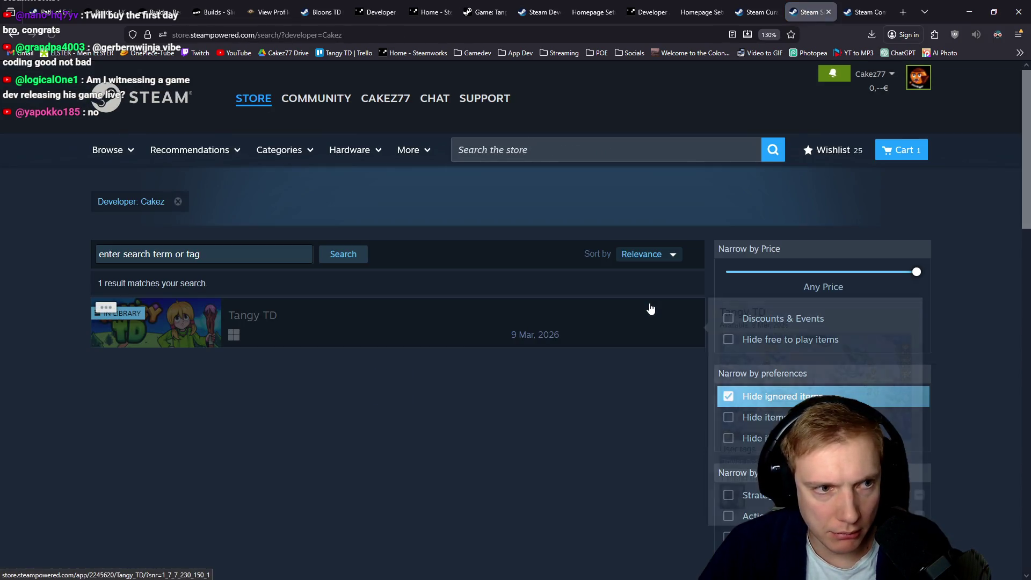
# Return to the Creator Homepage documentation via the Cakez77 and Homepage Setup tabs.
pyautogui.click(775, 5)
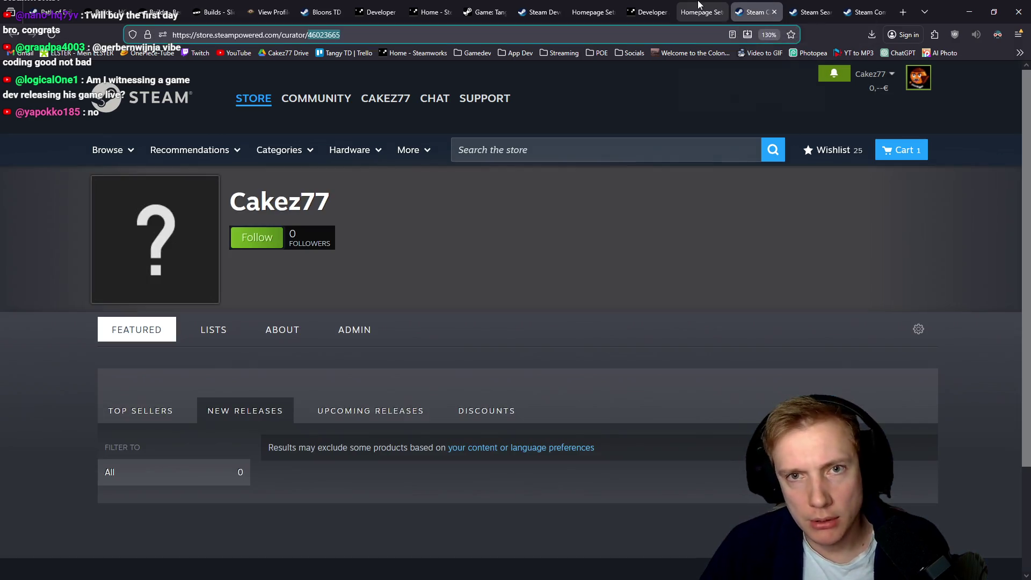
pyautogui.click(699, 5)
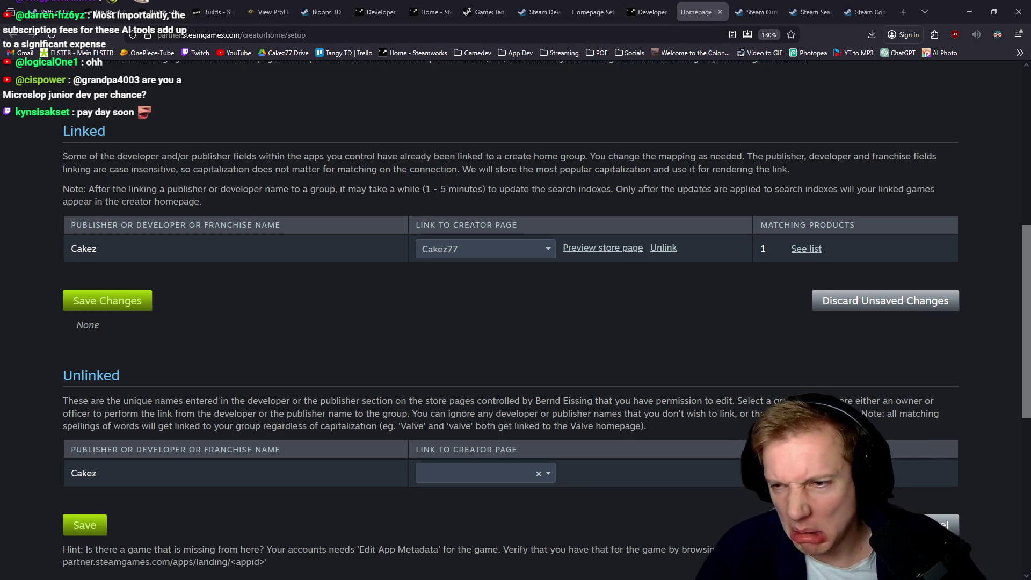
pyautogui.click(647, 12)
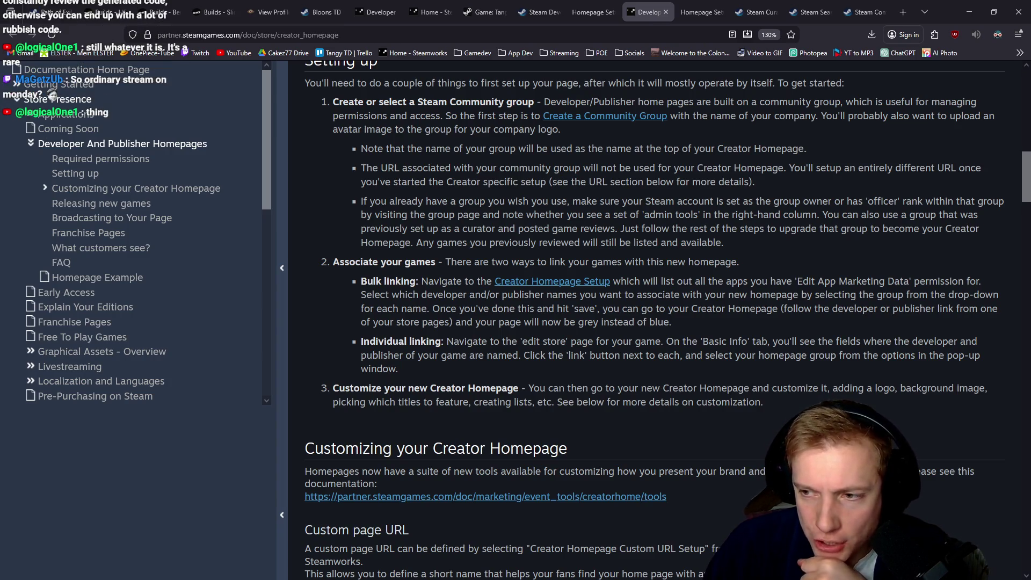
# Link the unlinked Cakez name to the Cakez77 creator page and save the change.
pyautogui.click(601, 5)
pyautogui.click(400, 318)
pyautogui.scroll(-6, 424, 322)
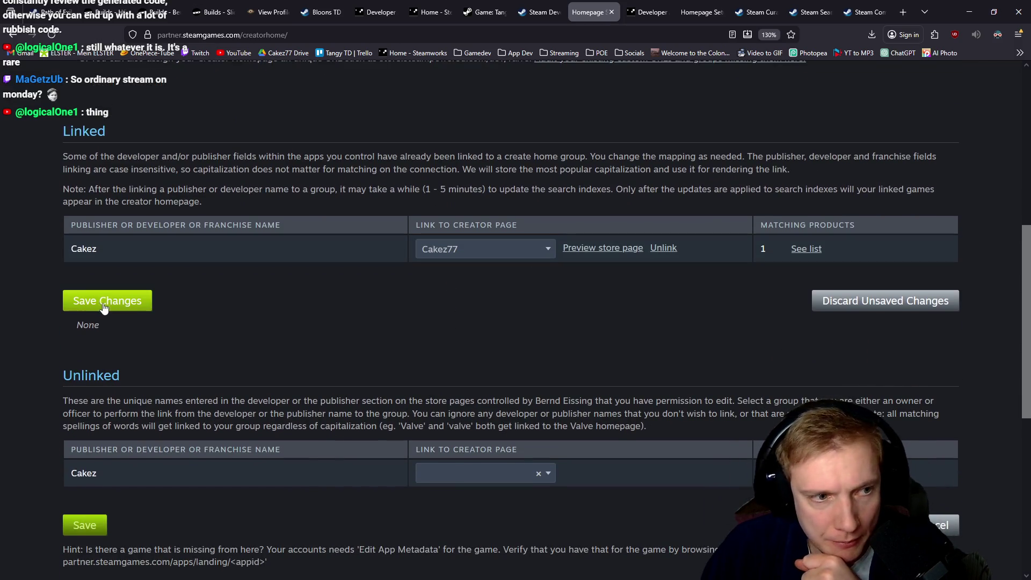
pyautogui.scroll(-3, 386, 297)
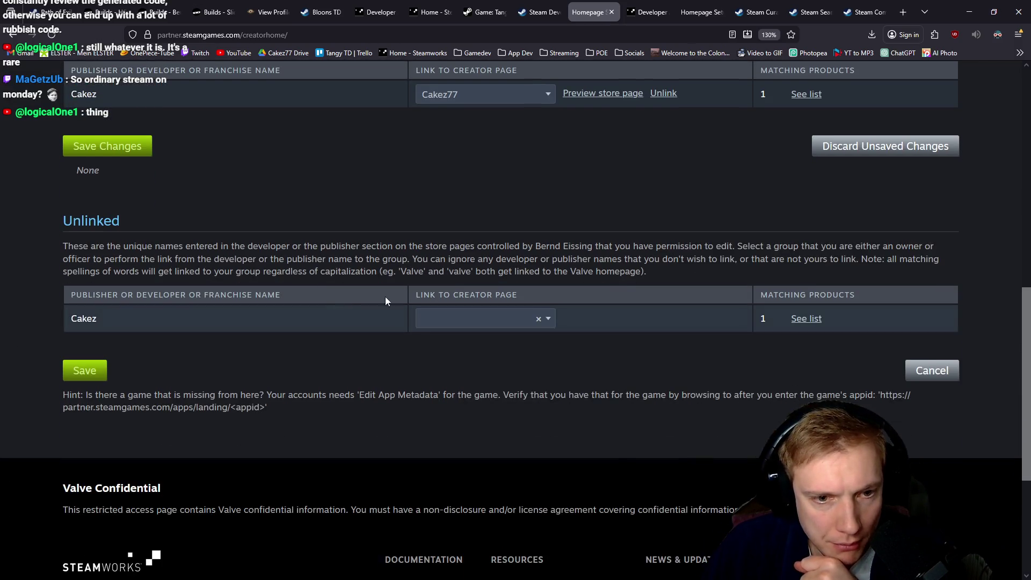
pyautogui.click(544, 319)
pyautogui.click(438, 390)
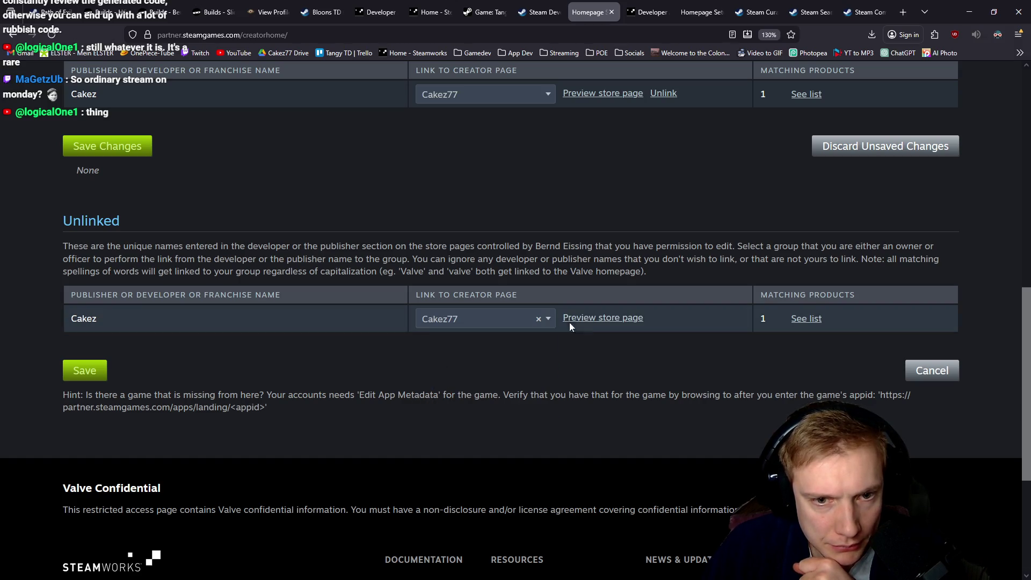
pyautogui.click(85, 372)
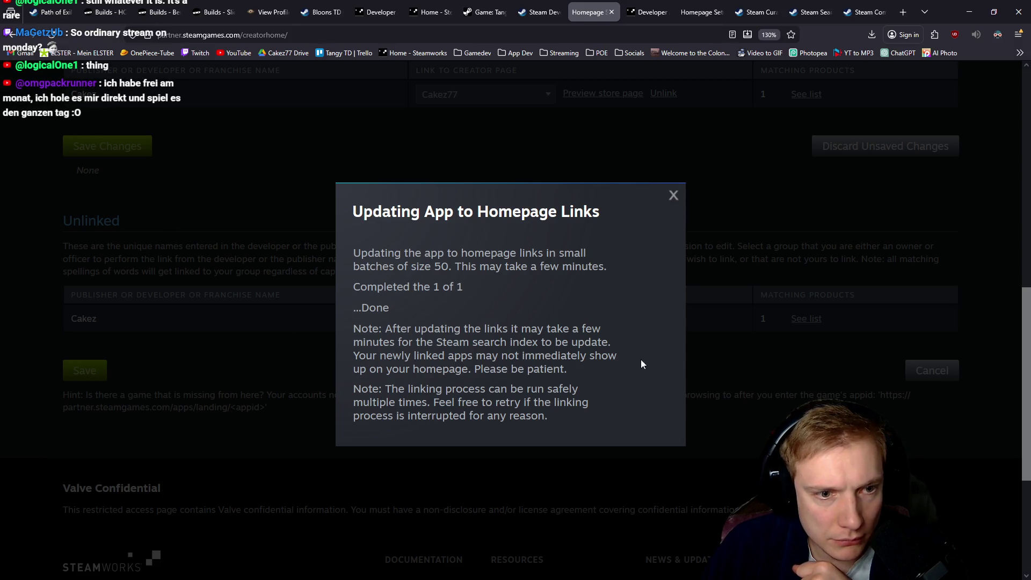
pyautogui.click(675, 197)
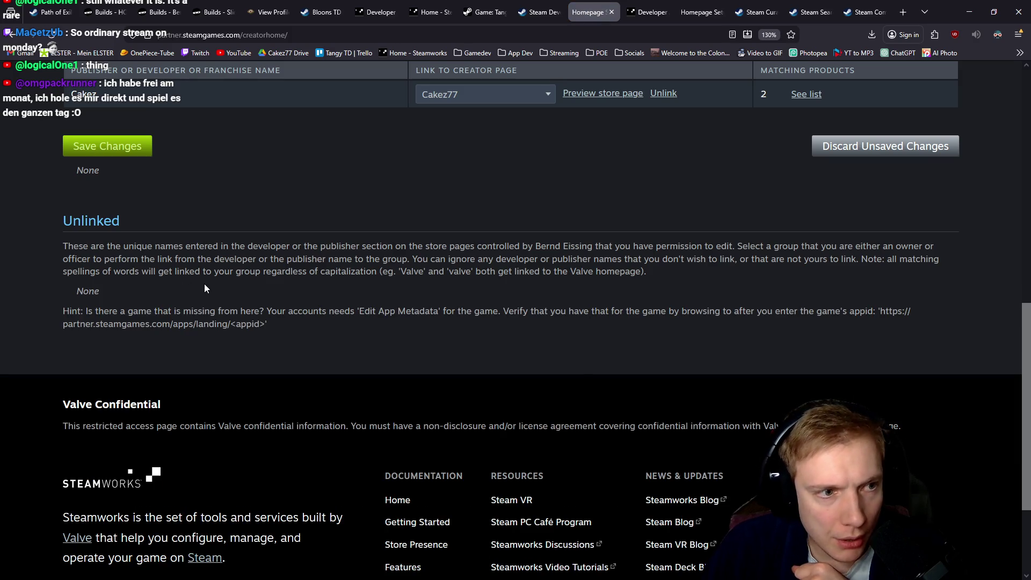
# Open the Cakez77 store preview page in a new tab and switch to it.
pyautogui.scroll(10, 236, 332)
pyautogui.scroll(-5, 282, 331)
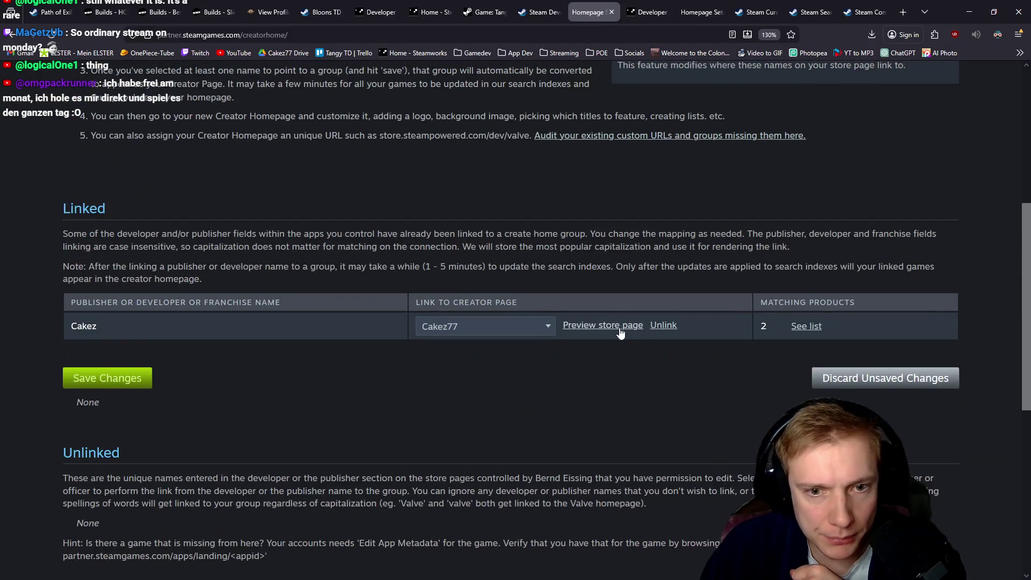
pyautogui.middleClick(620, 326)
pyautogui.click(617, 4)
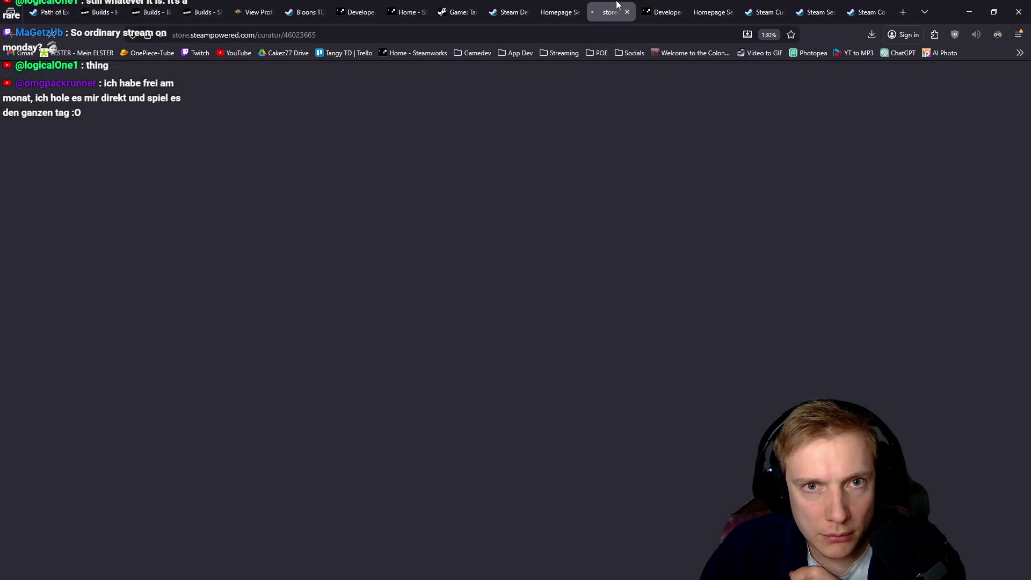
# Close the extra curator tab and go back to the Tangy TD store page.
pyautogui.click(627, 12)
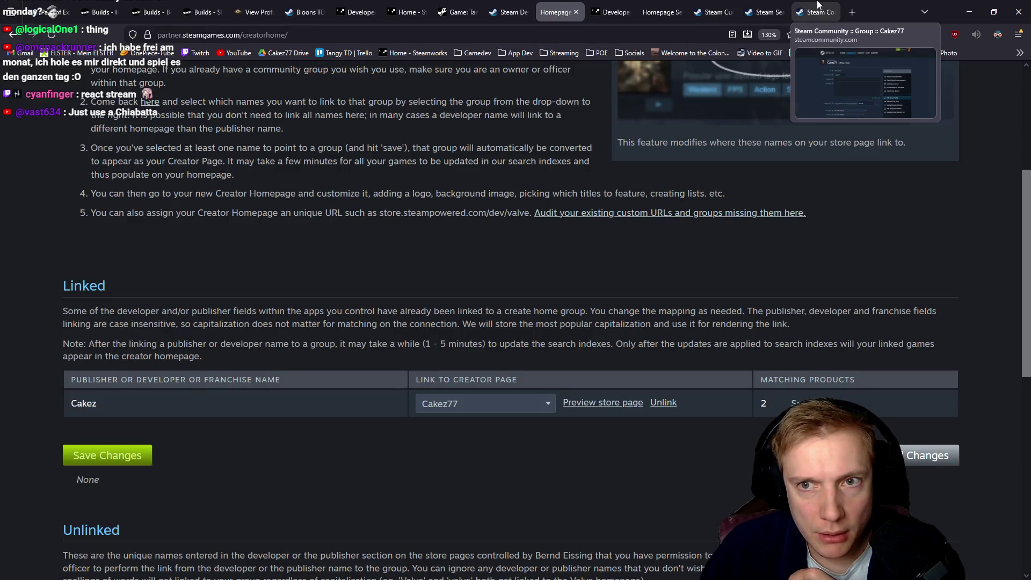
pyautogui.click(819, 5)
pyautogui.click(768, 5)
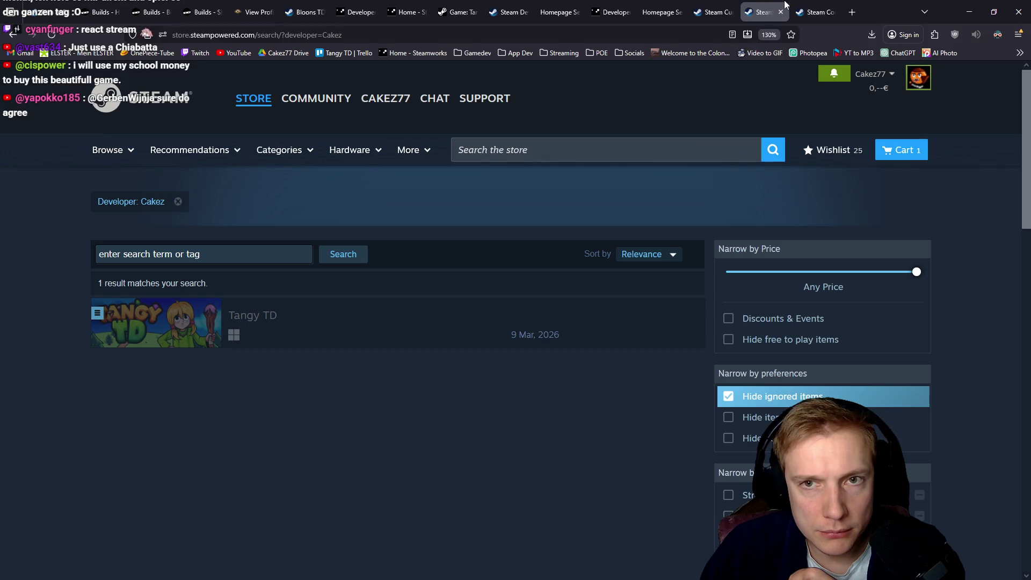
pyautogui.hotkey('alt', 'Left')
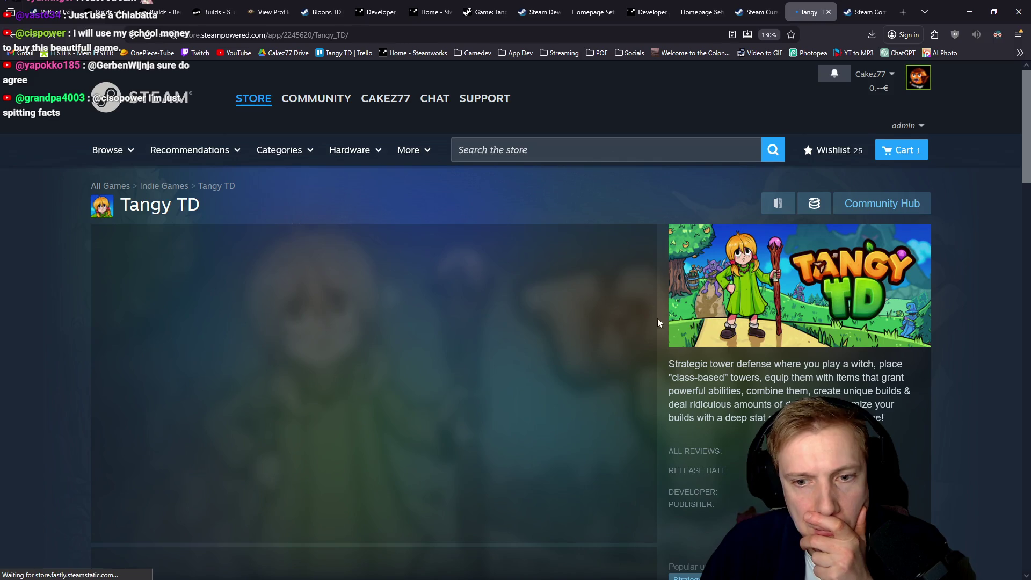
# Inspect the developer Cakez listing in a new tab, then close that tab.
pyautogui.middleClick(777, 337)
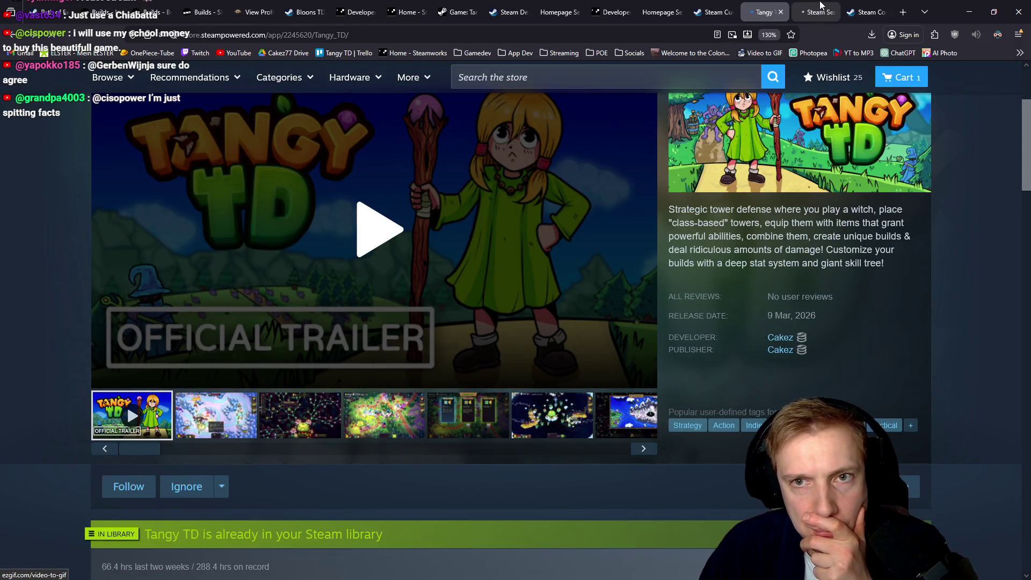
pyautogui.click(820, 5)
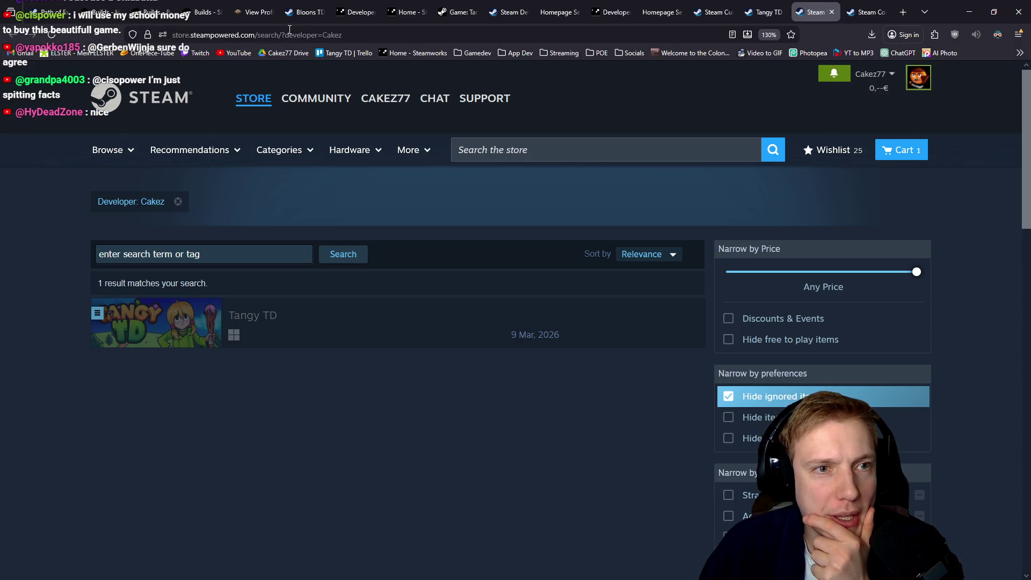
pyautogui.moveTo(300, 33); pyautogui.dragTo(582, 75)
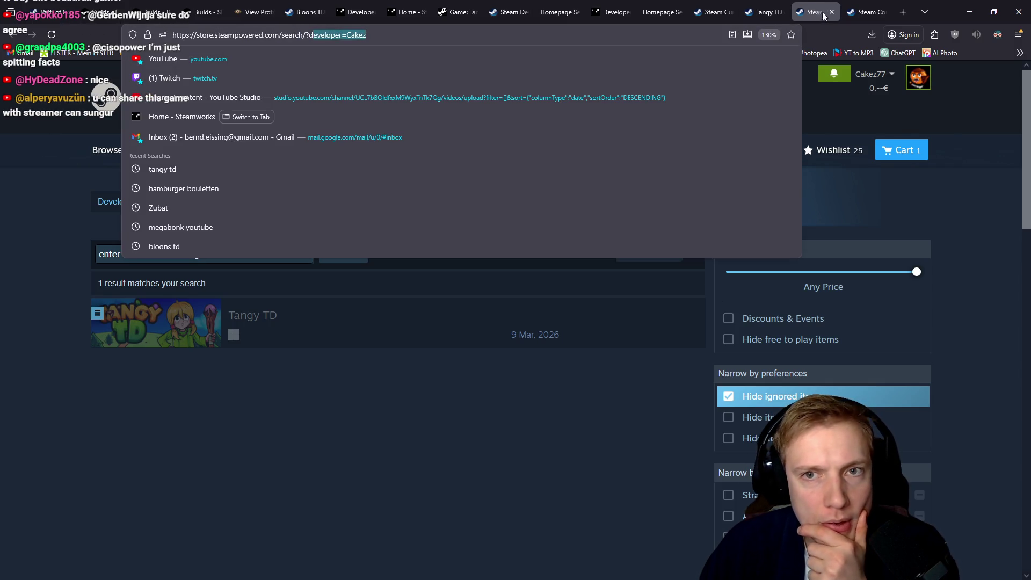
pyautogui.middleClick(806, 8)
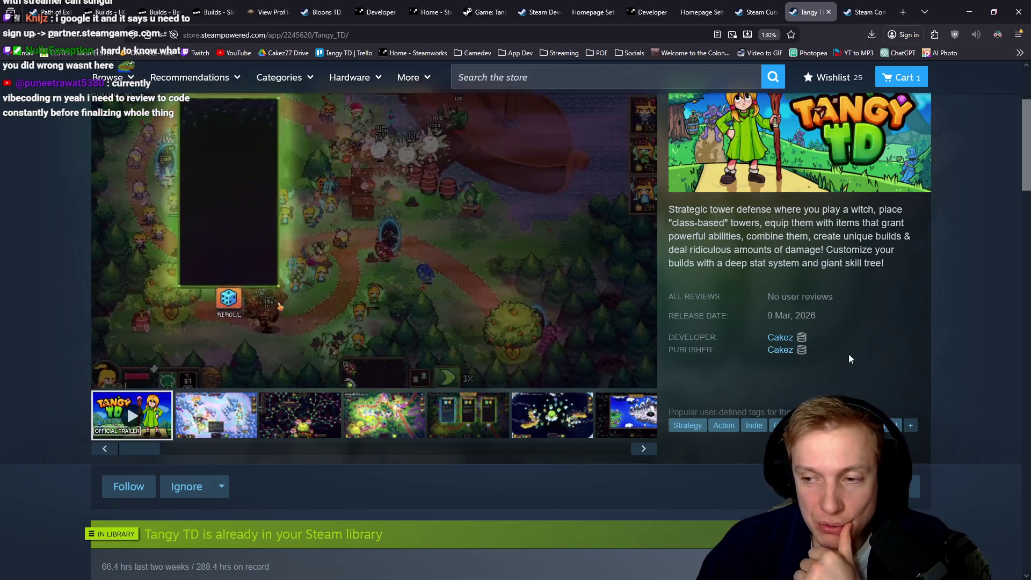
# Return to Homepage Setup and reload the page with F5.
pyautogui.hotkey('ctrl', 'shift', 'Tab')
pyautogui.hotkey('ctrl', 'shift', 'Tab')
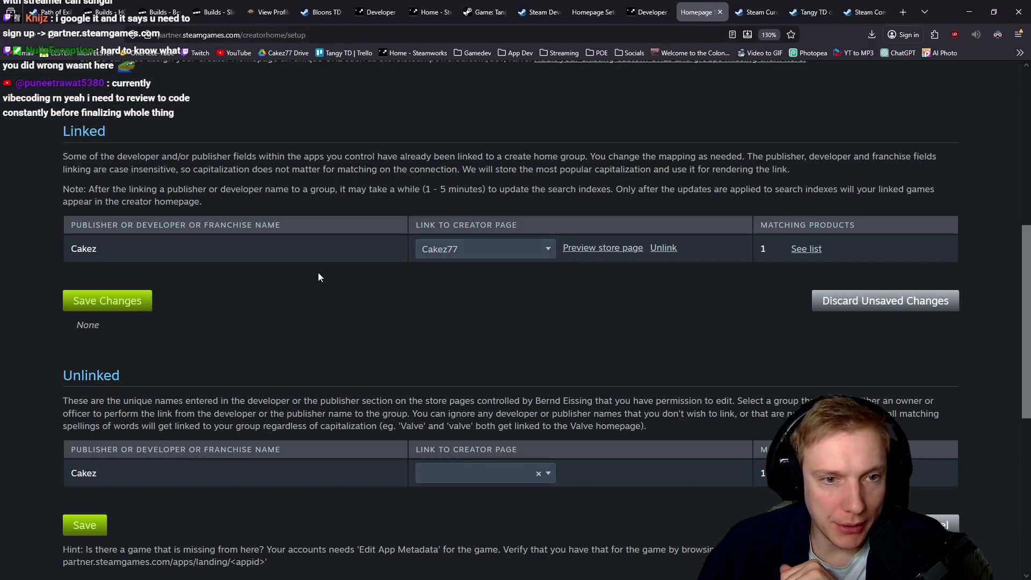
pyautogui.press('F5')
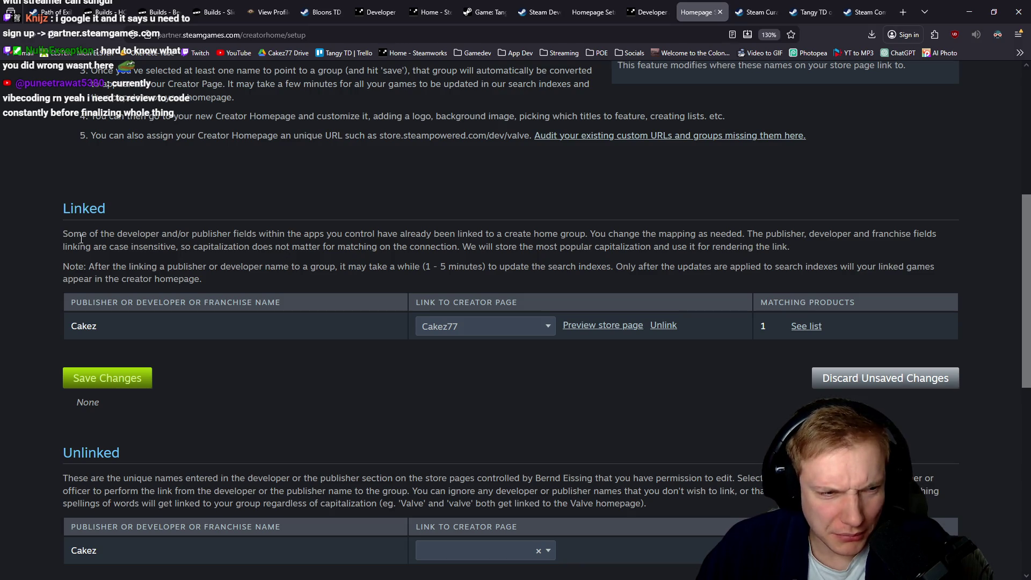
pyautogui.scroll(-3, 204, 290)
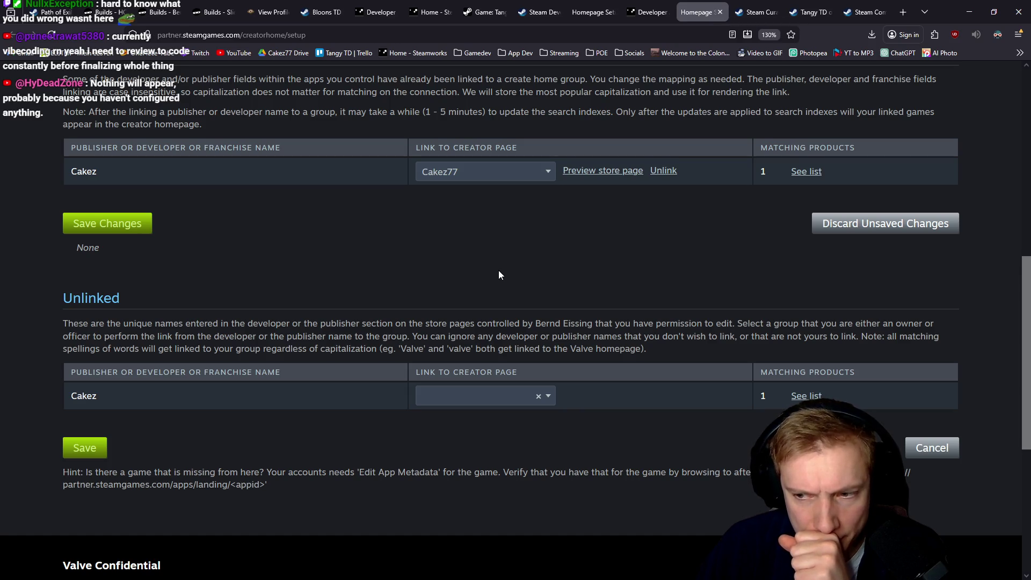
pyautogui.scroll(8, 498, 275)
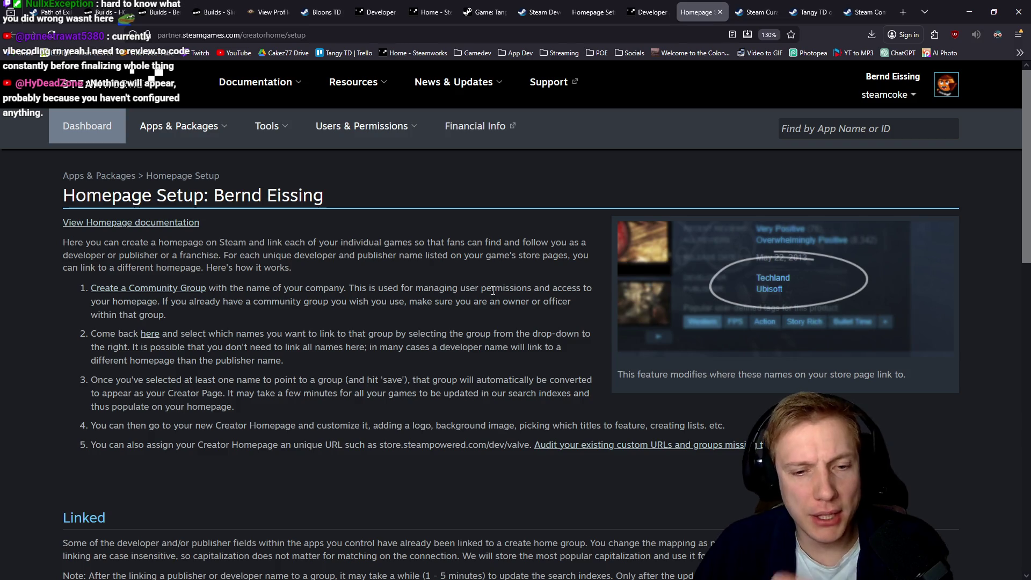
# Review the 'Audit your existing custom URLs' page in a new tab, then close it.
pyautogui.click(598, 448)
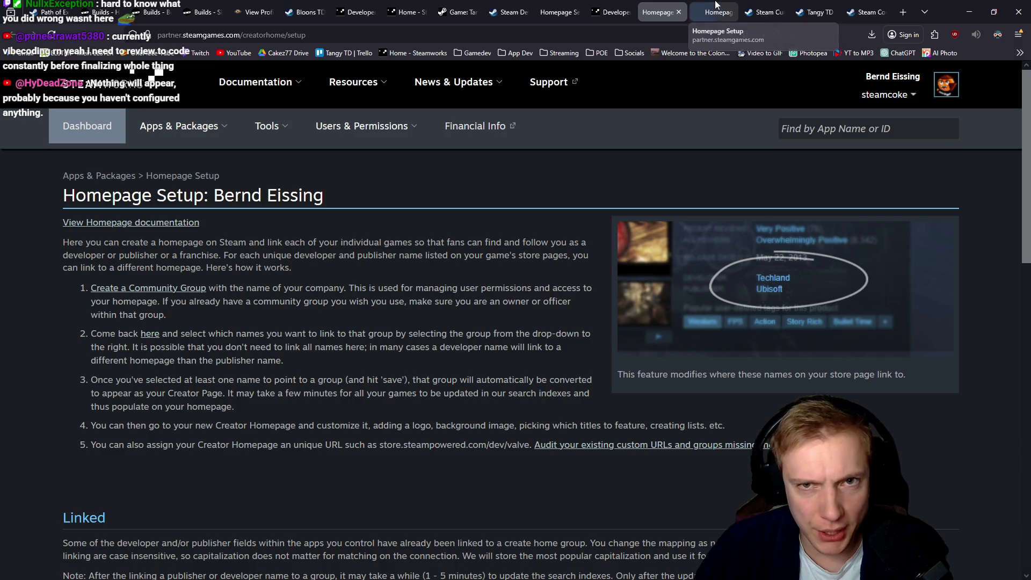
pyautogui.scroll(-5, 466, 318)
pyautogui.click(662, 12)
pyautogui.click(708, 6)
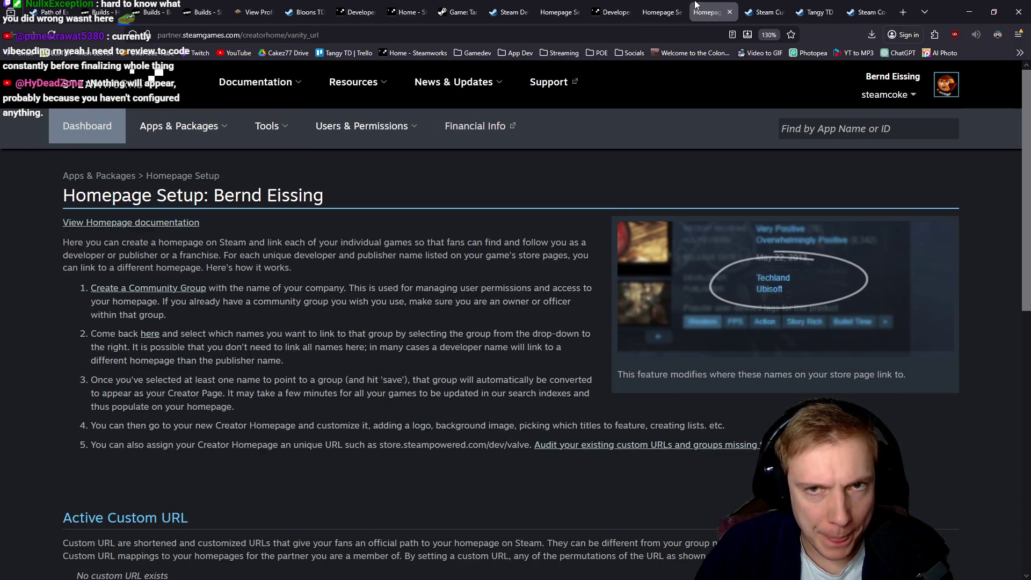
pyautogui.middleClick(704, 6)
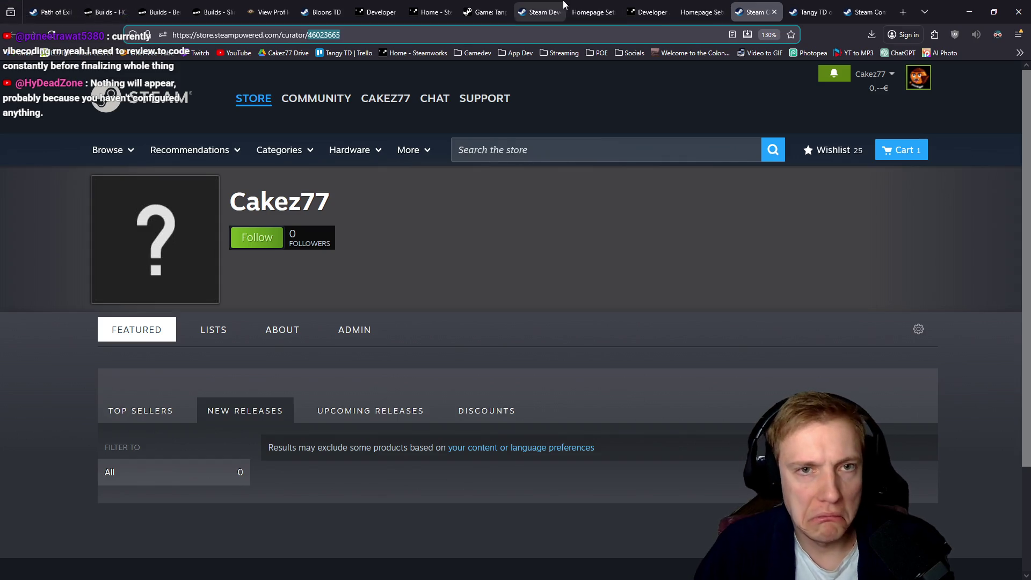
# Load the Steam Store page for developer/cakez.
pyautogui.click(586, 6)
pyautogui.click(752, 12)
pyautogui.write('developer/cakez')
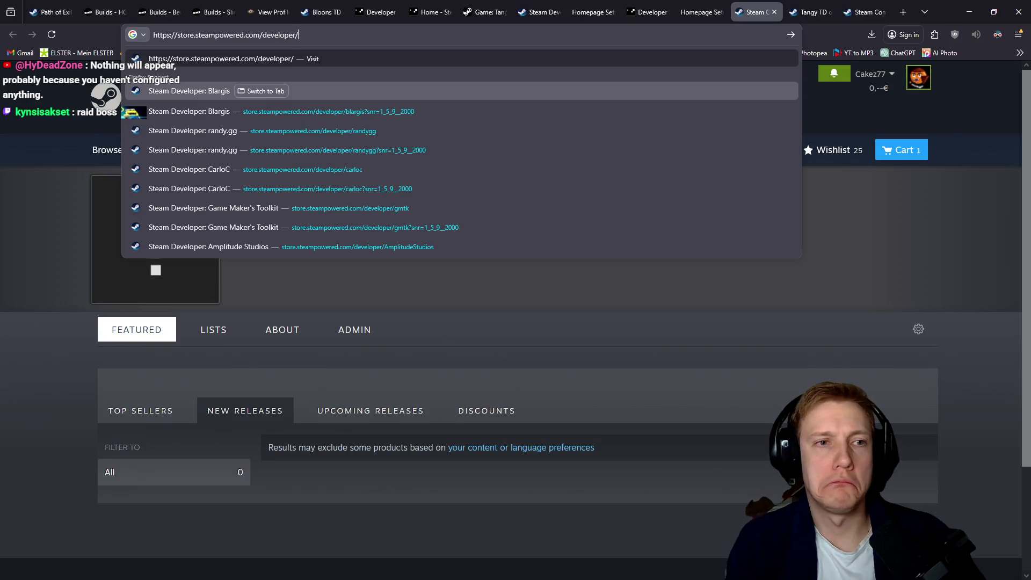
pyautogui.press('Return')
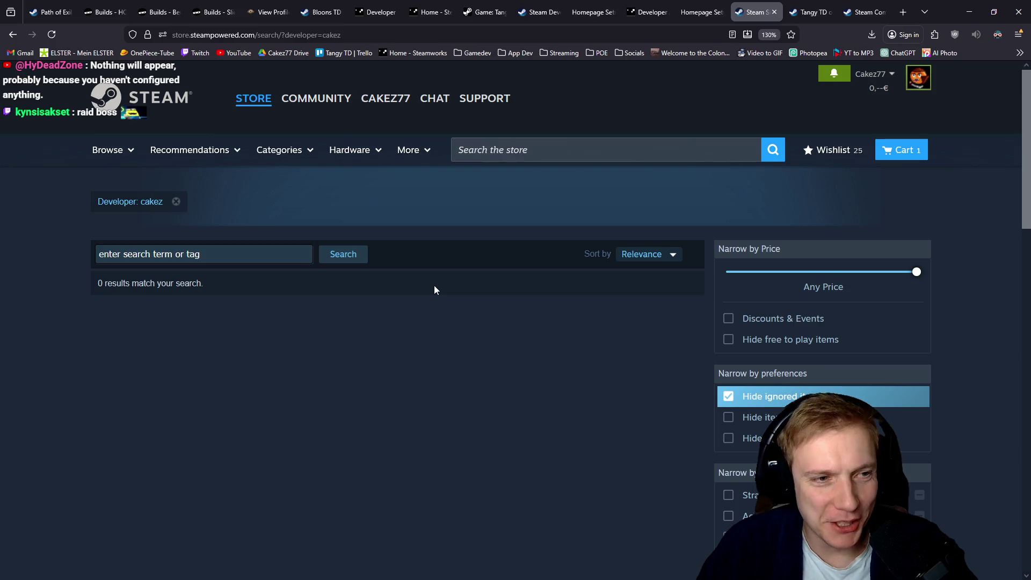
# Search the store for developer cakez77, then return to Homepage Setup.
pyautogui.click(365, 35)
pyautogui.click(366, 34)
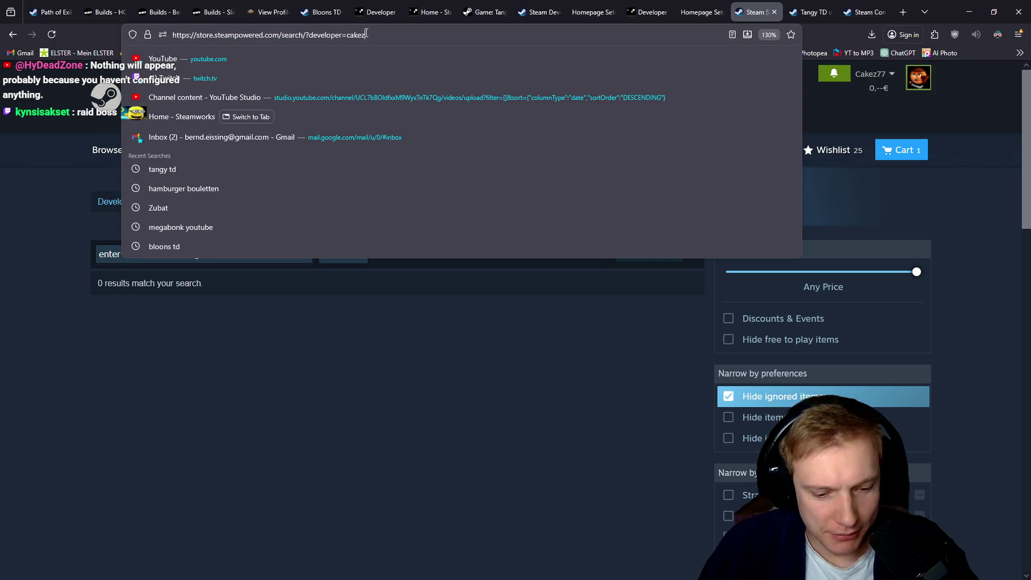
pyautogui.write('77')
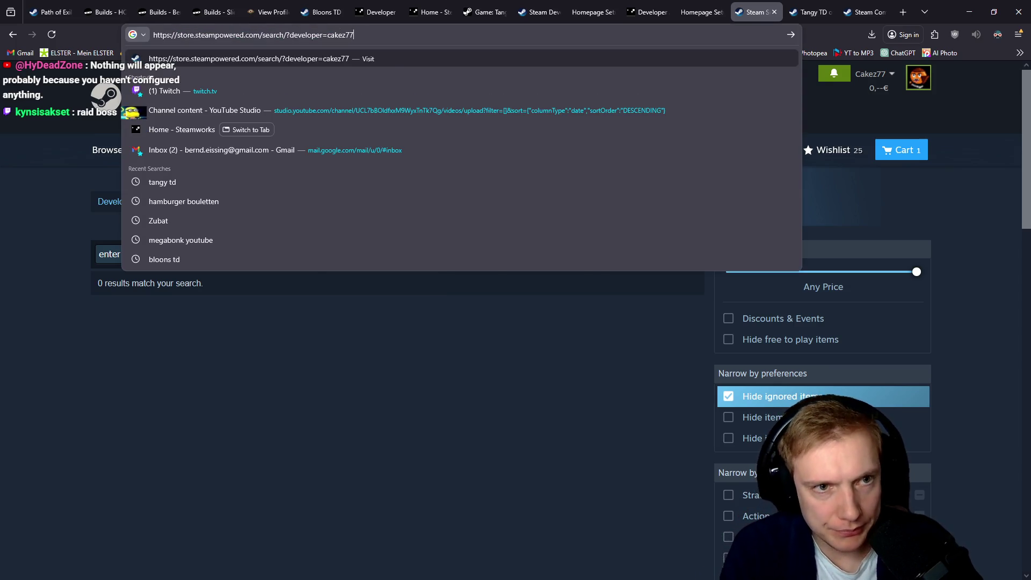
pyautogui.press('Return')
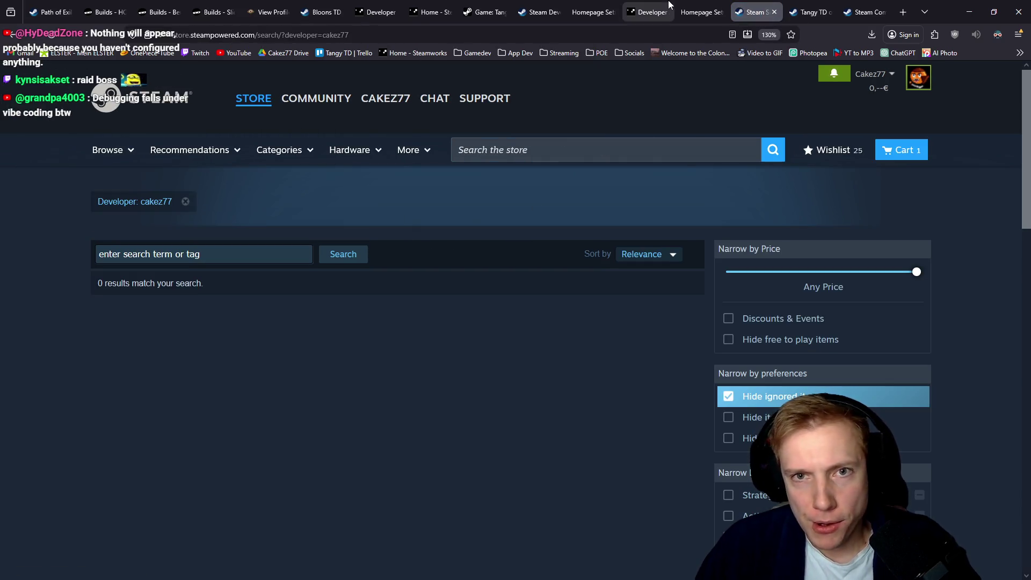
pyautogui.click(704, 7)
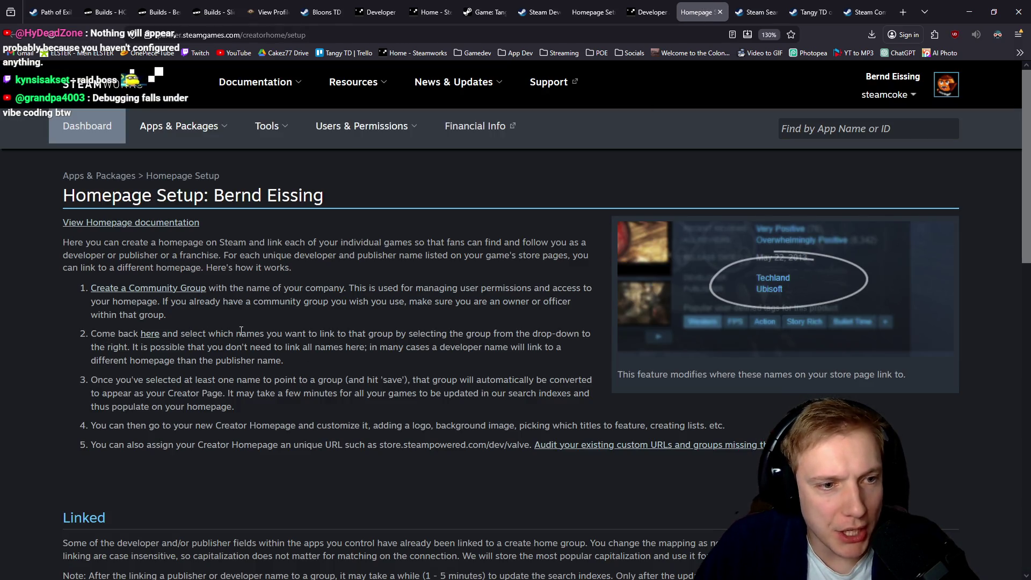
pyautogui.moveTo(325, 334)
pyautogui.mouseDown()
pyautogui.moveTo(534, 335)
pyautogui.moveTo(480, 348)
pyautogui.moveTo(234, 361)
pyautogui.moveTo(274, 348)
pyautogui.mouseUp()
pyautogui.moveTo(140, 347); pyautogui.dragTo(545, 346)
pyautogui.moveTo(93, 361); pyautogui.dragTo(166, 360)
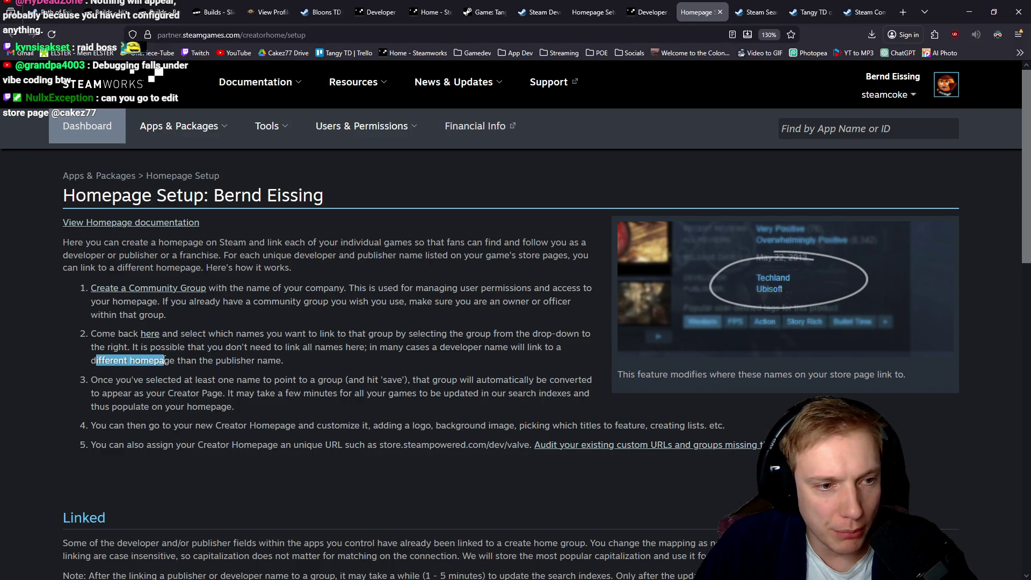
pyautogui.moveTo(285, 360); pyautogui.dragTo(226, 337)
pyautogui.click(304, 357)
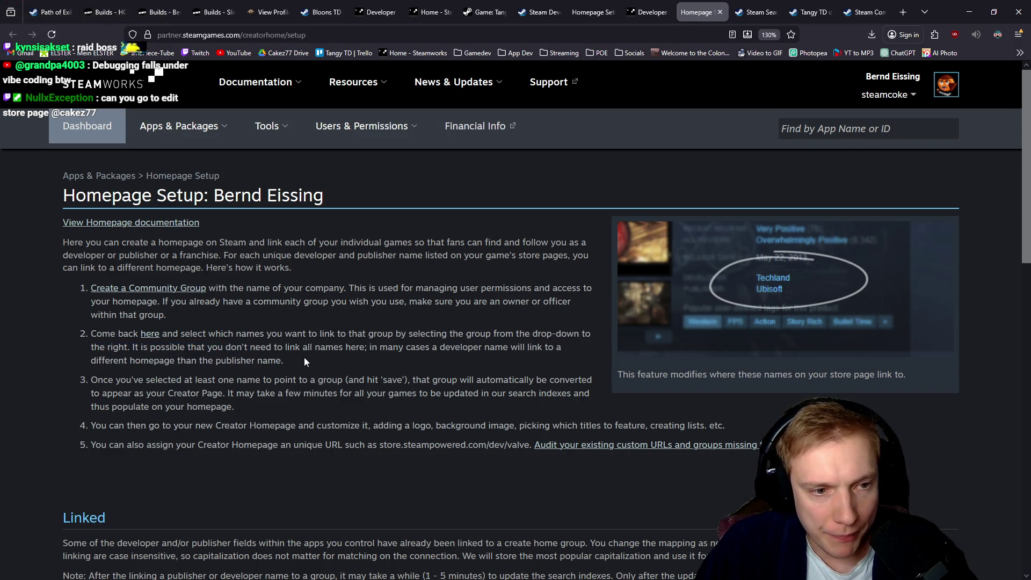
pyautogui.moveTo(224, 348); pyautogui.dragTo(337, 361)
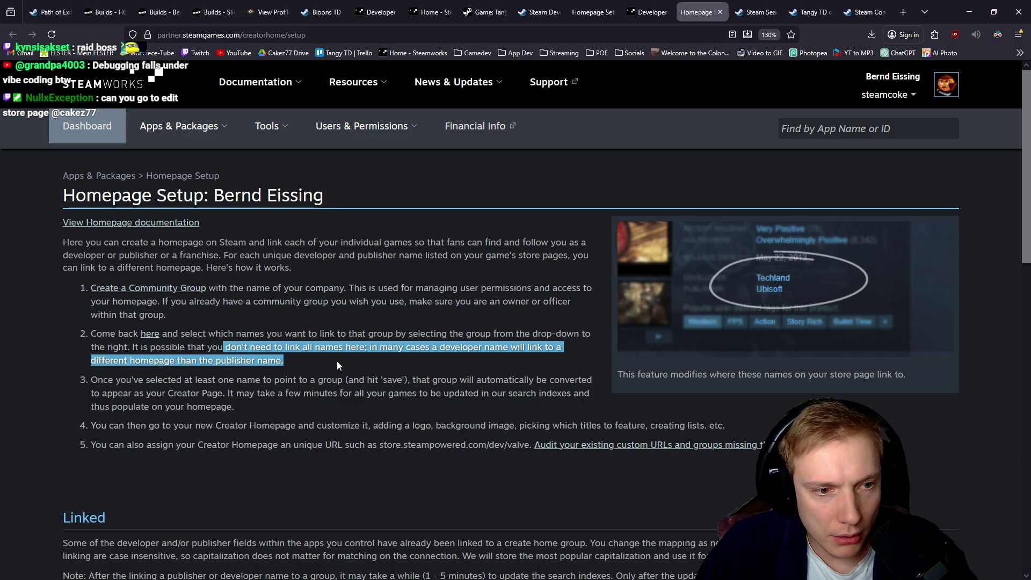
# Confirm Cakez's Link to Creator Page dropdown shows Cakez77 and save the changes.
pyautogui.scroll(-5, 338, 330)
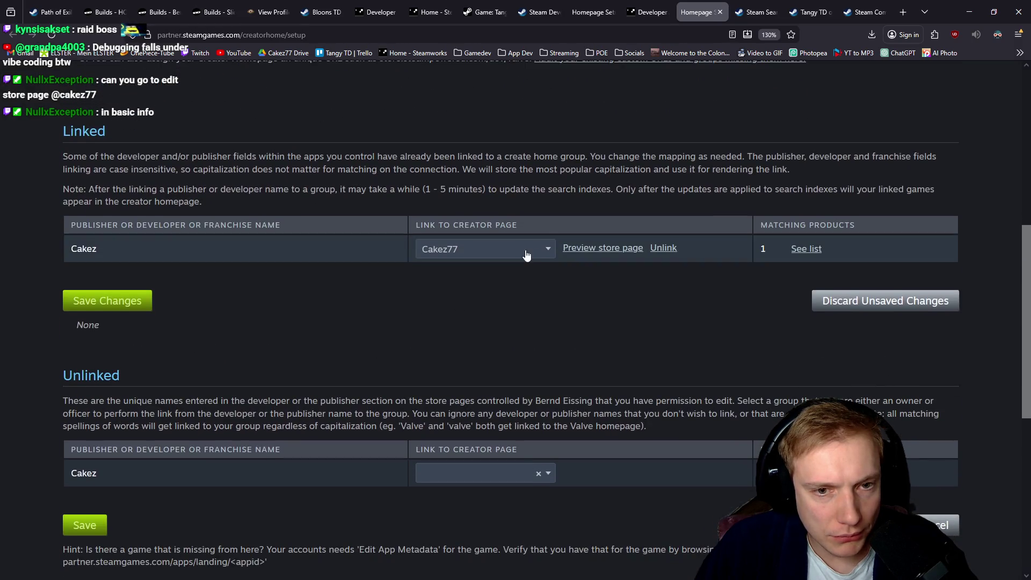
pyautogui.click(549, 250)
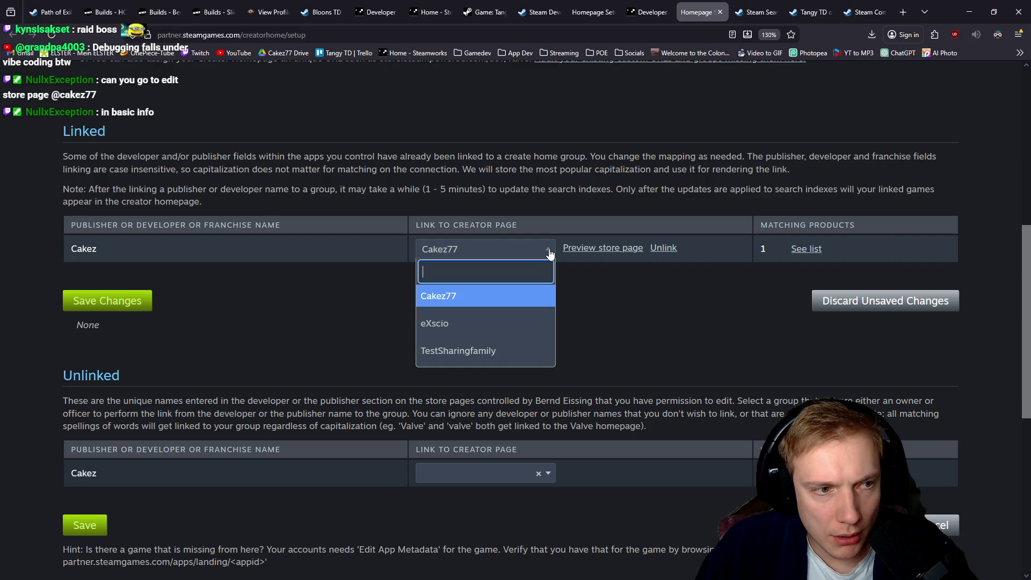
pyautogui.click(320, 301)
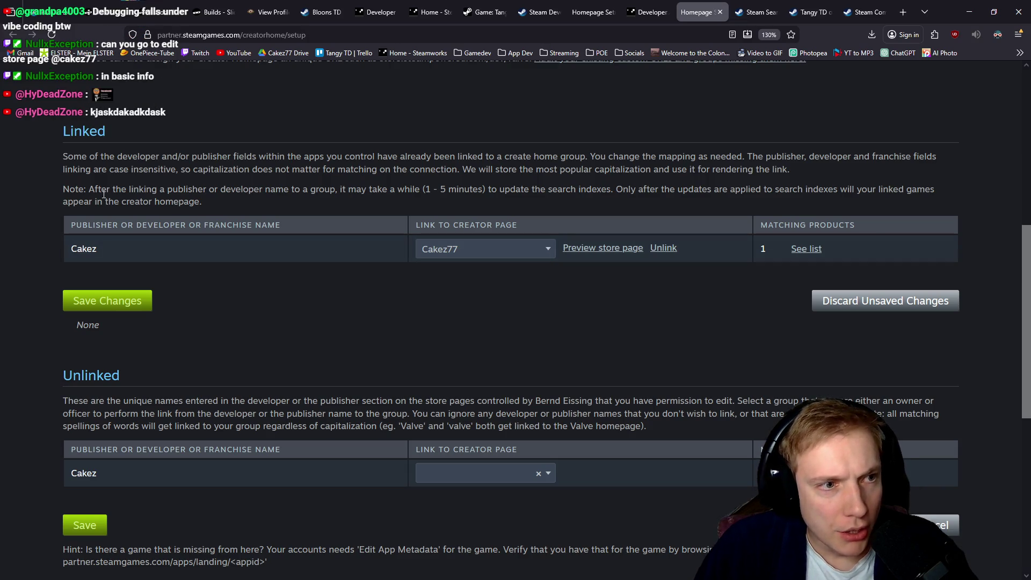
pyautogui.moveTo(82, 156); pyautogui.dragTo(613, 154)
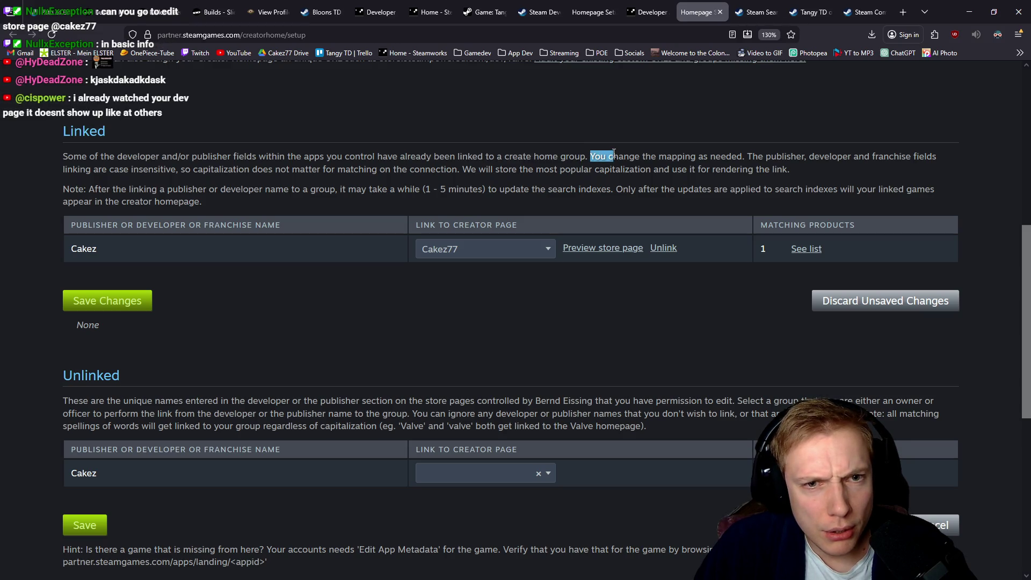
pyautogui.moveTo(614, 154); pyautogui.dragTo(740, 155)
pyautogui.click(548, 249)
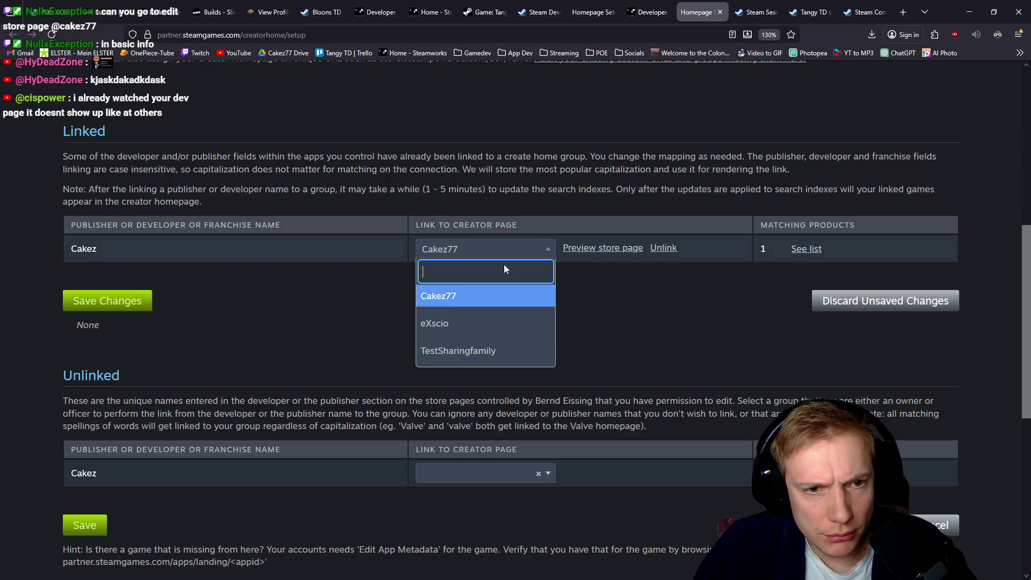
pyautogui.click(550, 257)
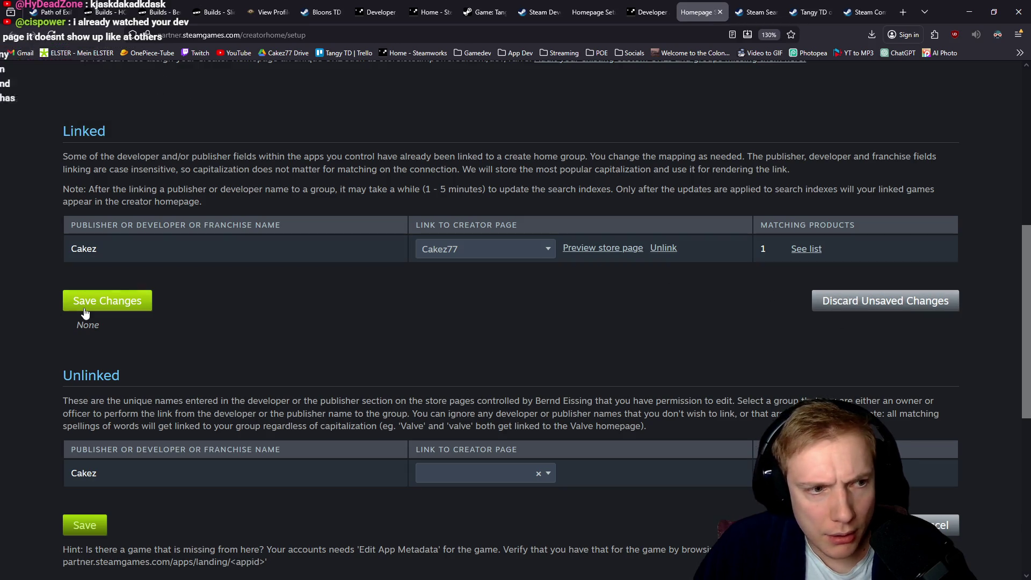
pyautogui.scroll(2, 435, 265)
pyautogui.click(51, 35)
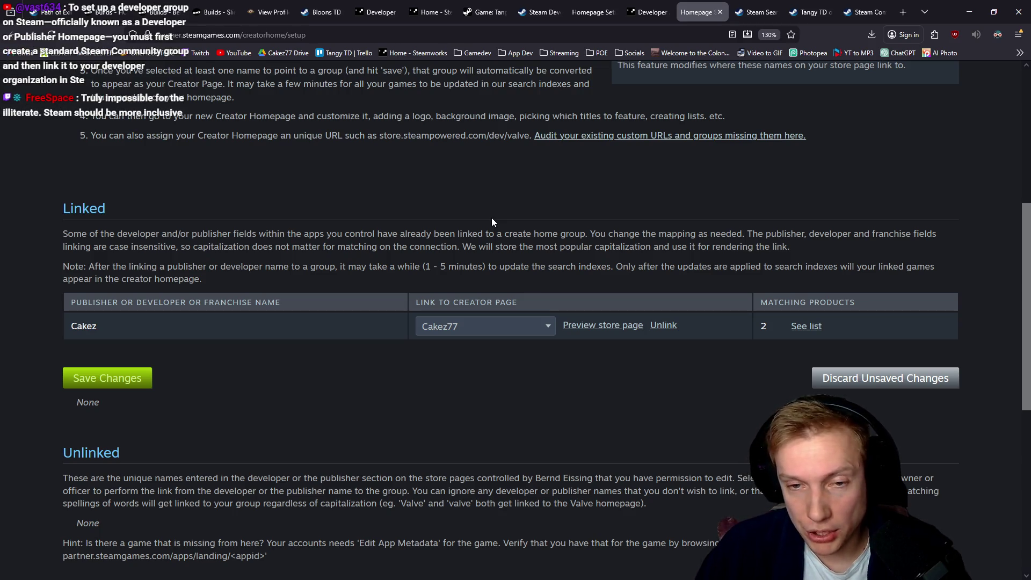
pyautogui.scroll(10, 379, 226)
# Open the Tangy TD app landing page from the Steamworks dashboard and scroll to Developers.
pyautogui.click(647, 12)
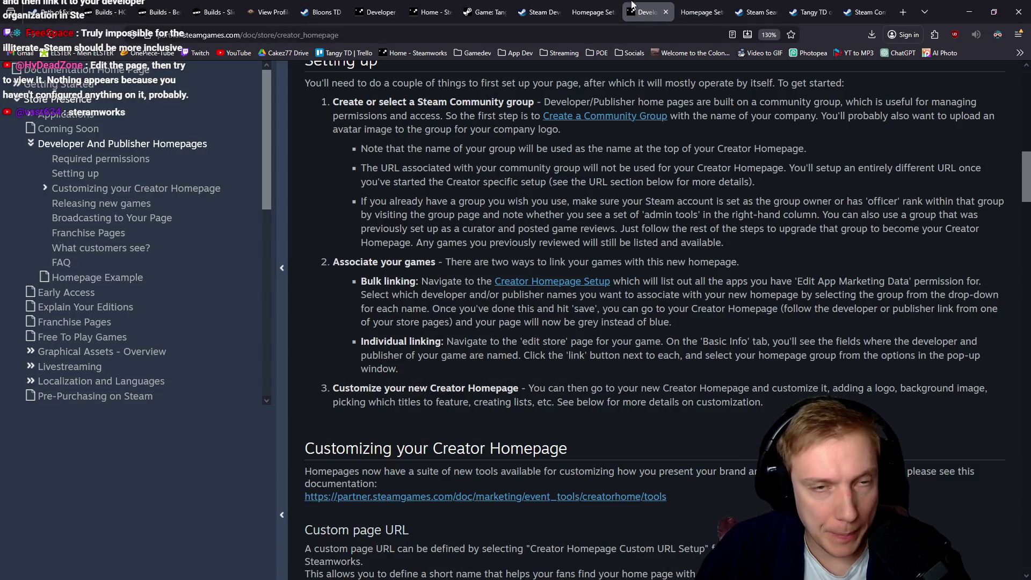
pyautogui.click(432, 11)
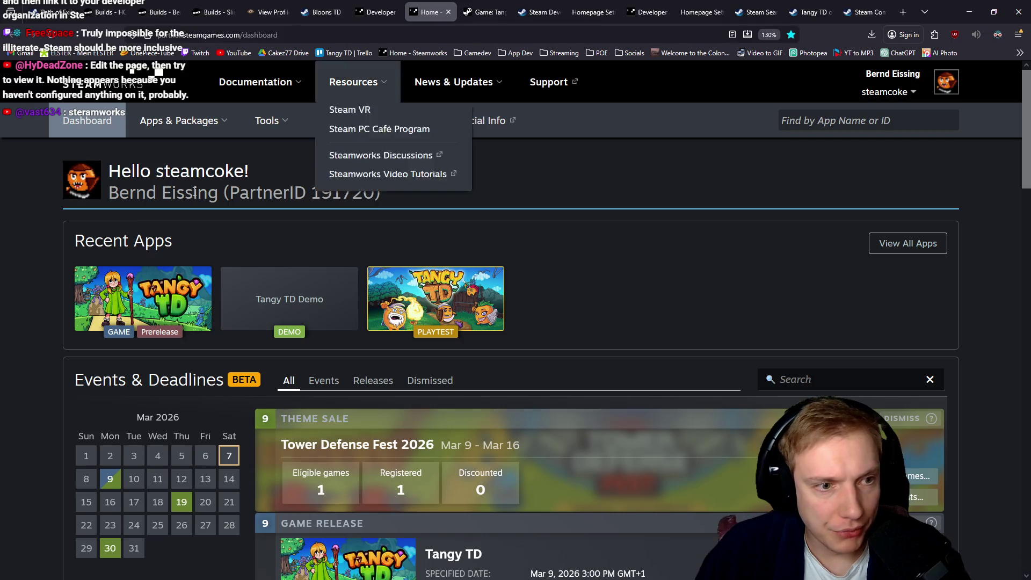
pyautogui.click(119, 294)
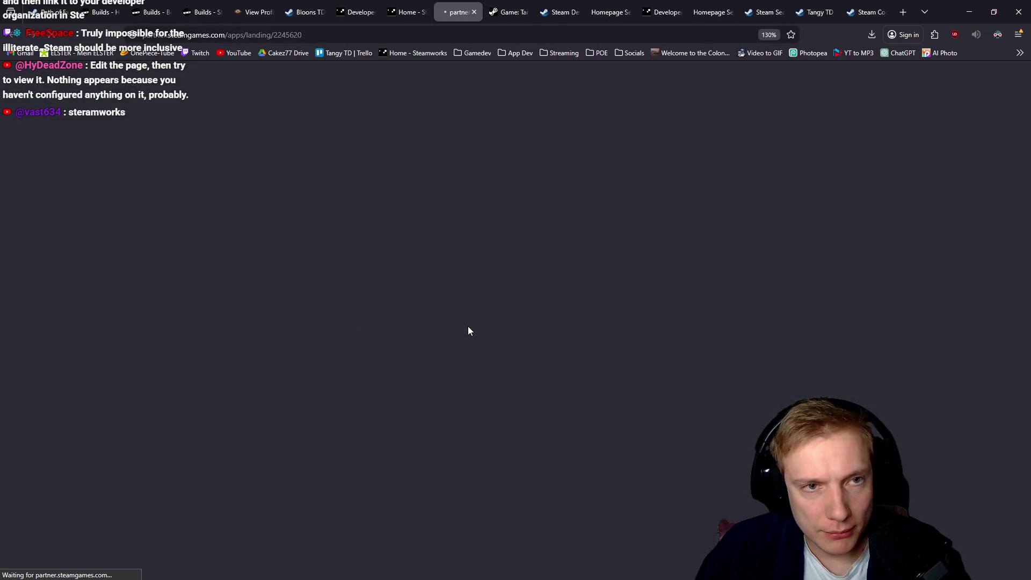
pyautogui.scroll(-6, 471, 312)
pyautogui.scroll(-3, 470, 311)
pyautogui.scroll(1, 188, 270)
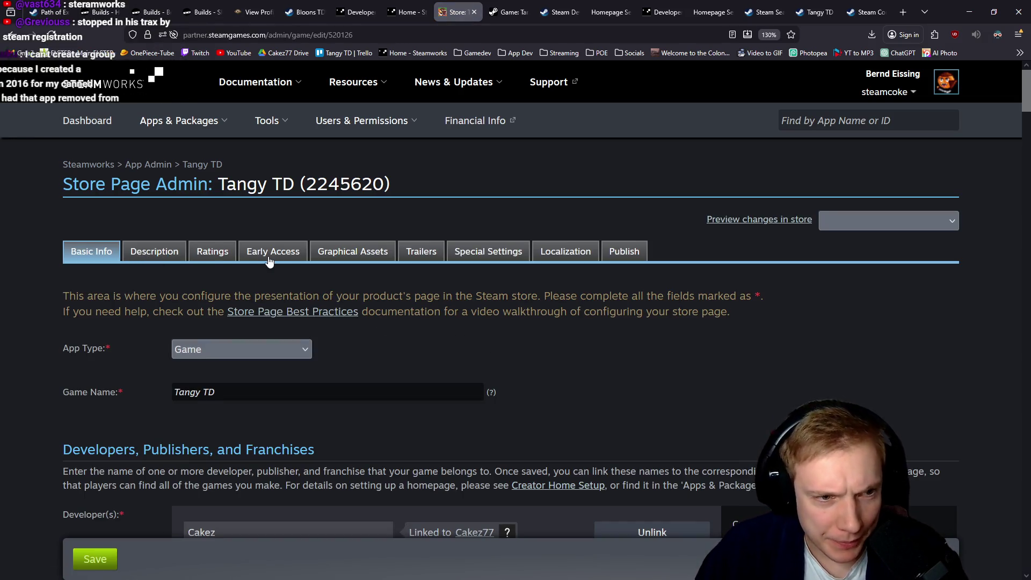
pyautogui.scroll(-3, 1, 309)
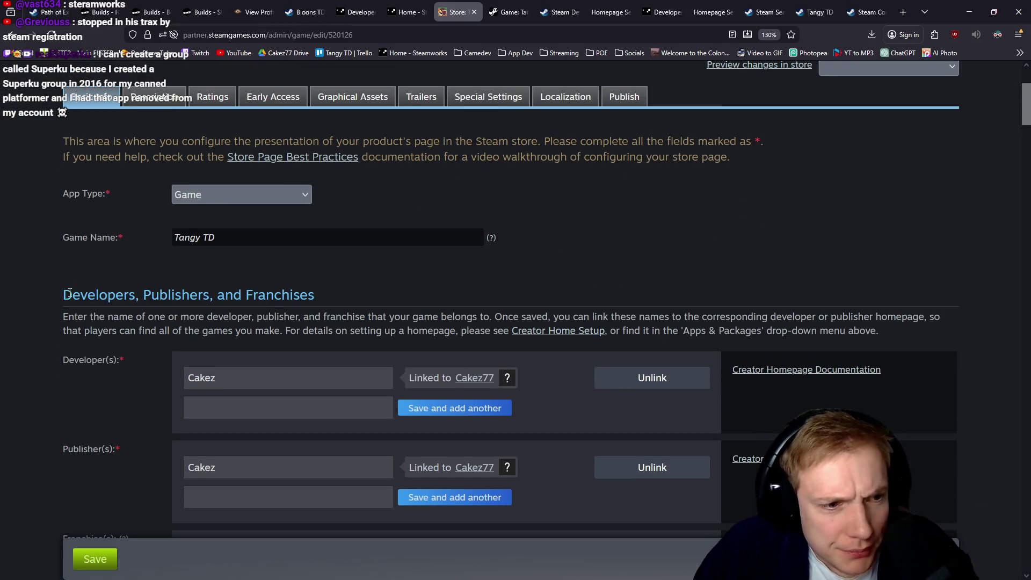
pyautogui.scroll(-3, 141, 321)
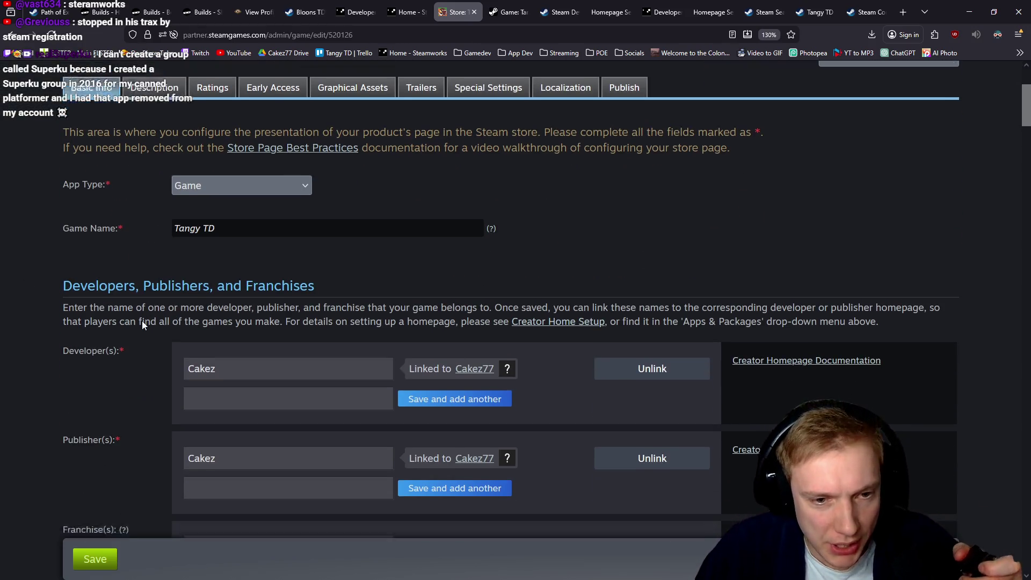
# Check the linked Cakez77 creator page, close it, and start unlinking Cakez.
pyautogui.click(475, 230)
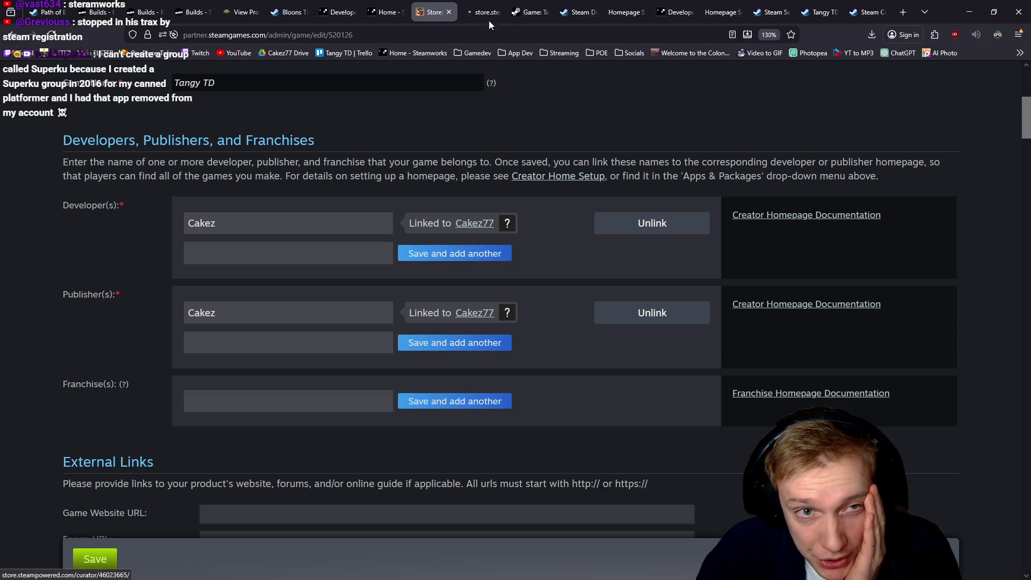
pyautogui.click(486, 10)
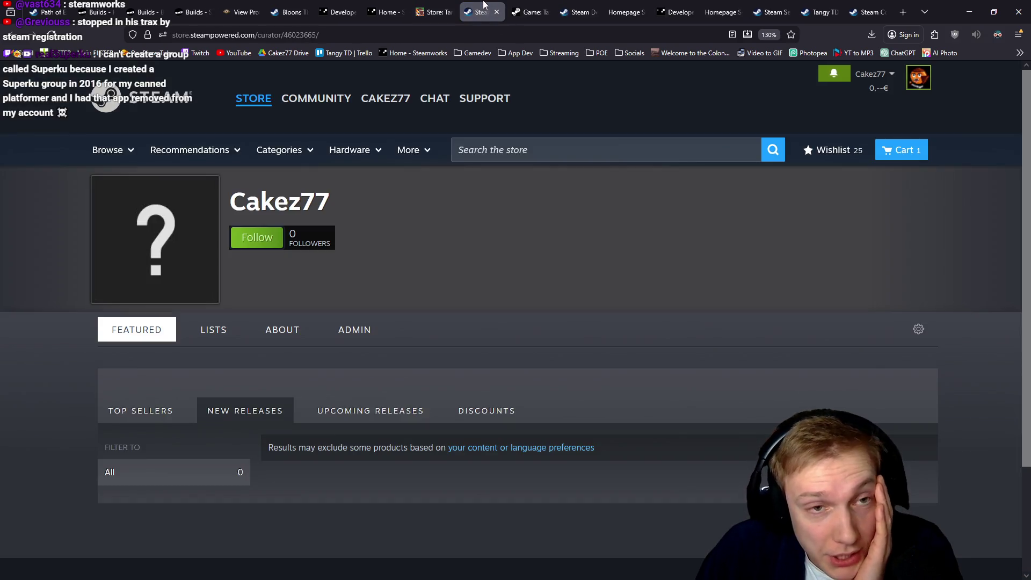
pyautogui.middleClick(483, 6)
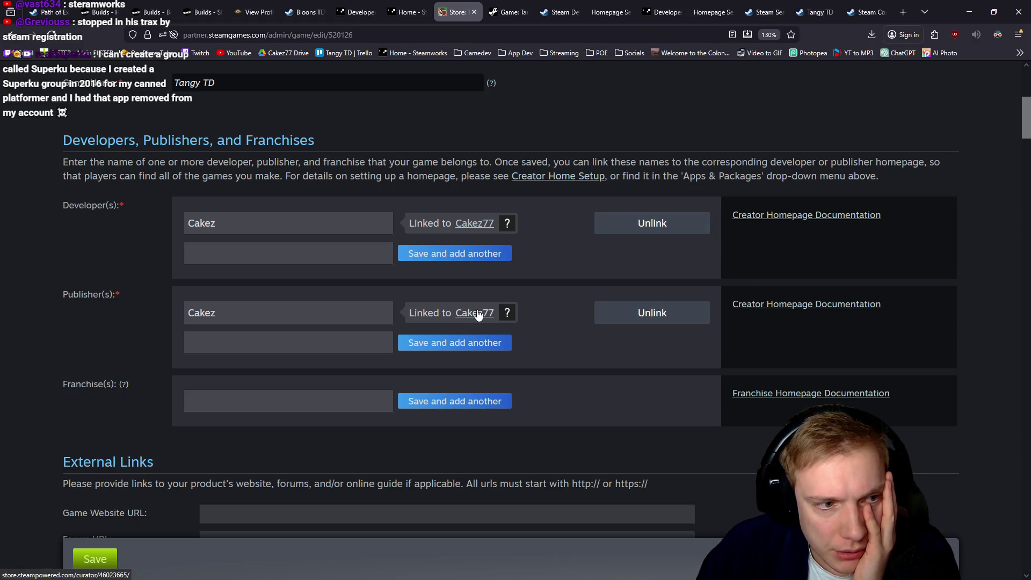
pyautogui.click(651, 317)
# Confirm unlinking Cakez from Cakez77, cancel a new link attempt, and open the homepage docs.
pyautogui.click(433, 367)
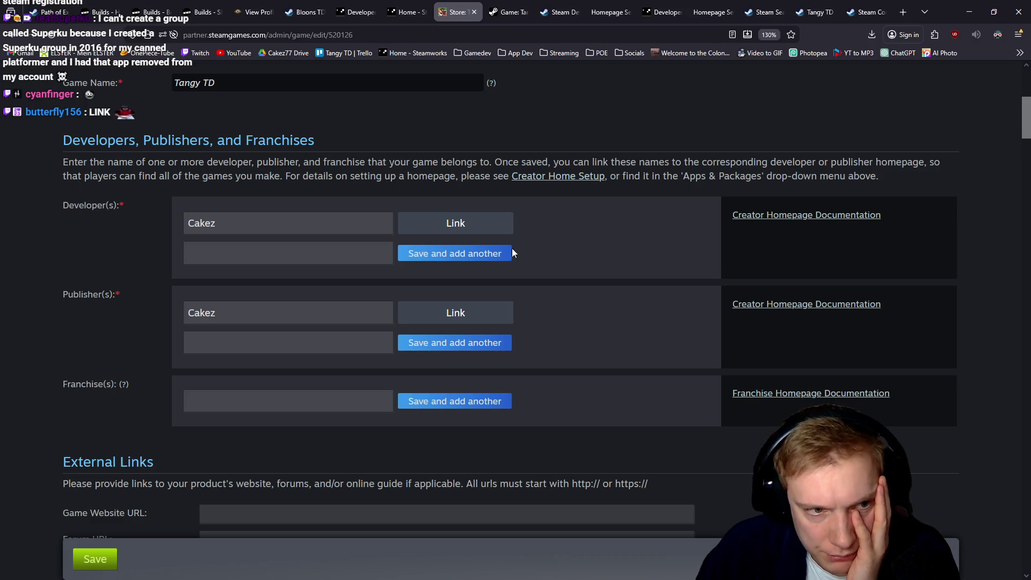
pyautogui.click(425, 260)
pyautogui.click(465, 223)
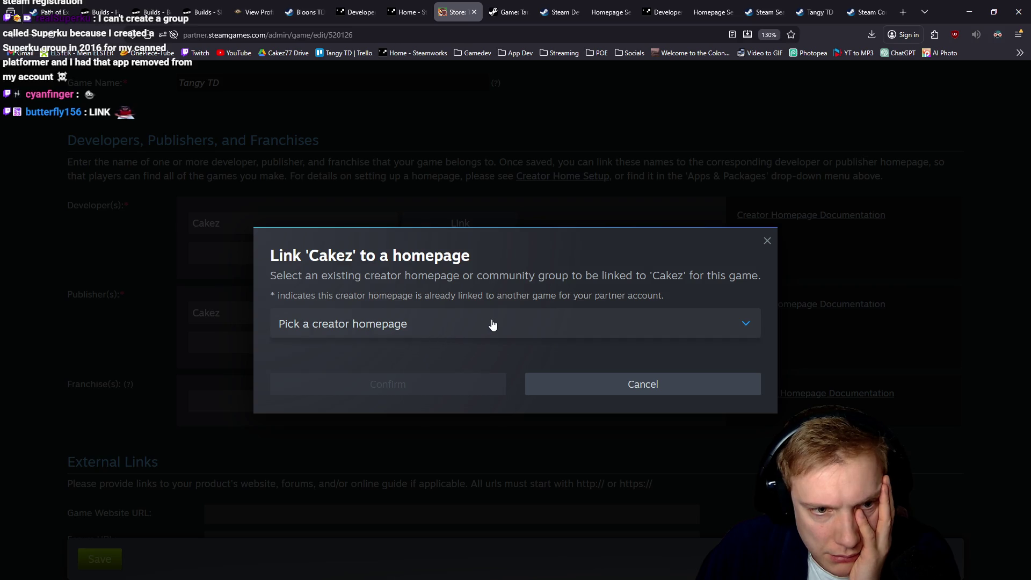
pyautogui.click(743, 330)
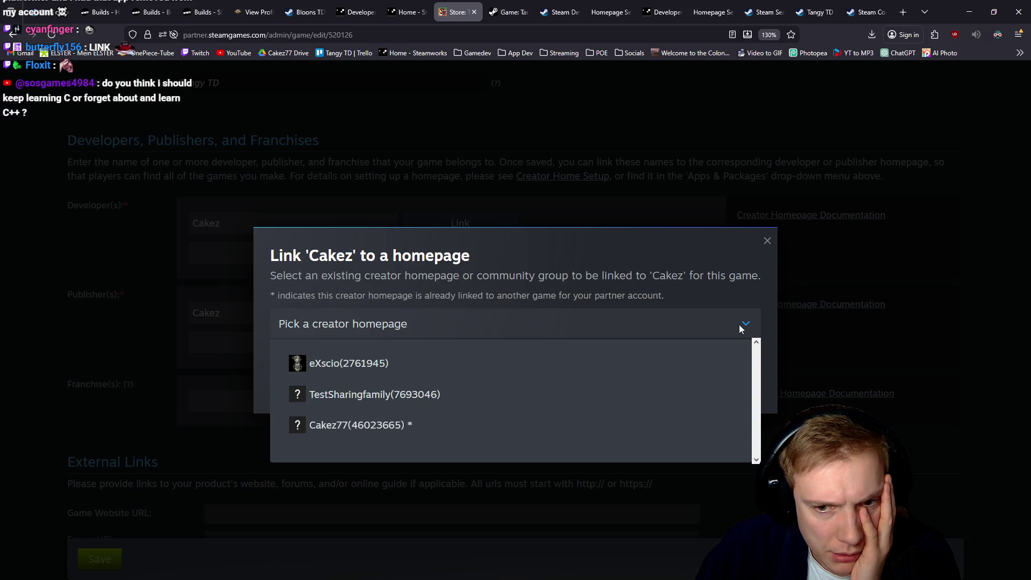
pyautogui.click(741, 329)
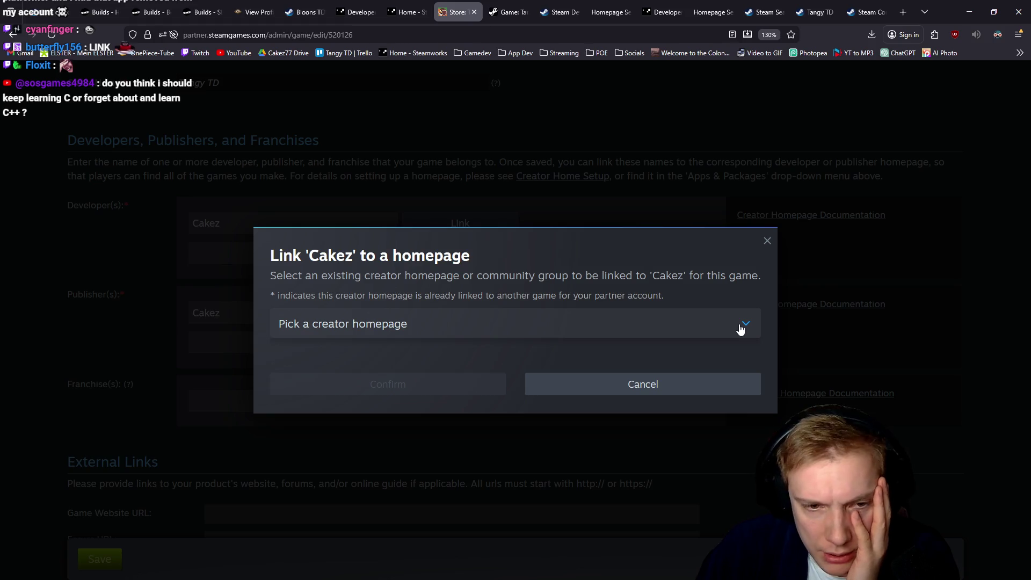
pyautogui.click(685, 380)
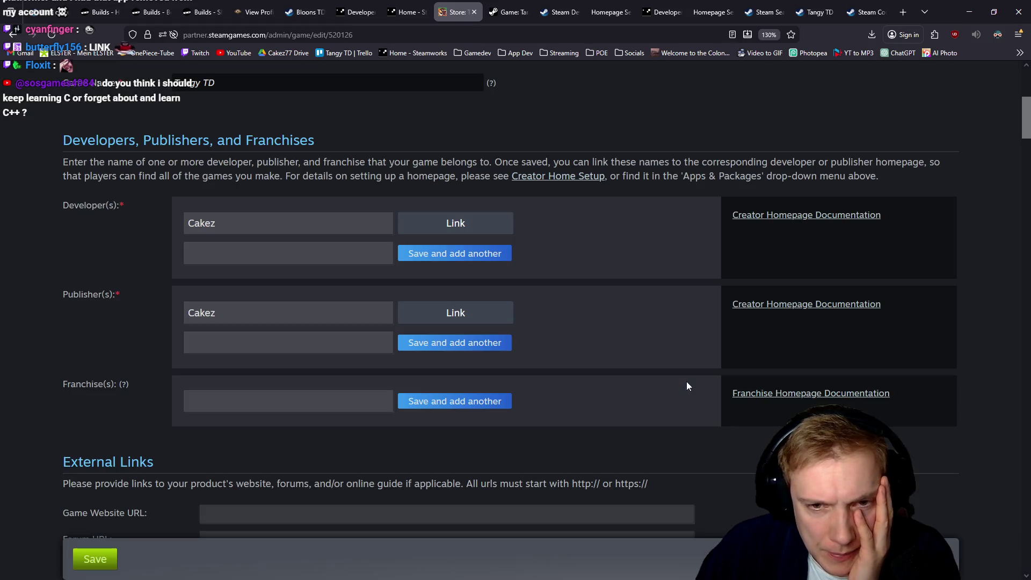
pyautogui.middleClick(766, 217)
# Read through the Developer And Publisher Homepages documentation.
pyautogui.click(482, 13)
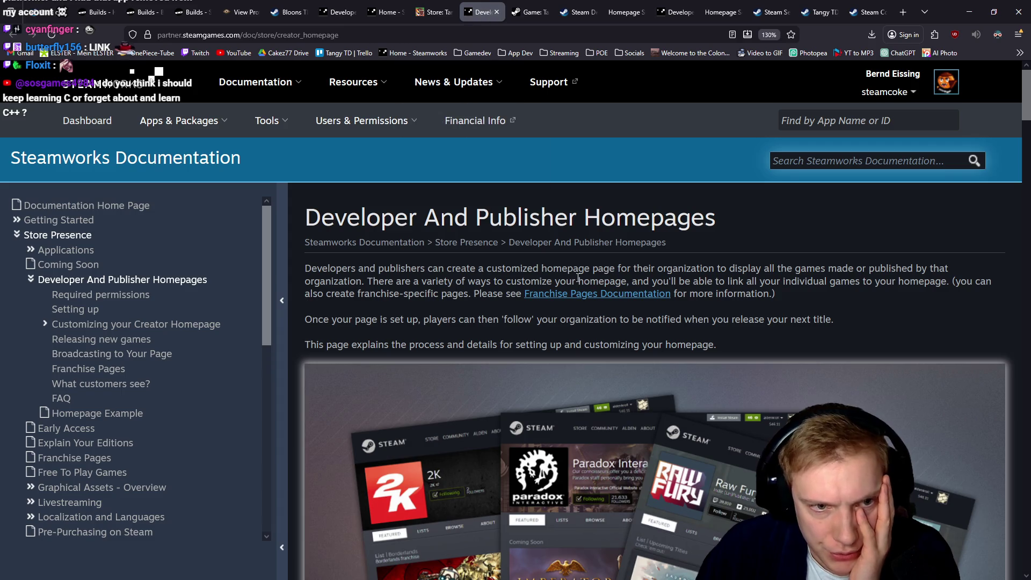
pyautogui.scroll(-5, 521, 264)
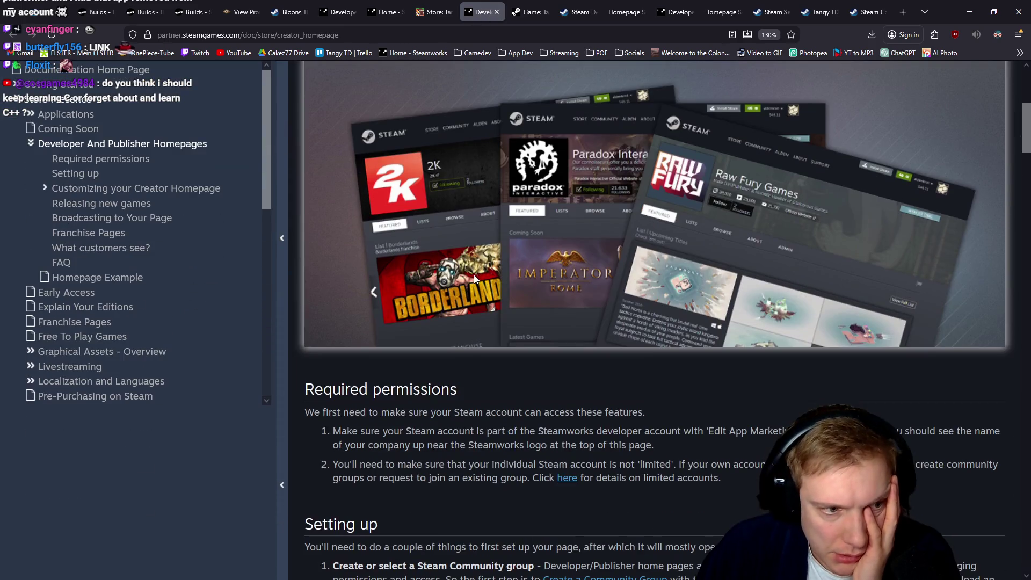
pyautogui.scroll(-6, 480, 278)
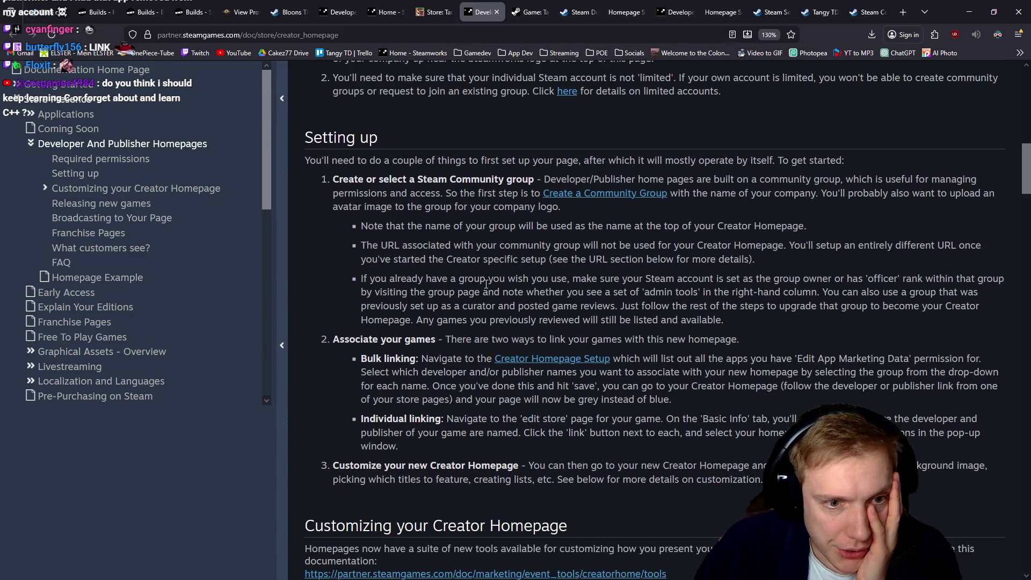
pyautogui.scroll(-5, 477, 286)
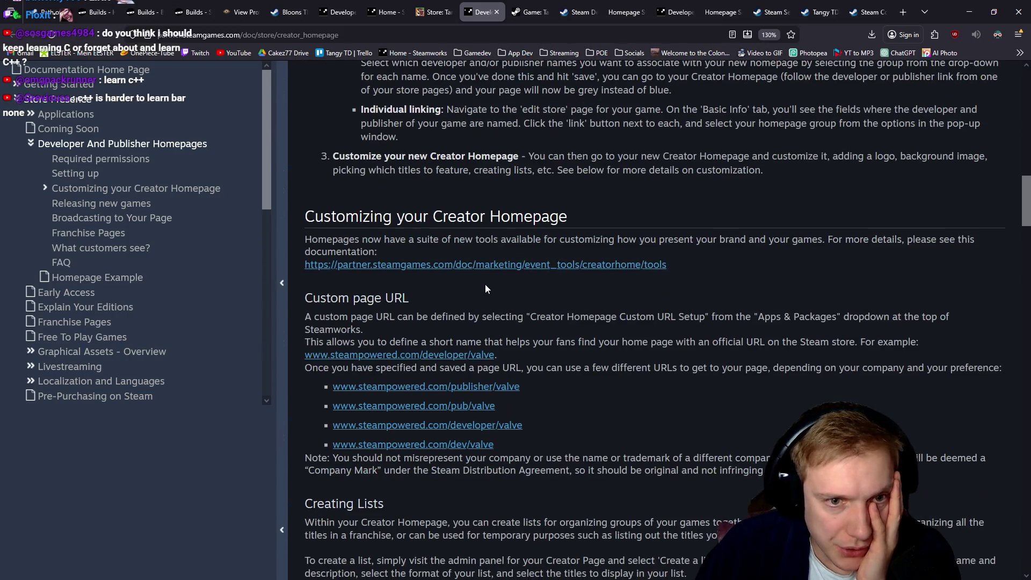
# Read the homepage editor tools guide in a new tab.
pyautogui.click(414, 264)
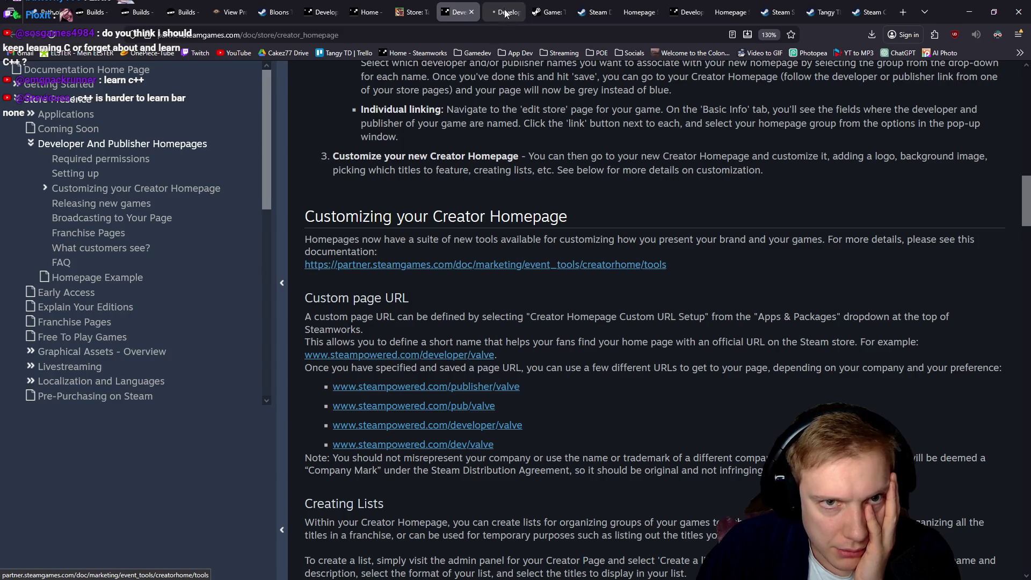
pyautogui.scroll(-5, 560, 246)
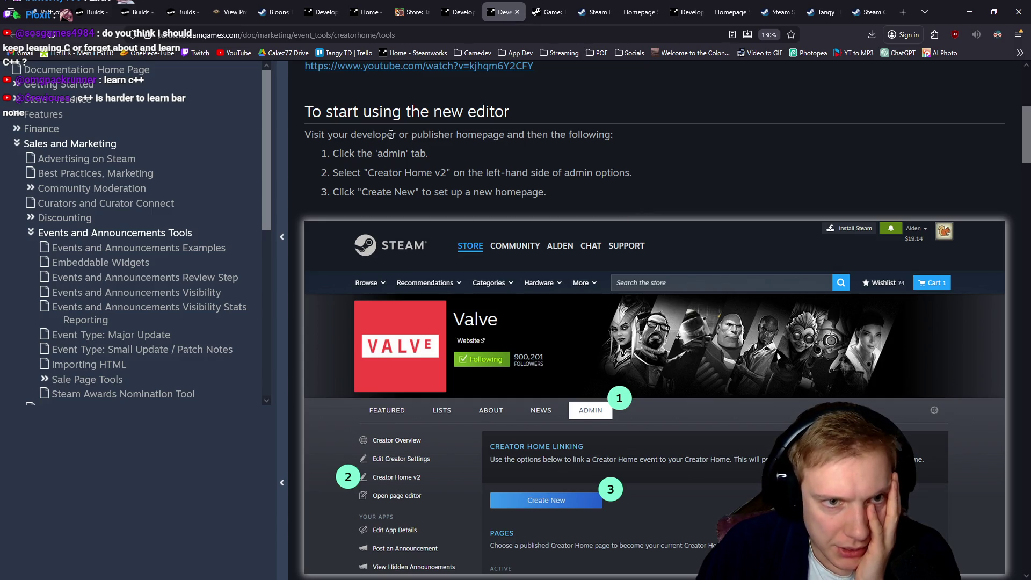
pyautogui.scroll(-1, 391, 135)
pyautogui.scroll(3, 425, 147)
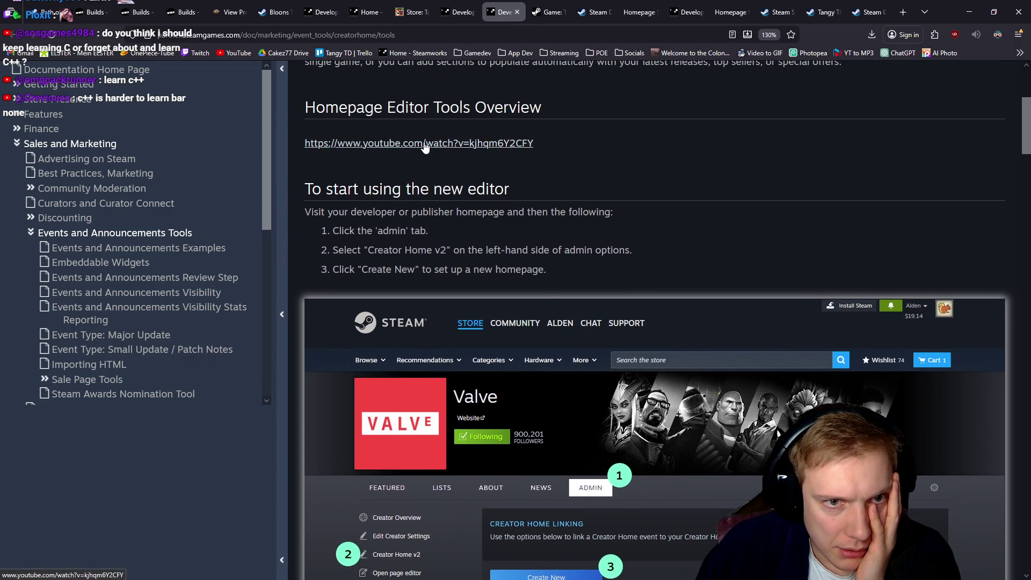
pyautogui.scroll(-5, 541, 183)
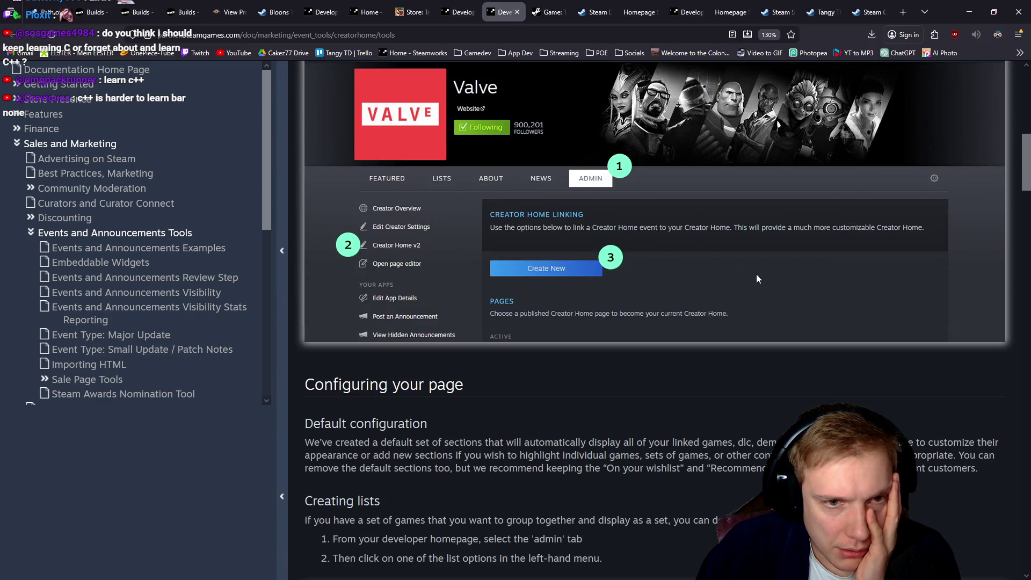
pyautogui.scroll(3, 750, 272)
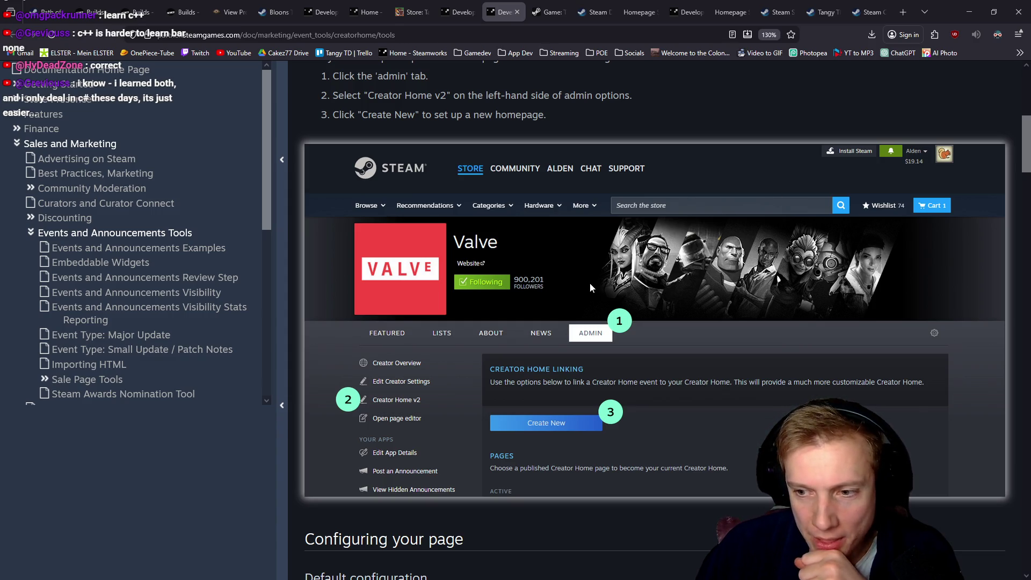
pyautogui.scroll(-8, 582, 285)
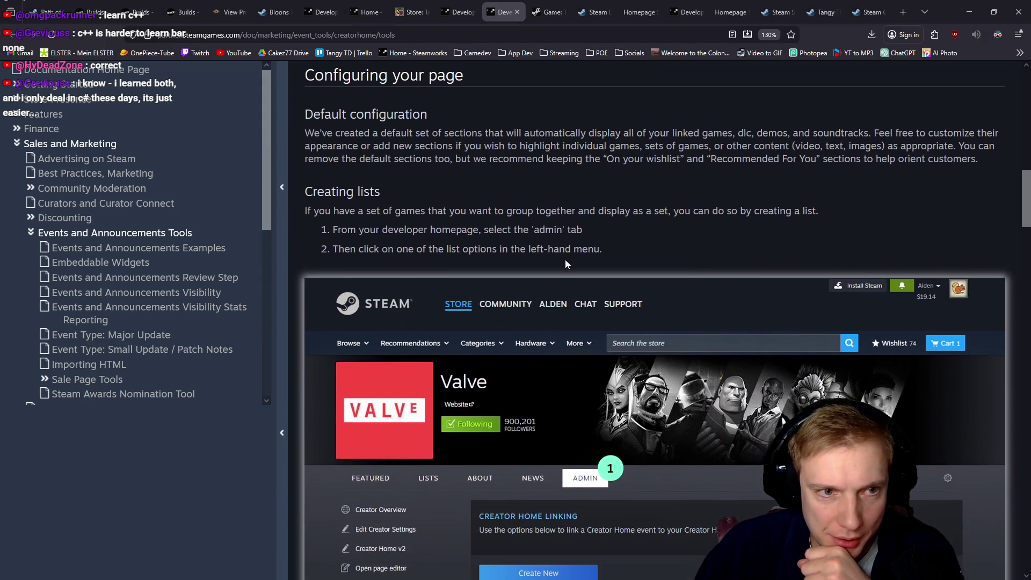
pyautogui.scroll(10, 565, 260)
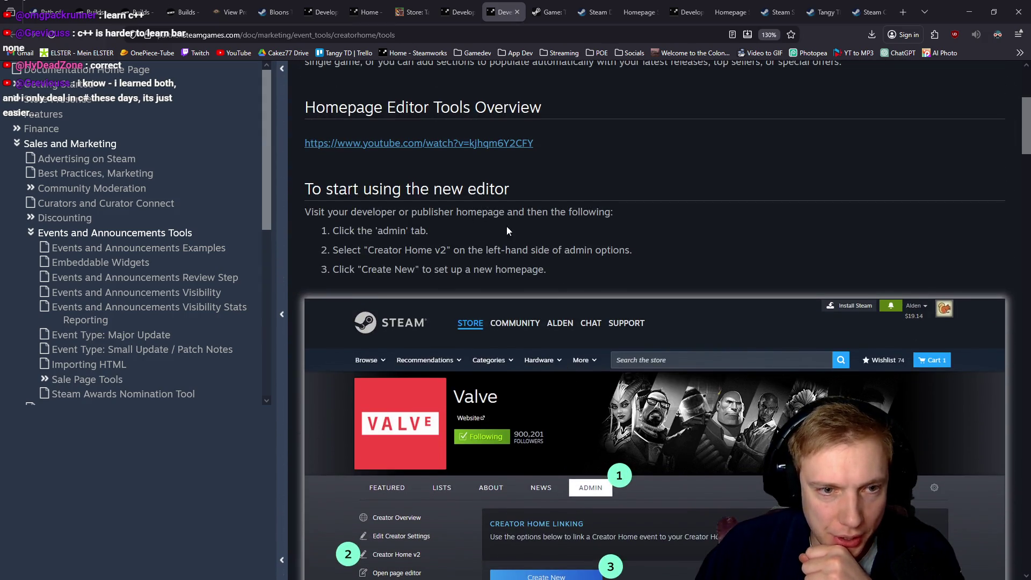
pyautogui.scroll(5, 508, 231)
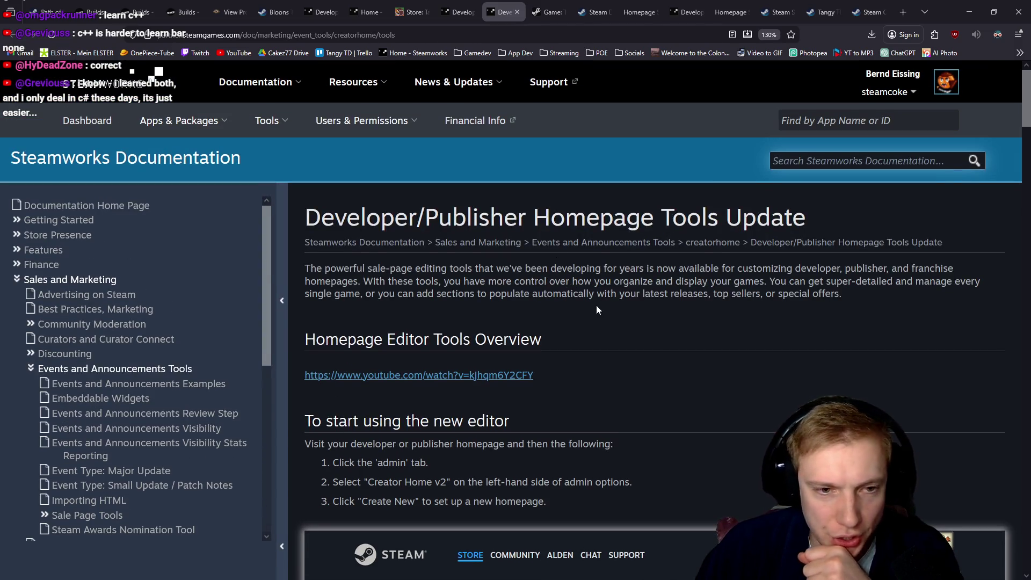
pyautogui.scroll(-3, 449, 371)
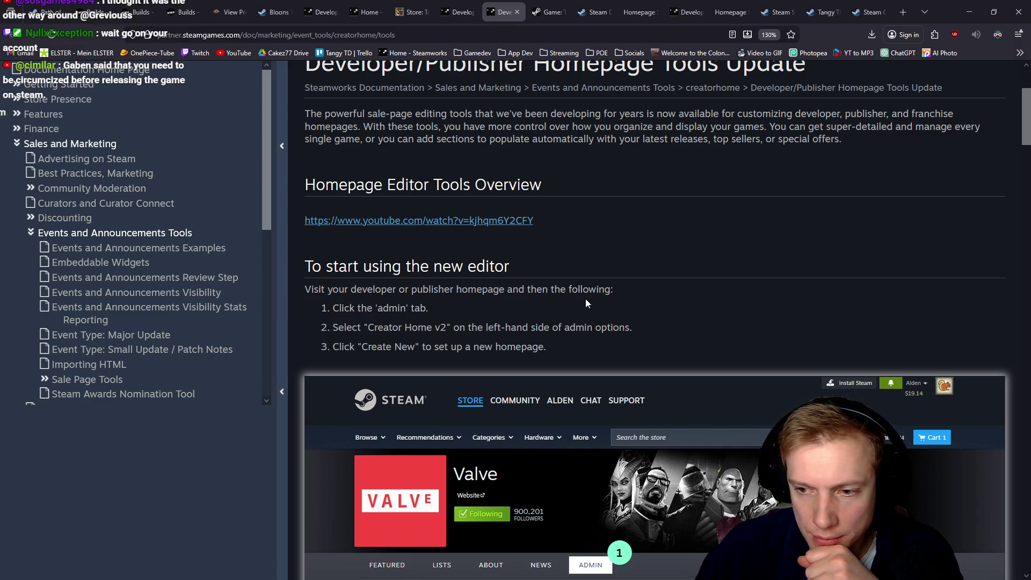
# Return to the homepage documentation, then go back to the Steamworks dashboard.
pyautogui.click(462, 11)
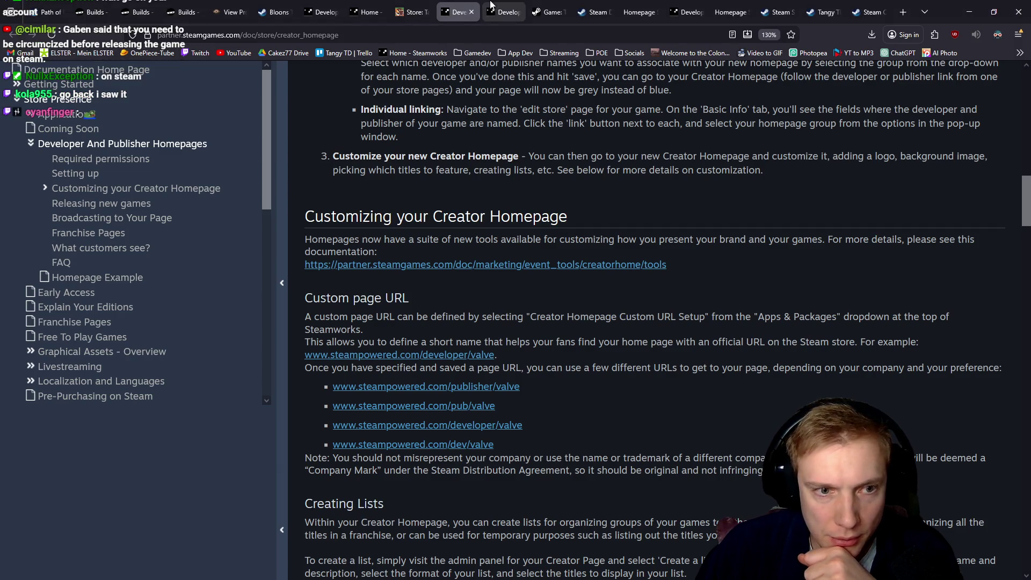
pyautogui.scroll(-2, 636, 231)
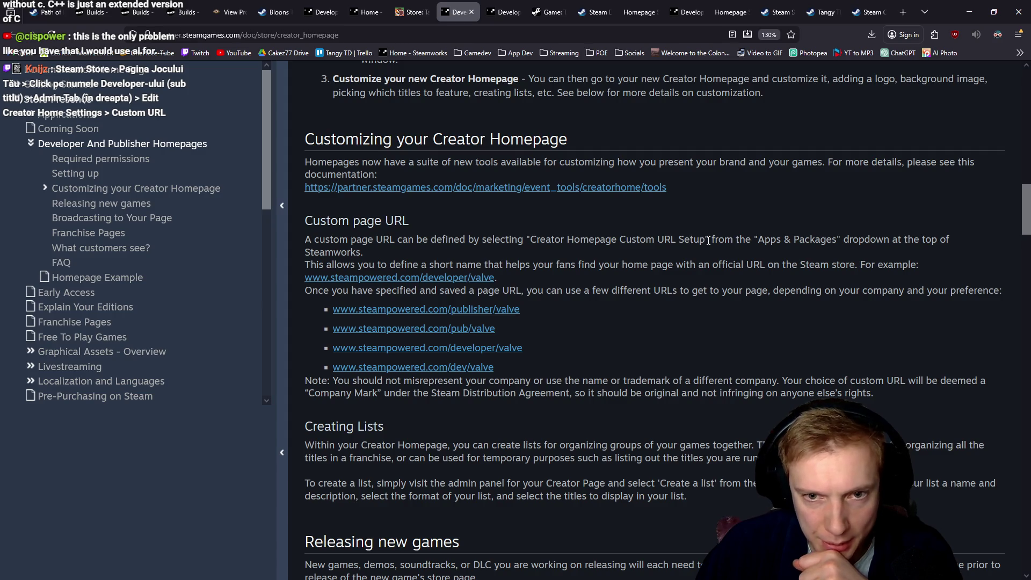
pyautogui.click(365, 12)
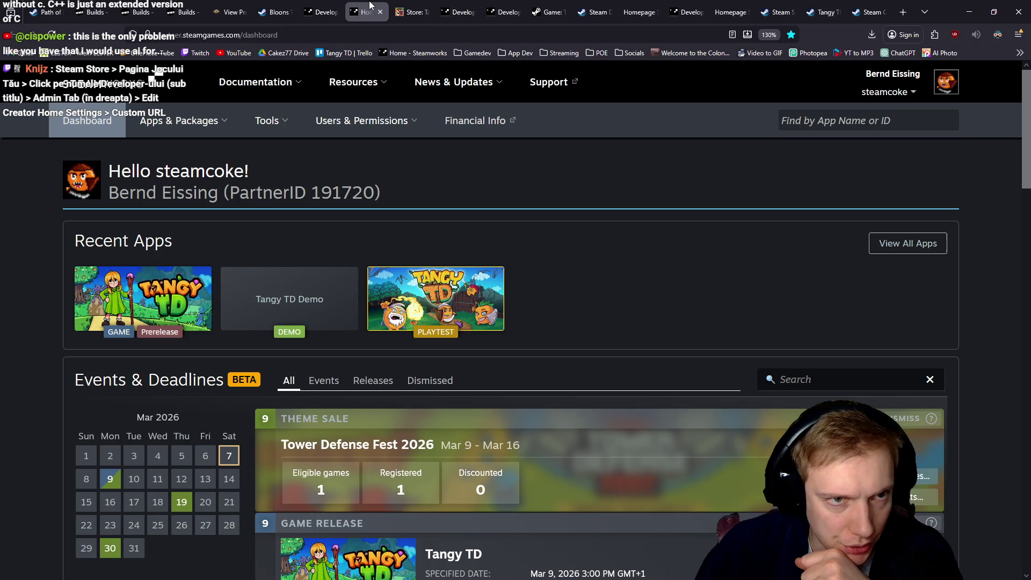
# Open Creator Homepage Custom URL Setup in a new tab and the Cakez77 store admin from it.
pyautogui.moveTo(213, 112)
pyautogui.moveTo(181, 123)
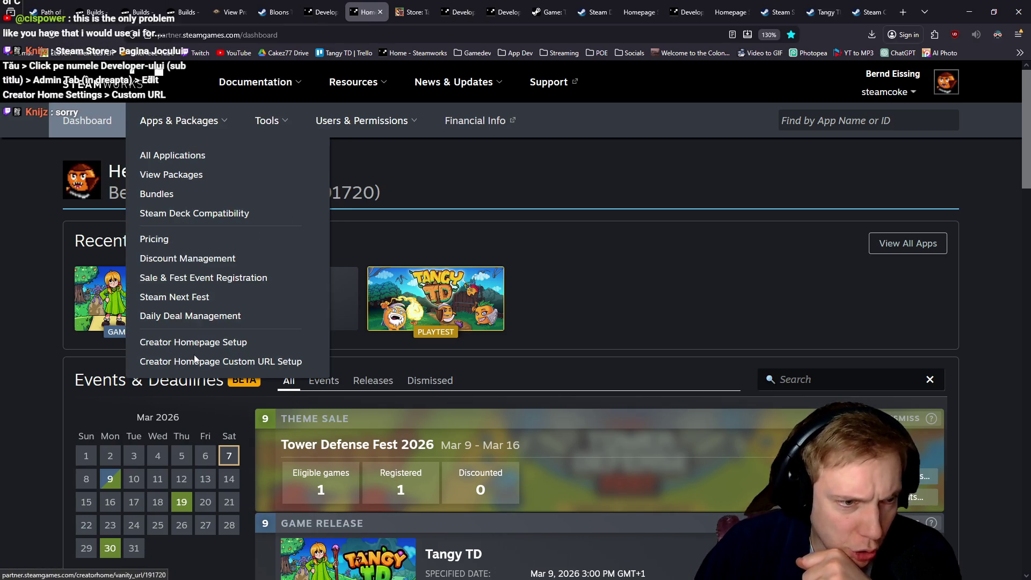
pyautogui.middleClick(208, 362)
pyautogui.click(393, 12)
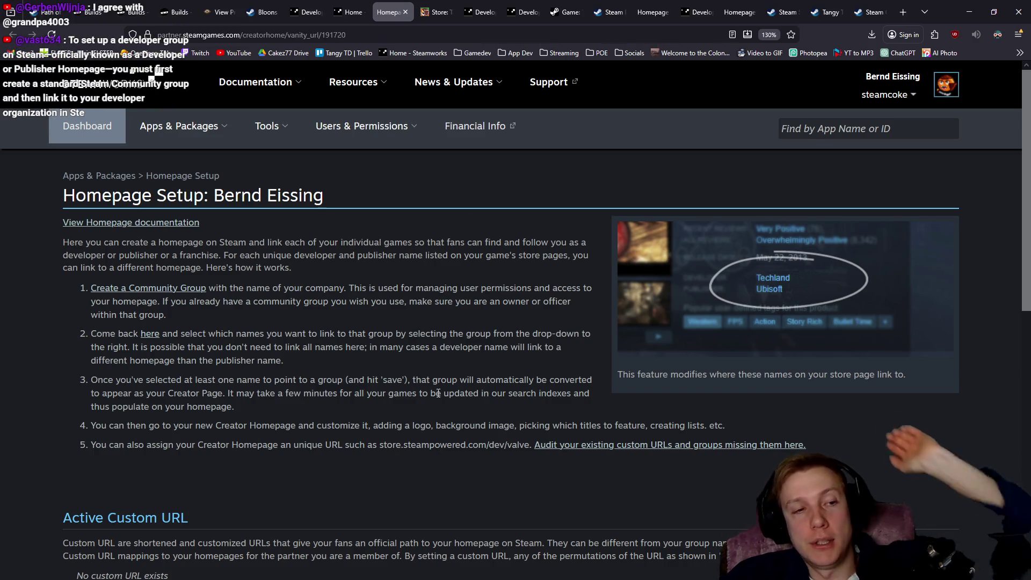
pyautogui.scroll(-3, 386, 251)
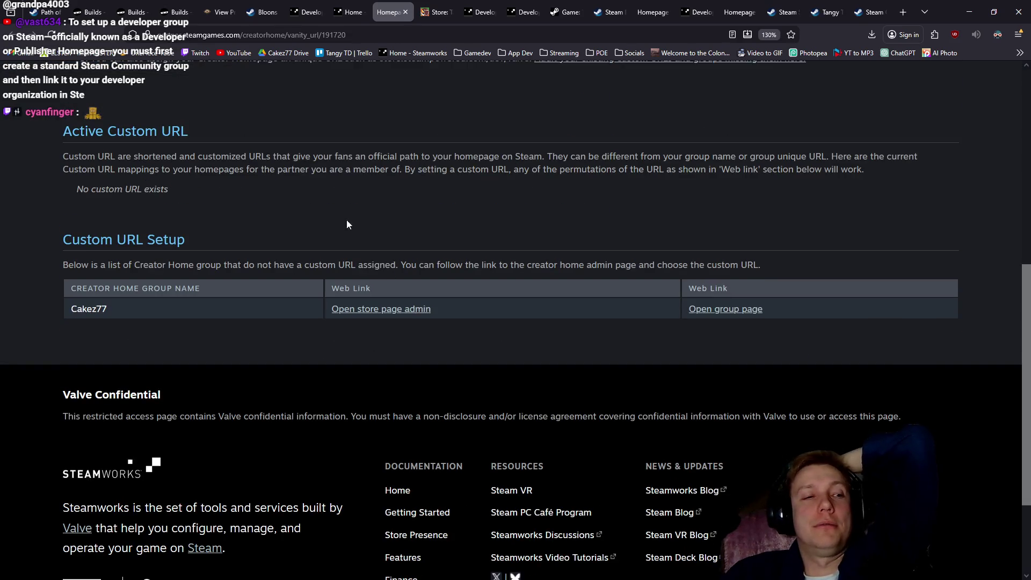
pyautogui.middleClick(373, 310)
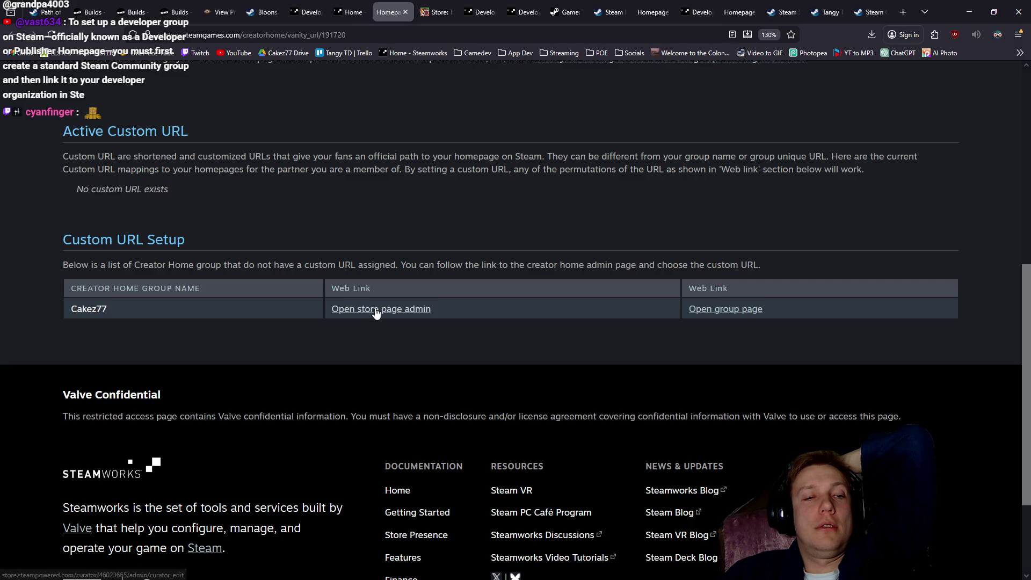
# View the Cakez77 admin page's Creator Settings, Permissions and Custom Page URL sections.
pyautogui.click(417, 5)
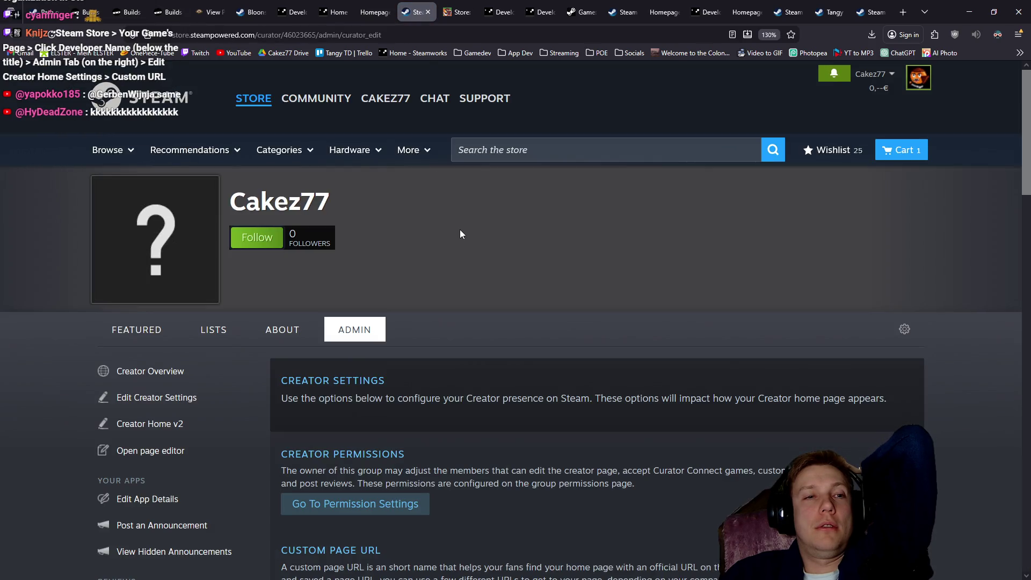
pyautogui.scroll(-4, 456, 233)
pyautogui.scroll(3, 456, 231)
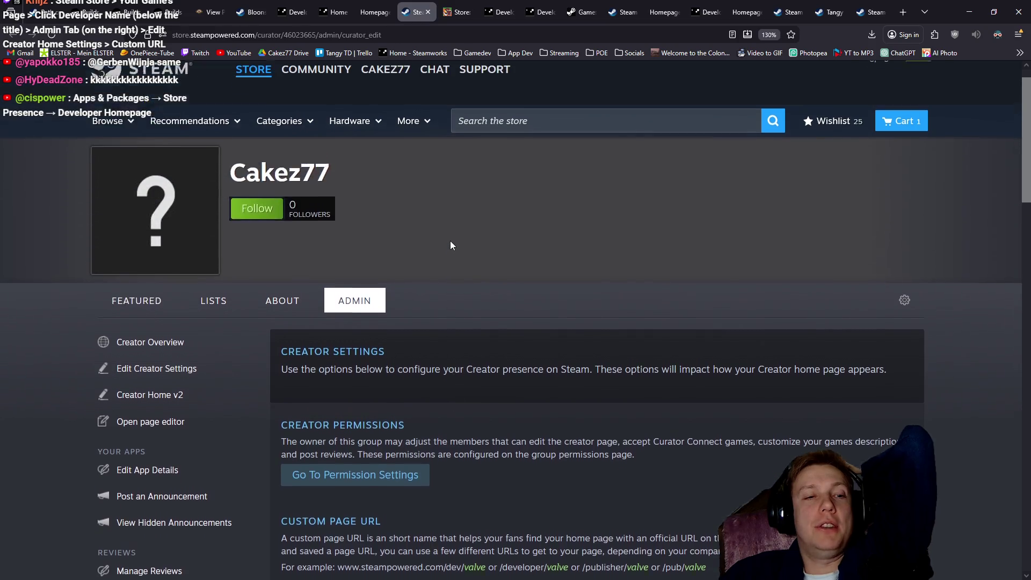
pyautogui.scroll(1, 450, 242)
pyautogui.scroll(-3, 446, 247)
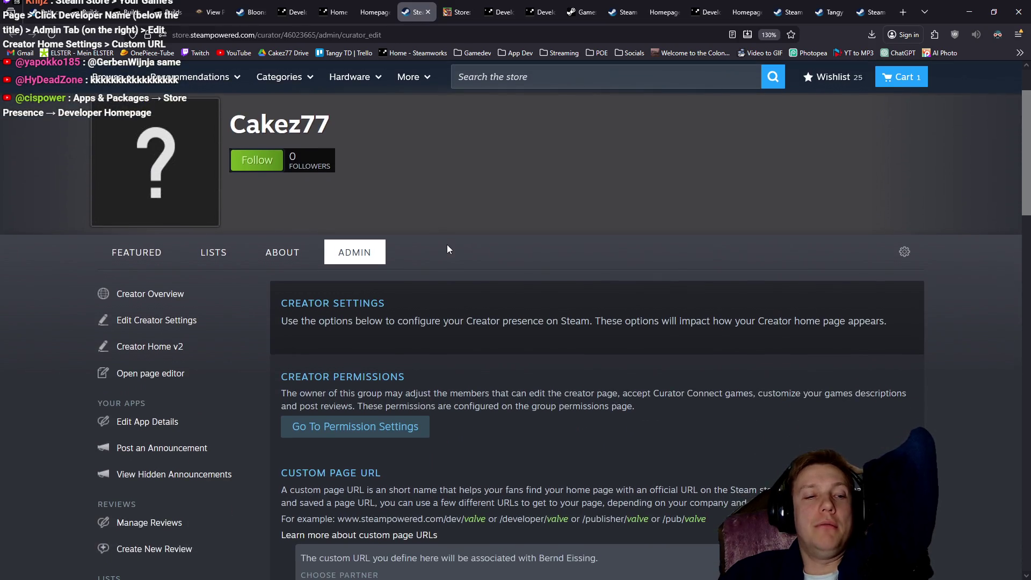
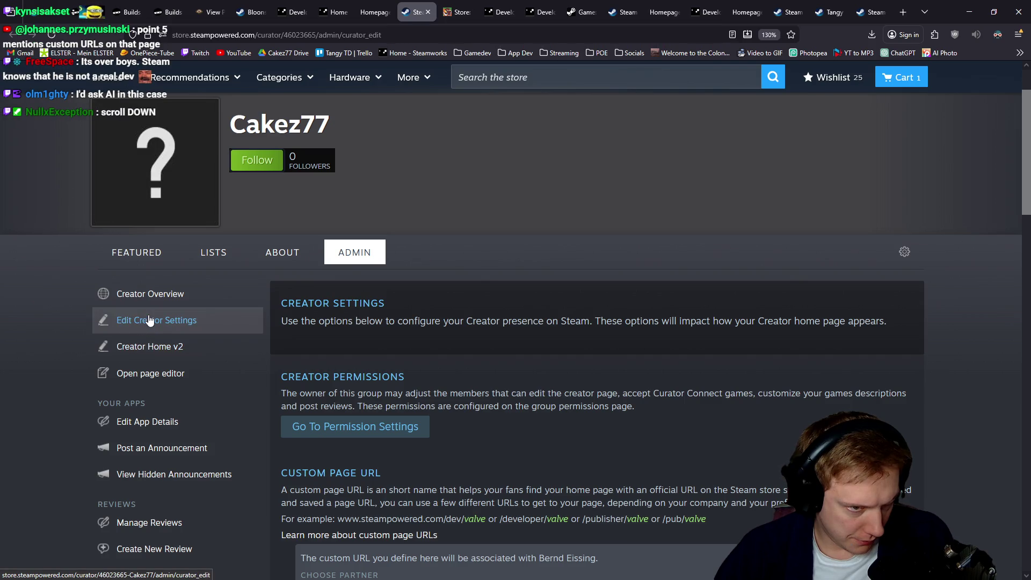
# Check the stream chat for the suggested creator settings path, then minimize the dashboard.
pyautogui.scroll(-3, 191, 341)
pyautogui.scroll(-6, 190, 339)
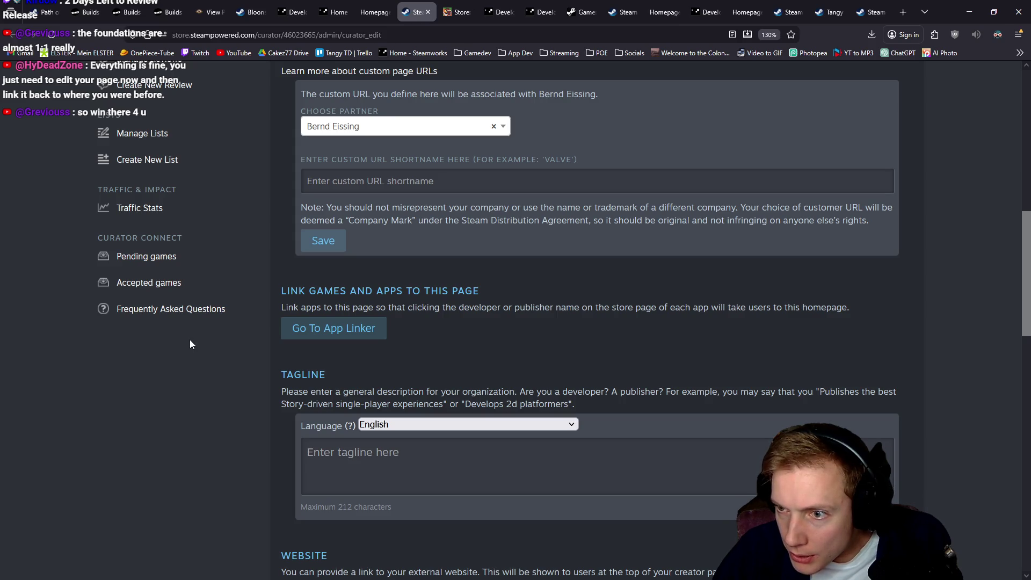
pyautogui.scroll(10, 191, 344)
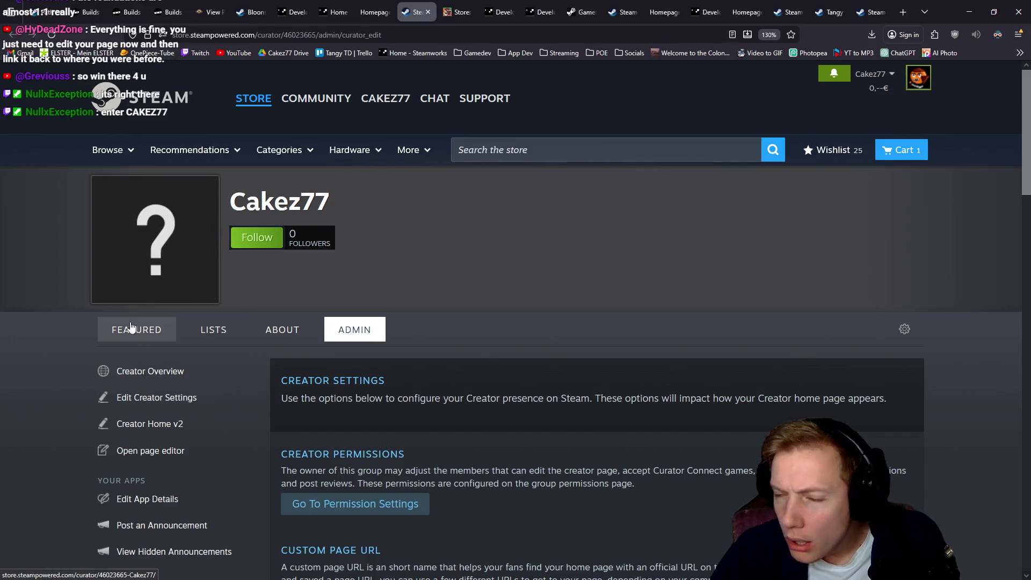
pyautogui.scroll(-2, 126, 323)
pyautogui.scroll(-2, 126, 323)
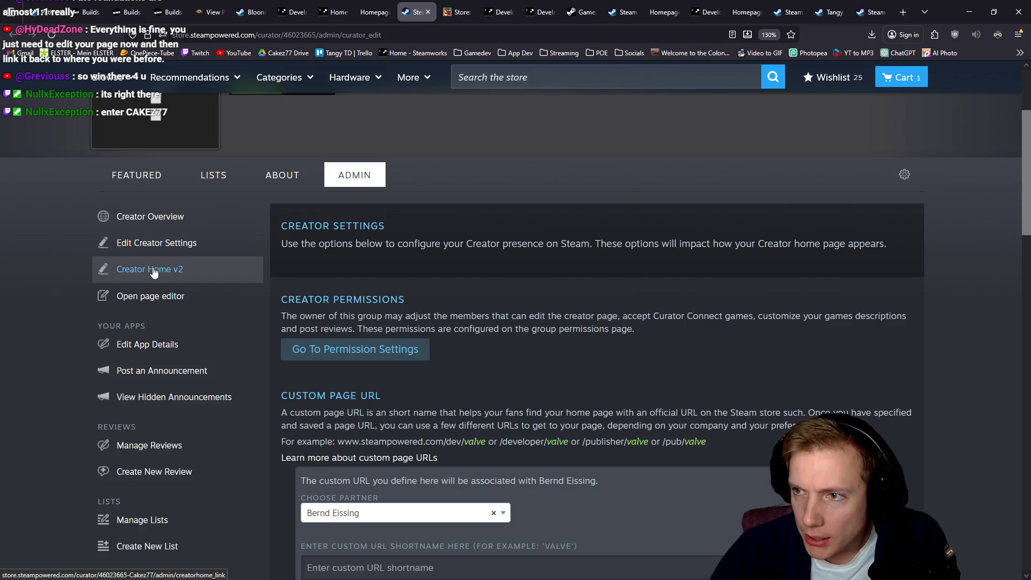
pyautogui.hotkey('alt', 'Tab')
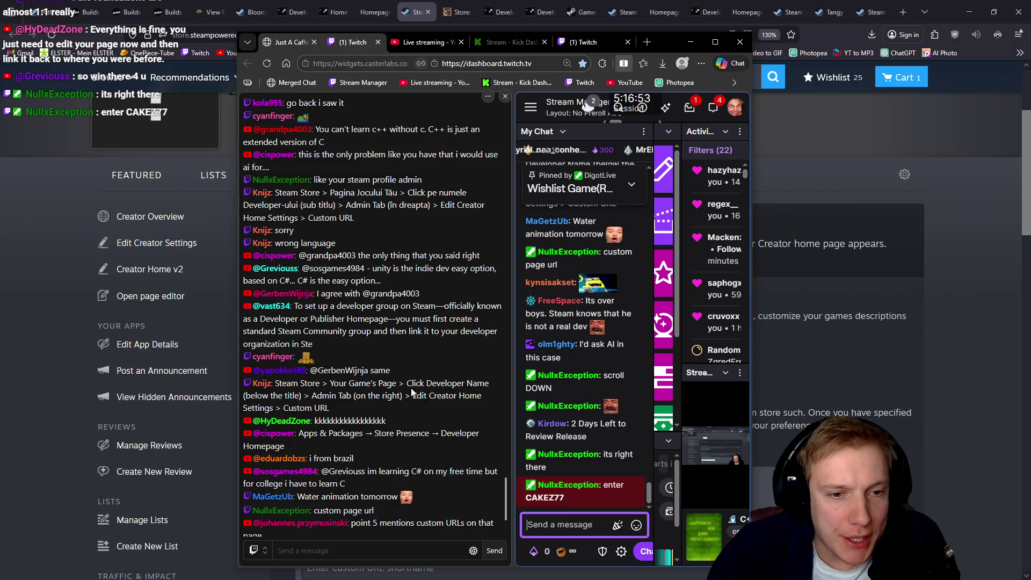
pyautogui.moveTo(413, 395)
pyautogui.mouseDown()
pyautogui.moveTo(465, 398)
pyautogui.moveTo(271, 409)
pyautogui.mouseUp()
pyautogui.click(7, 308)
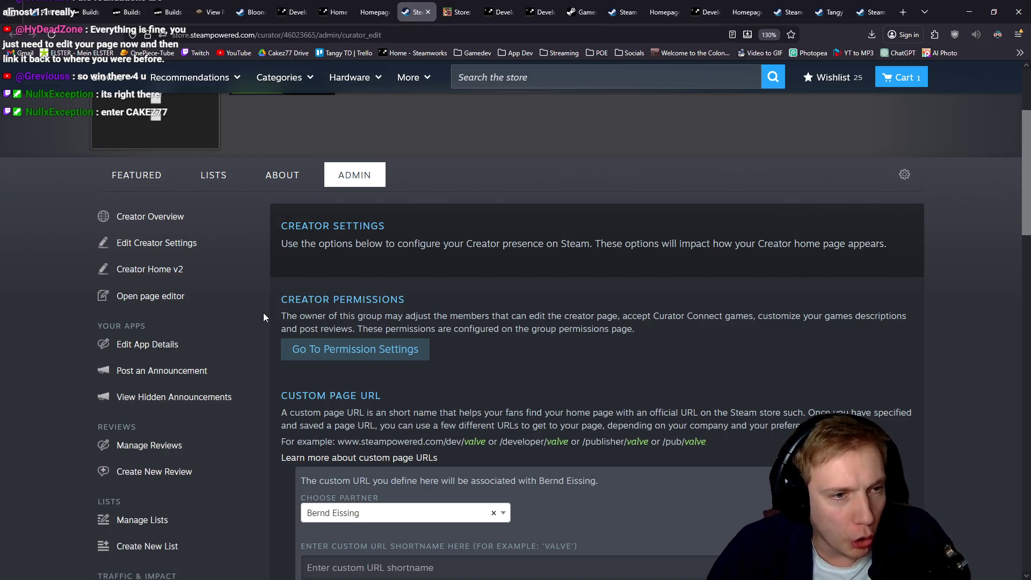
pyautogui.press('alt')
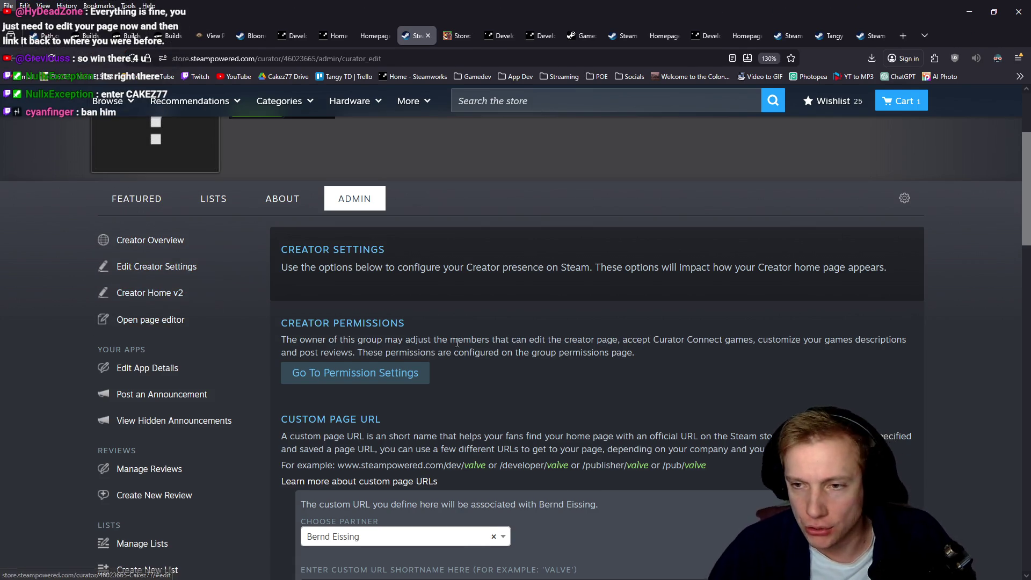
pyautogui.hotkey('alt', 'Tab')
pyautogui.click(691, 41)
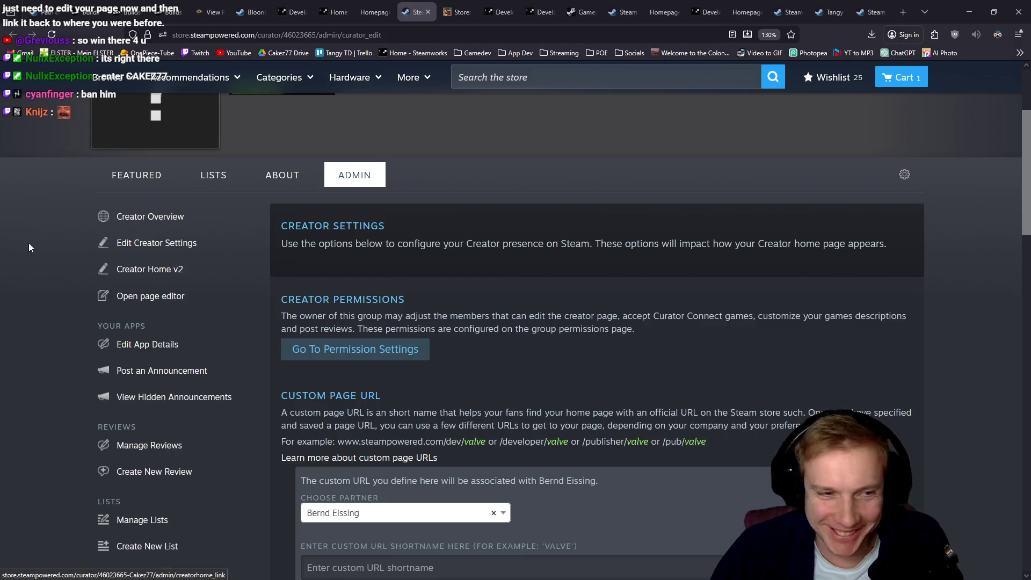
# Save 'cakez' as the custom URL shortname on the creator settings page.
pyautogui.click(152, 248)
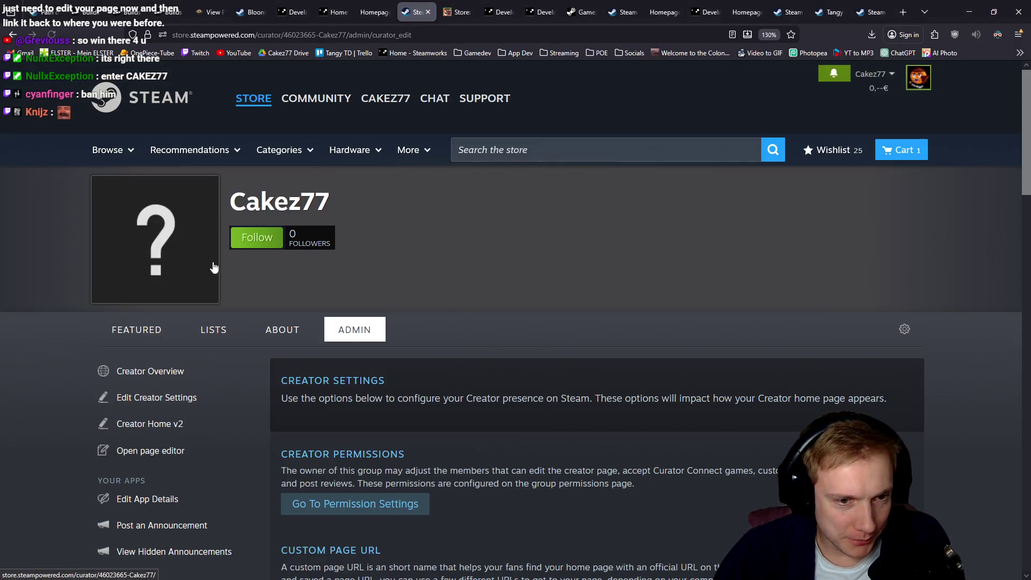
pyautogui.scroll(-4, 465, 302)
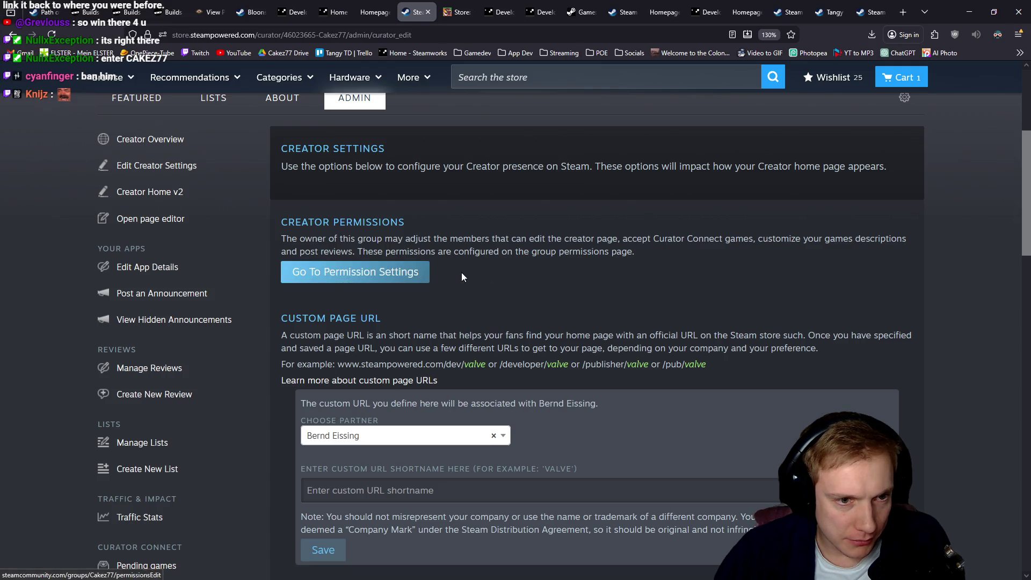
pyautogui.scroll(-3, 462, 272)
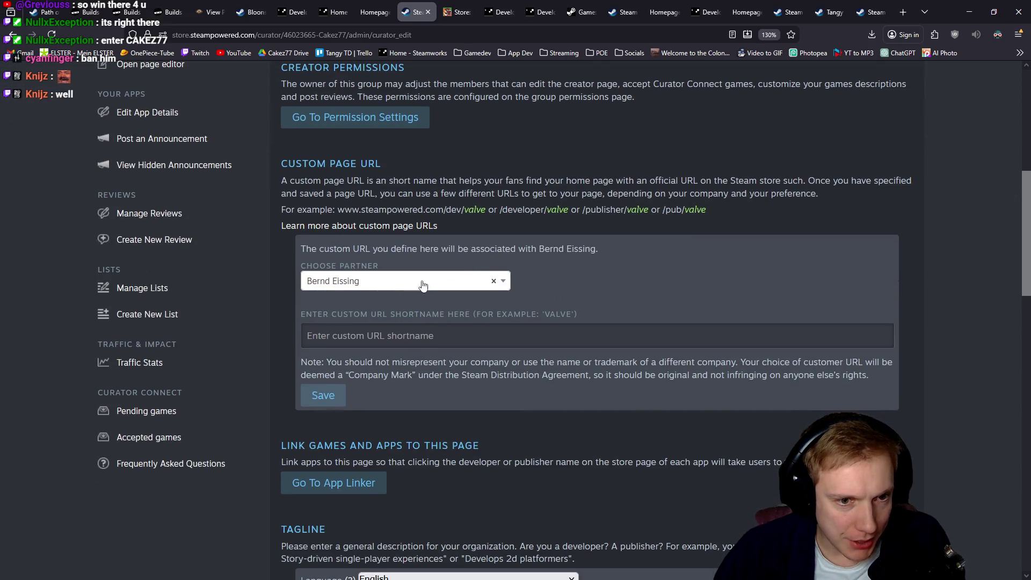
pyautogui.click(347, 333)
pyautogui.write('cakez77')
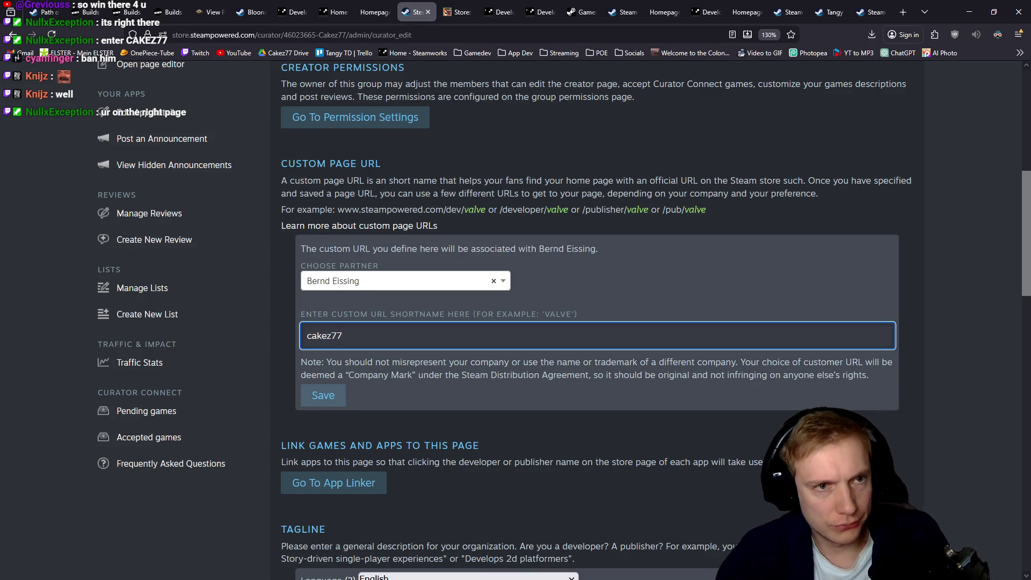
pyautogui.press('BackSpace')
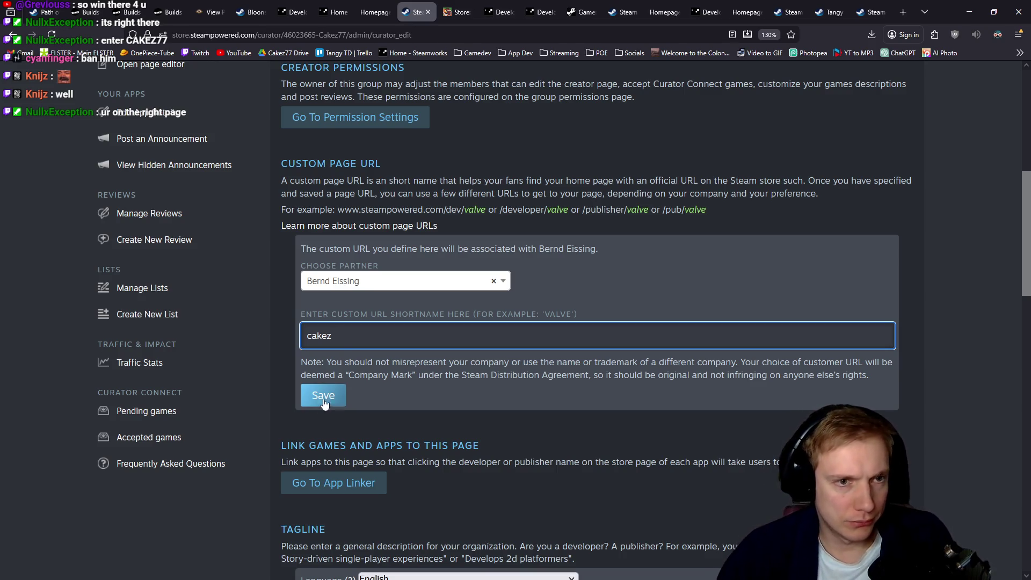
pyautogui.scroll(3, 150, 294)
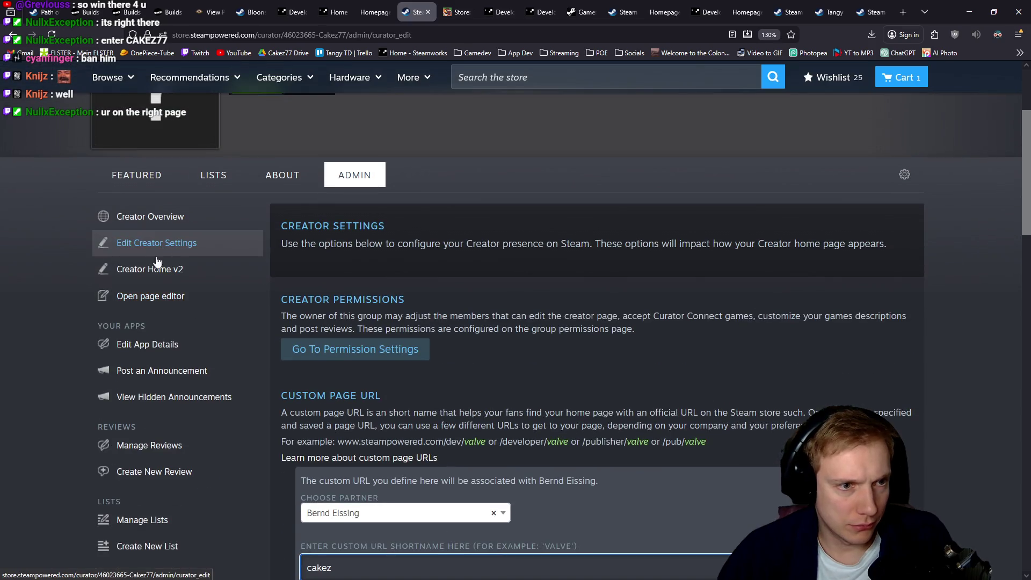
pyautogui.scroll(-3, 162, 290)
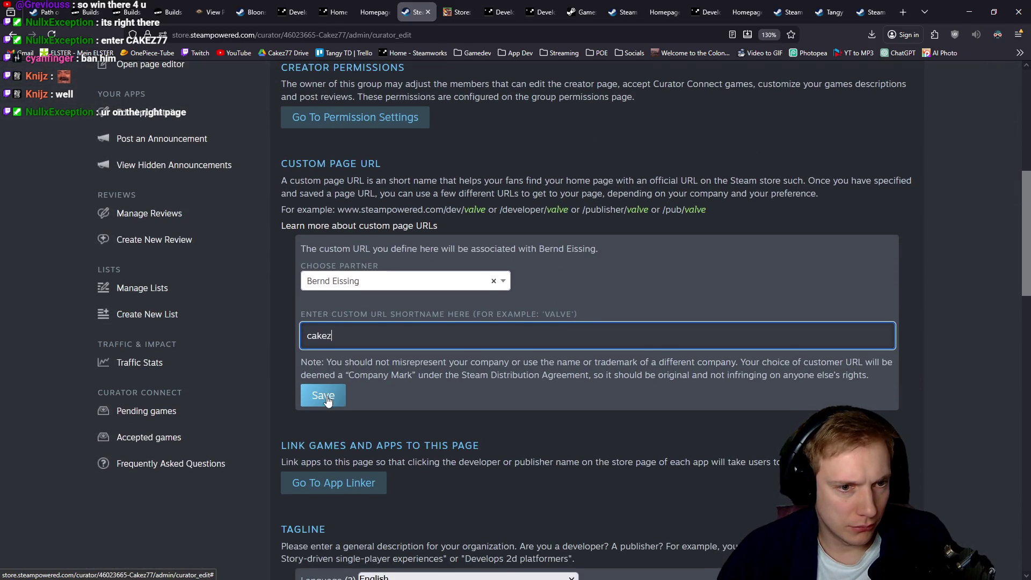
pyautogui.click(329, 398)
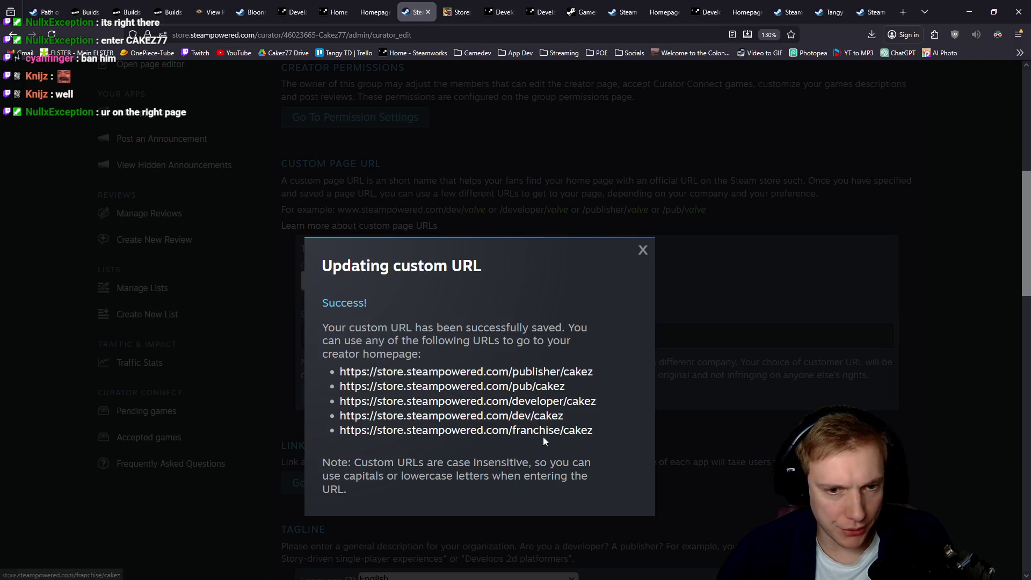
pyautogui.click(643, 251)
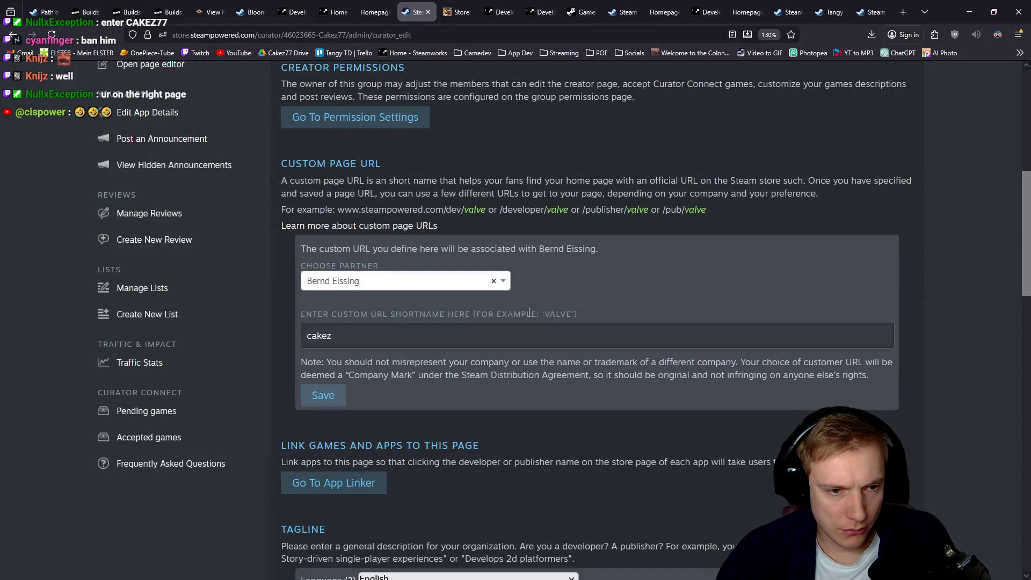
pyautogui.click(343, 490)
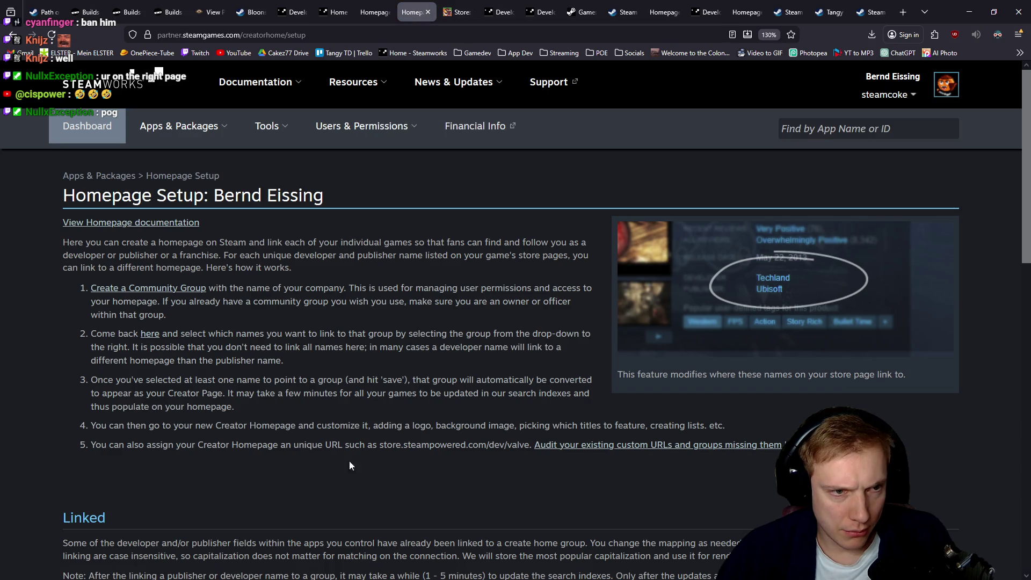
# Scroll through the App Linker's Linked and Unlinked developer tables, then go back.
pyautogui.scroll(-10, 349, 466)
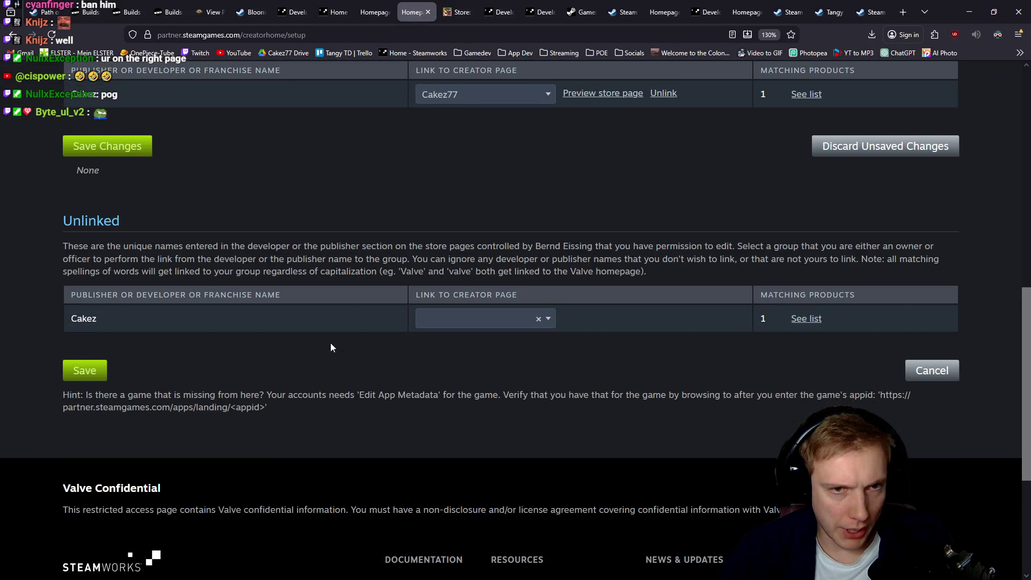
pyautogui.scroll(4, 331, 348)
pyautogui.click(376, 11)
pyautogui.click(408, 7)
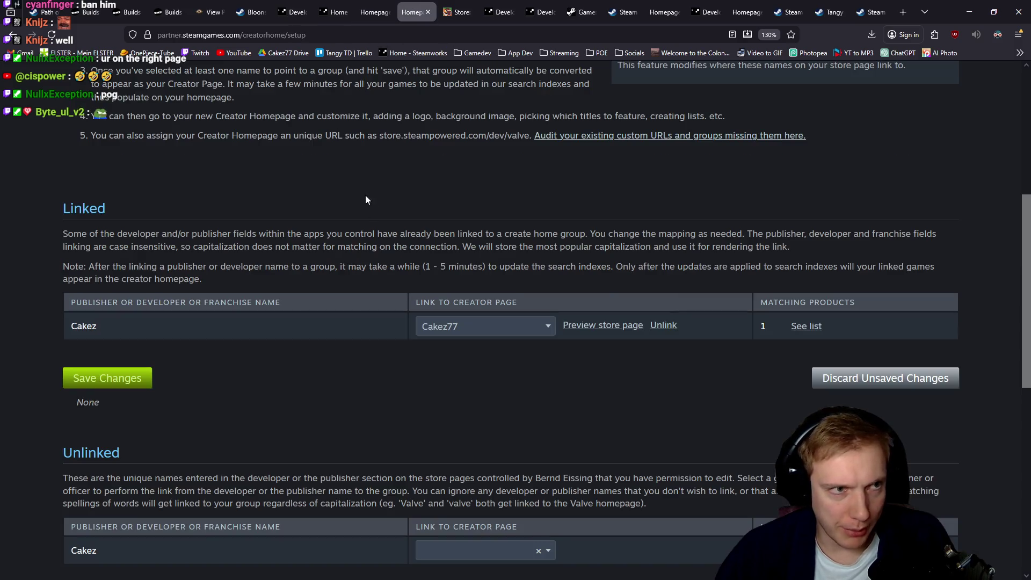
pyautogui.hotkey('alt', 'Left')
pyautogui.scroll(4, 420, 227)
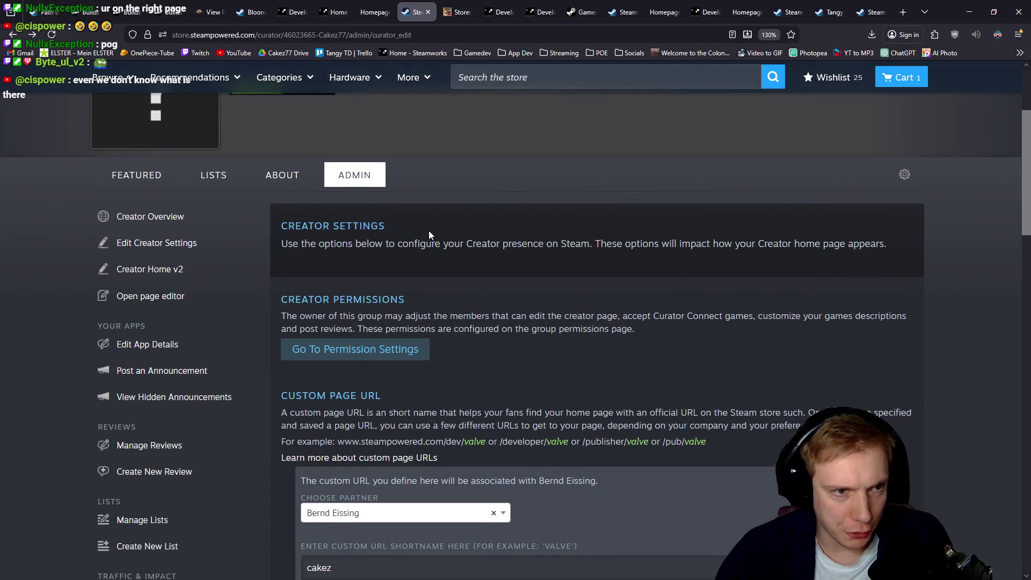
# Open the Creator Home v2 linking page, then switch to the Tangy TD store page.
pyautogui.click(150, 269)
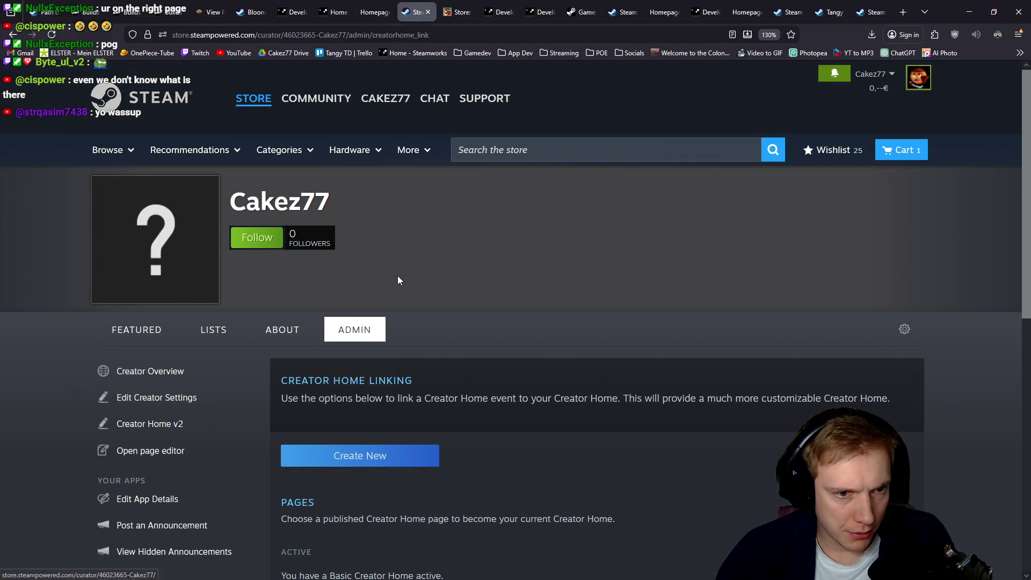
pyautogui.scroll(-2, 398, 280)
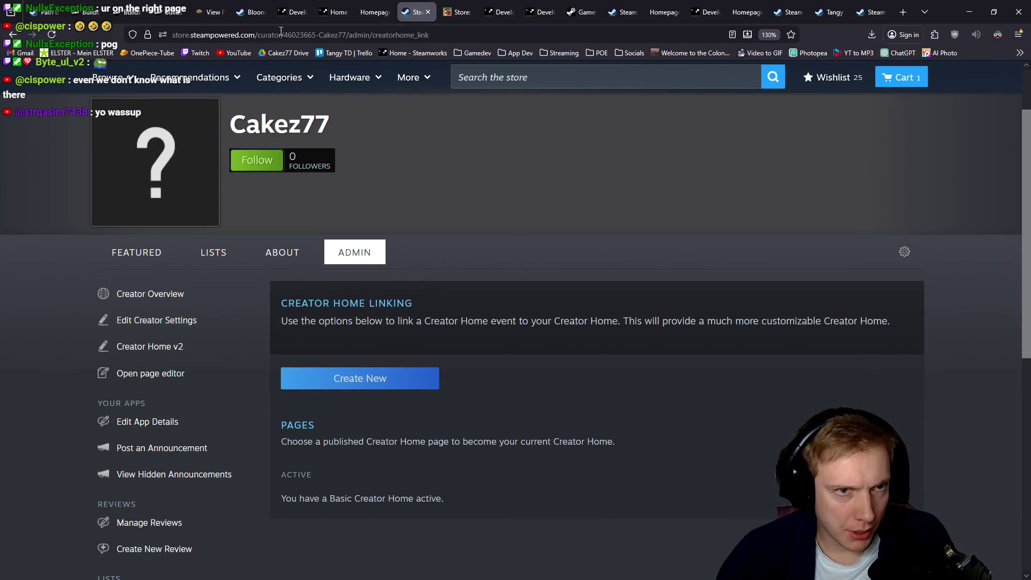
pyautogui.click(259, 36)
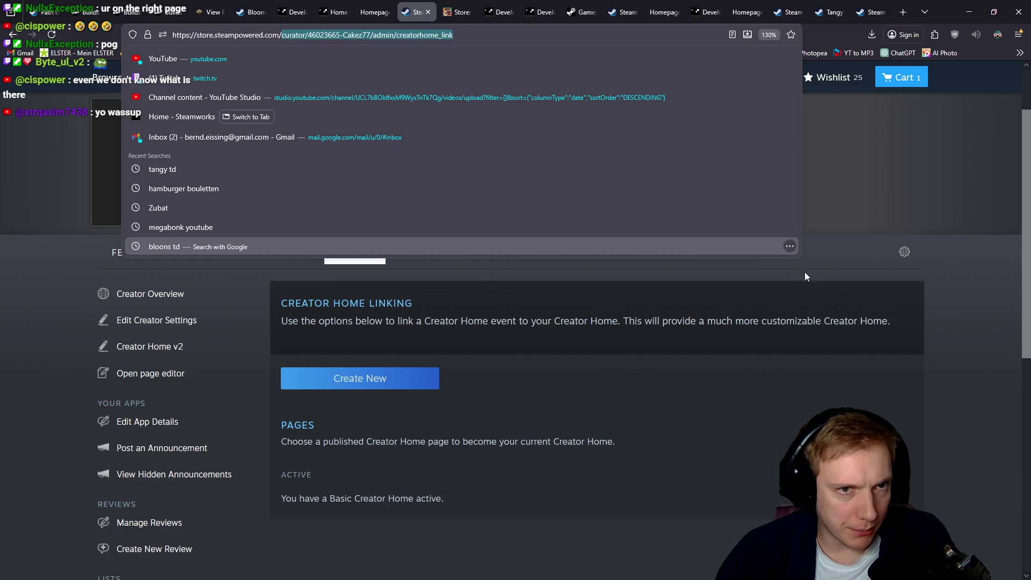
pyautogui.click(799, 319)
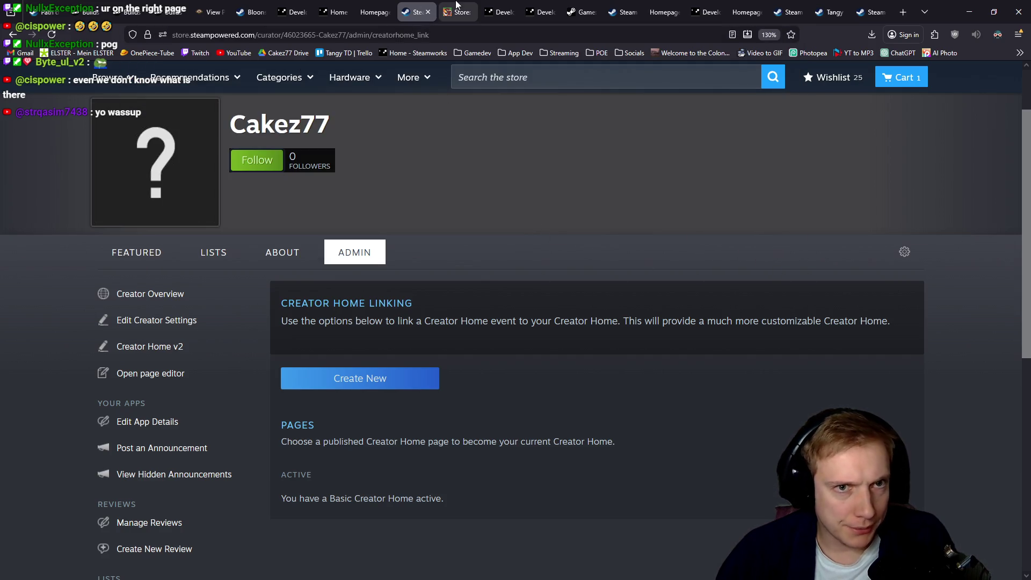
pyautogui.click(830, 7)
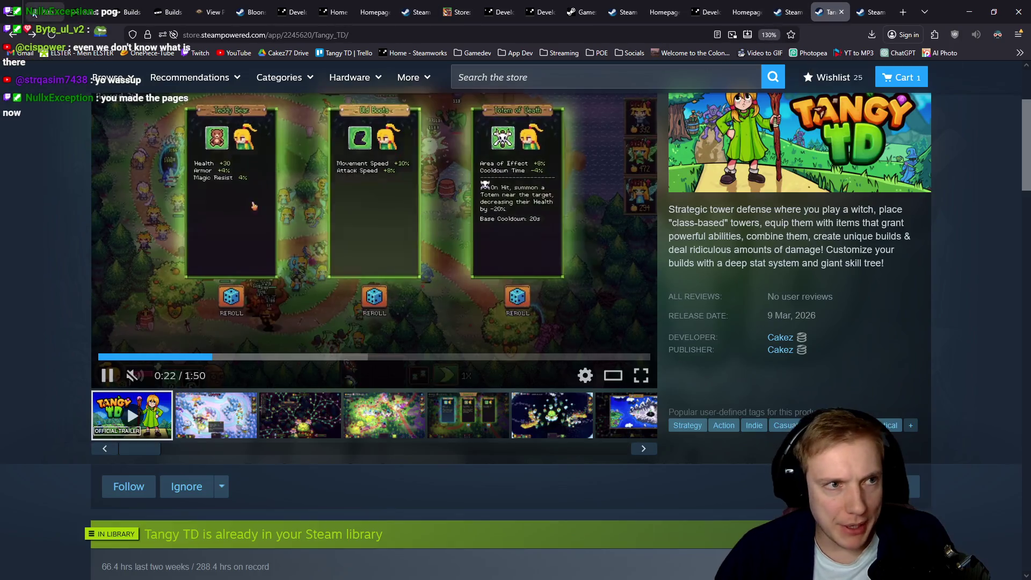
# Reload Tangy TD's store page and check the Cakez developer and publisher search results.
pyautogui.press('F5')
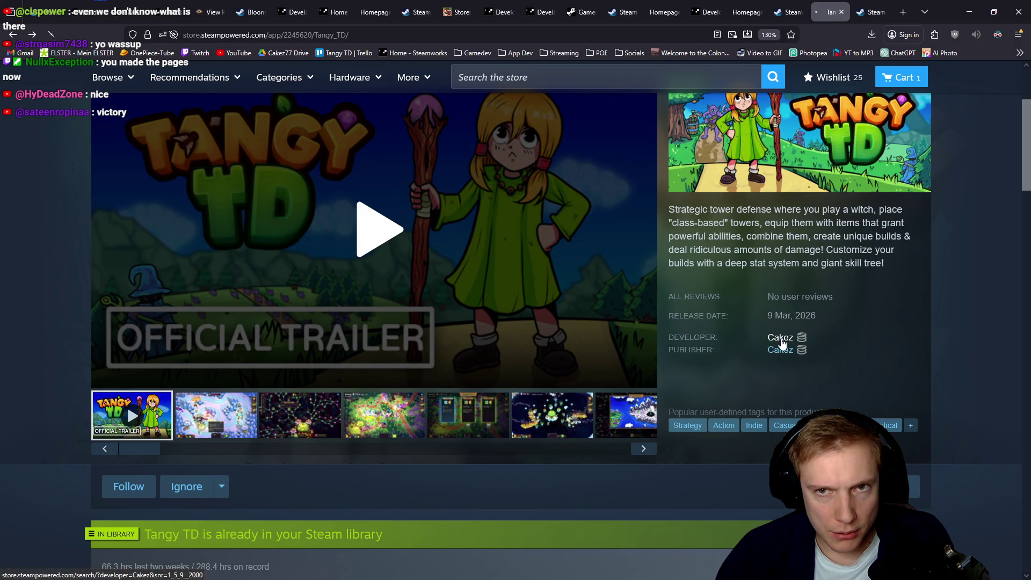
pyautogui.click(781, 338)
pyautogui.click(801, 8)
pyautogui.click(816, 10)
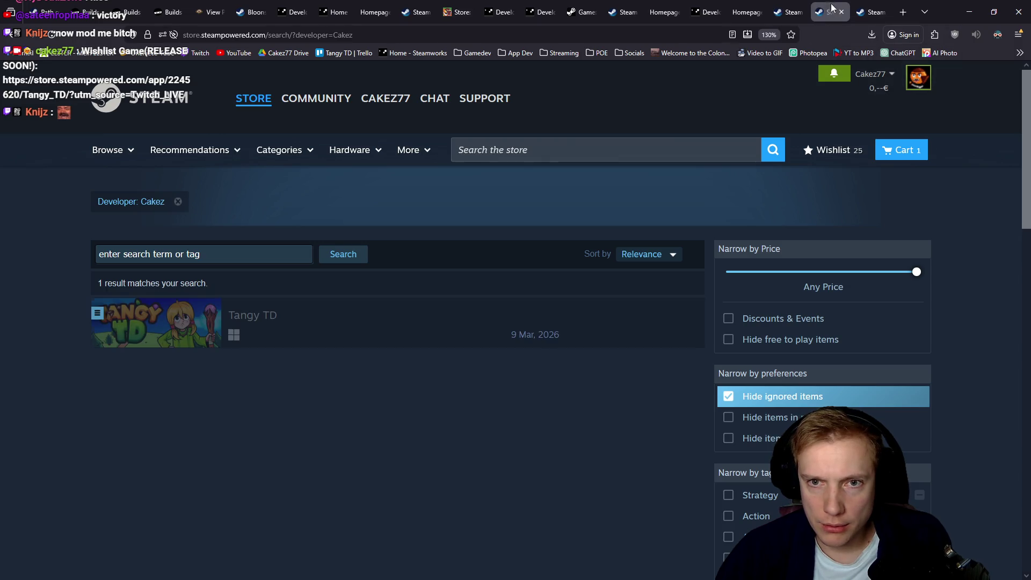
pyautogui.hotkey('alt', 'Left')
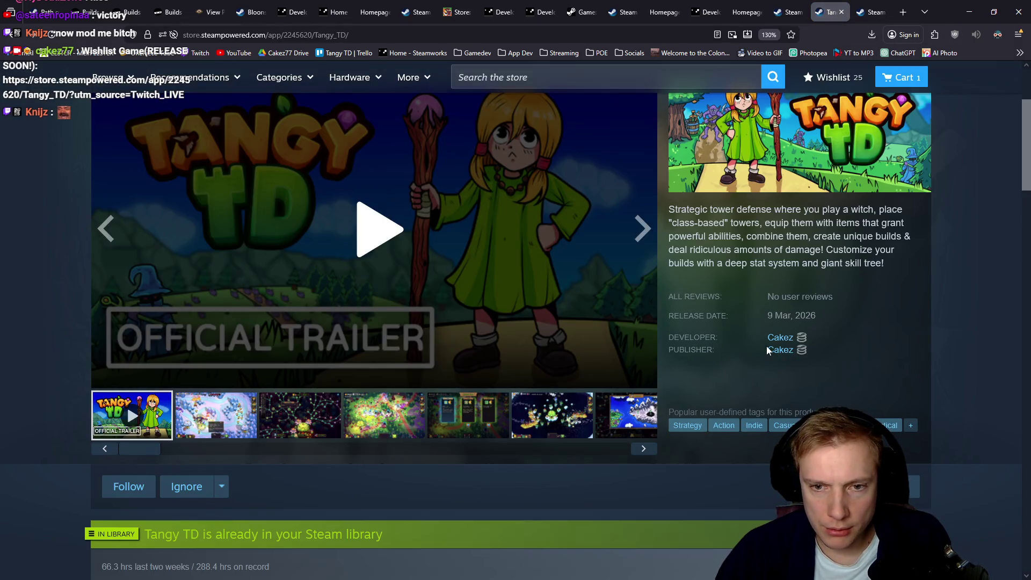
pyautogui.click(780, 352)
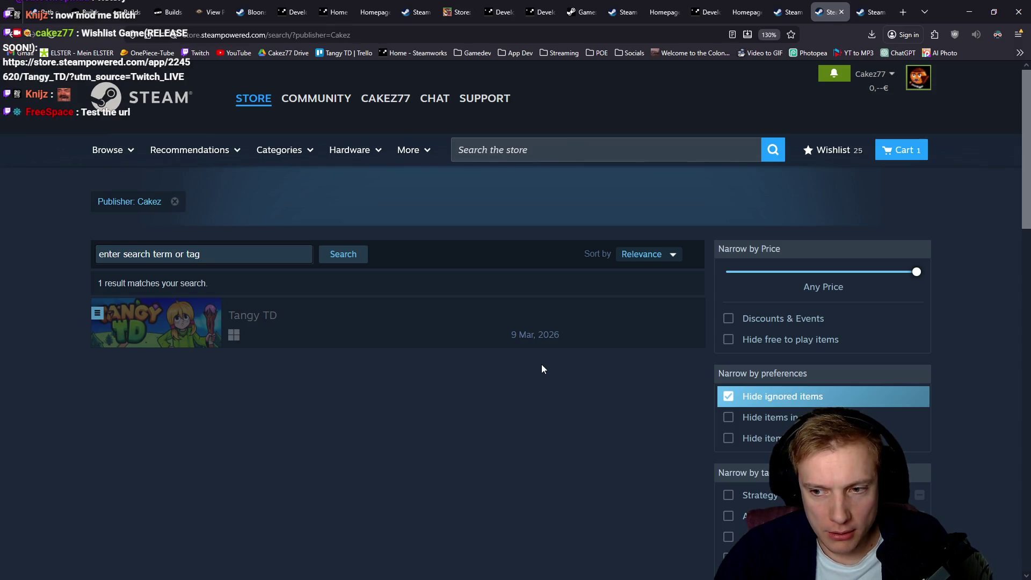
# Compare the Homepage Setup page, creator homepage docs and Cakez search results.
pyautogui.click(783, 12)
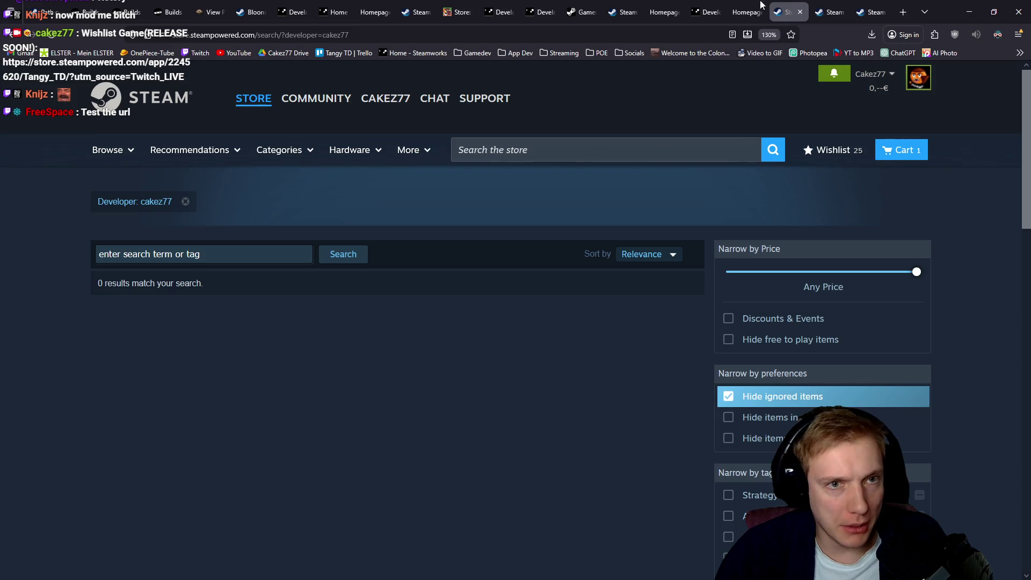
pyautogui.click(761, 4)
pyautogui.click(707, 11)
pyautogui.click(743, 5)
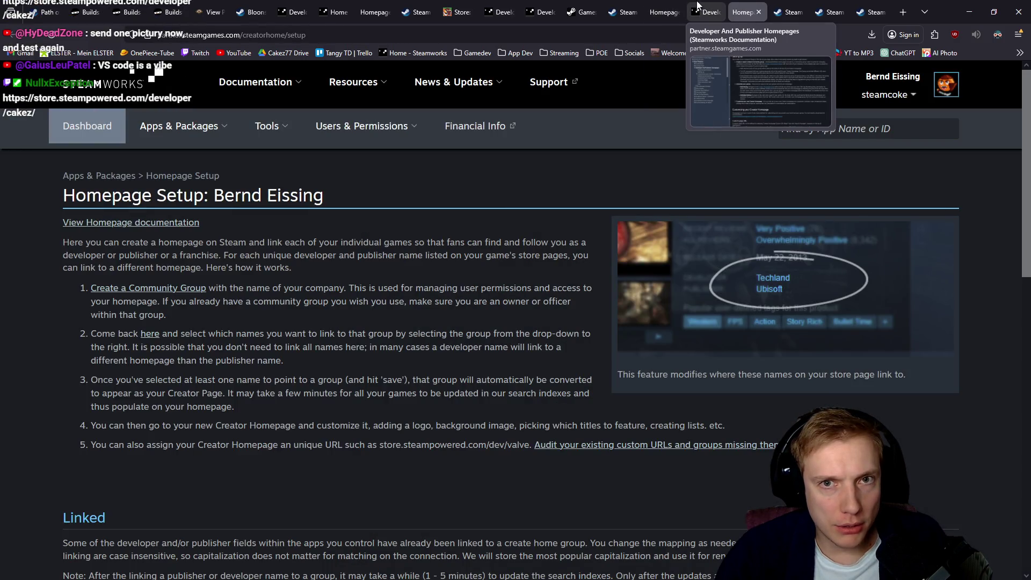
pyautogui.click(701, 6)
pyautogui.click(747, 6)
pyautogui.click(789, 5)
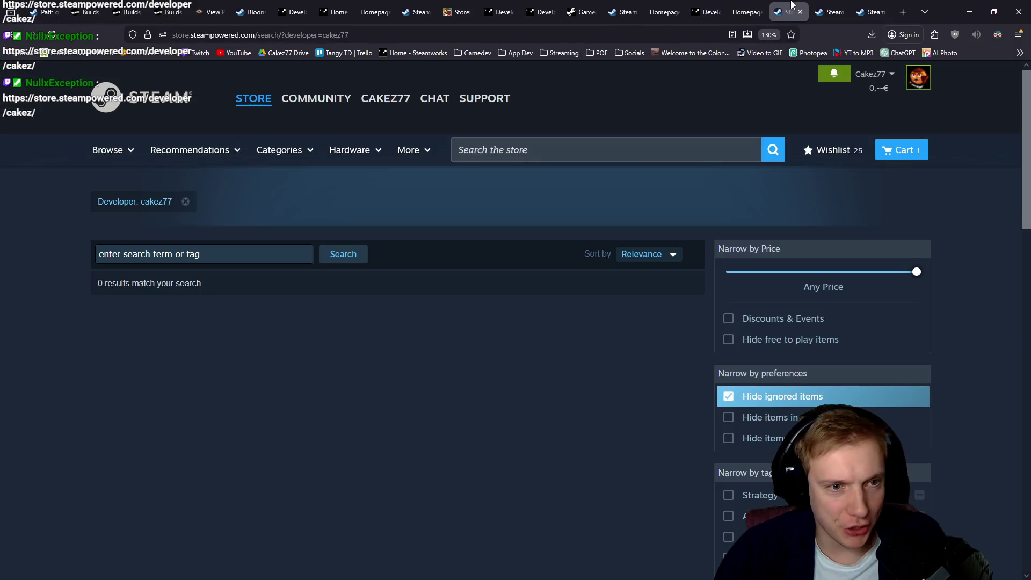
pyautogui.click(830, 8)
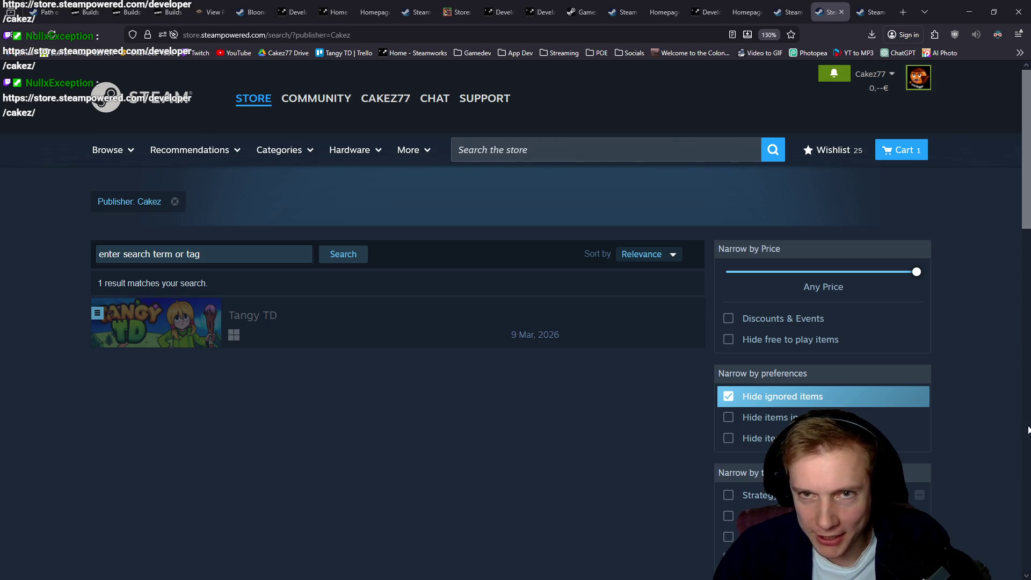
# Load store.steampowered.com/developer/cakez/ to view the Cakez77 creator page.
pyautogui.click(548, 35)
pyautogui.write('store.steampowered.com/developer/cakez/')
pyautogui.press('Return')
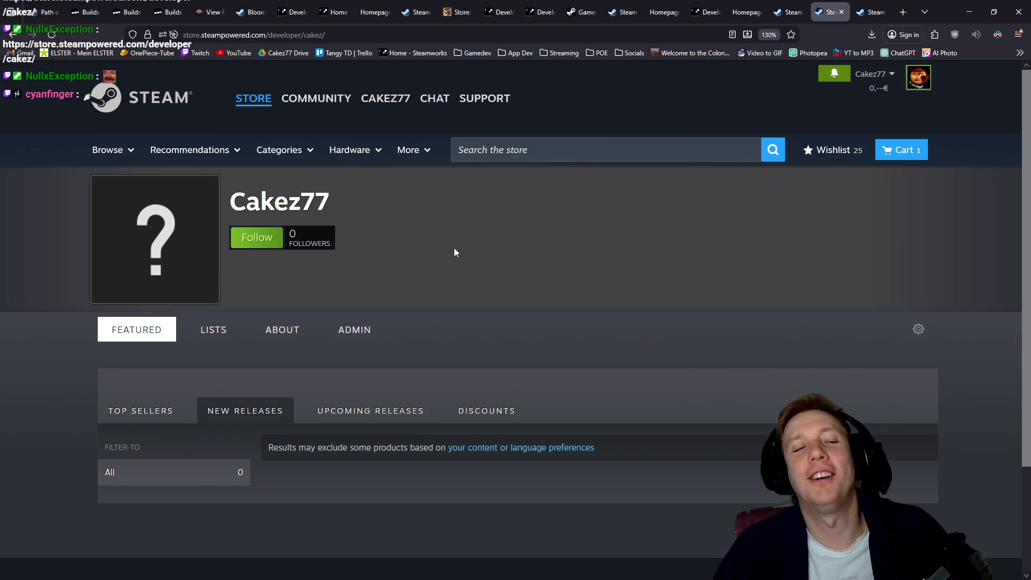
# Open the ADMIN panel on the Cakez77 creator page and scroll through its overview.
pyautogui.click(354, 332)
pyautogui.scroll(-3, 542, 253)
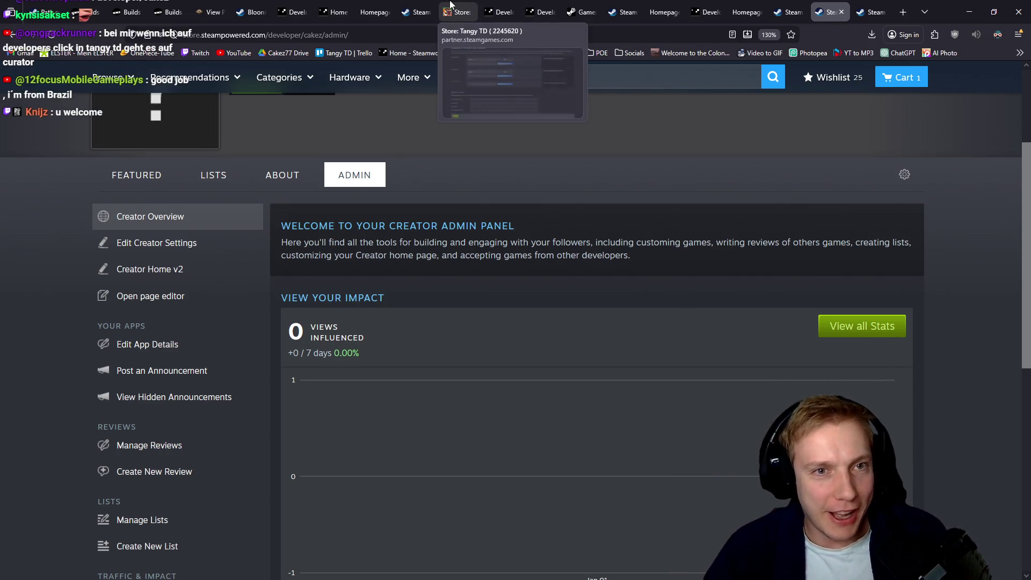
# On Tangy TD's Store Page Admin, open and cancel the homepage link dialog for Cakez.
pyautogui.click(471, 8)
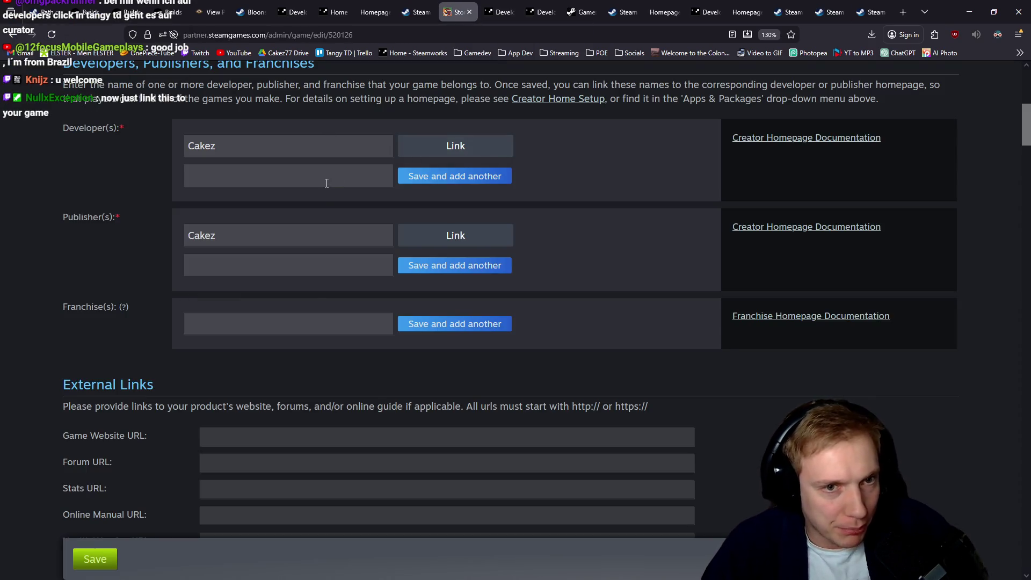
pyautogui.click(467, 145)
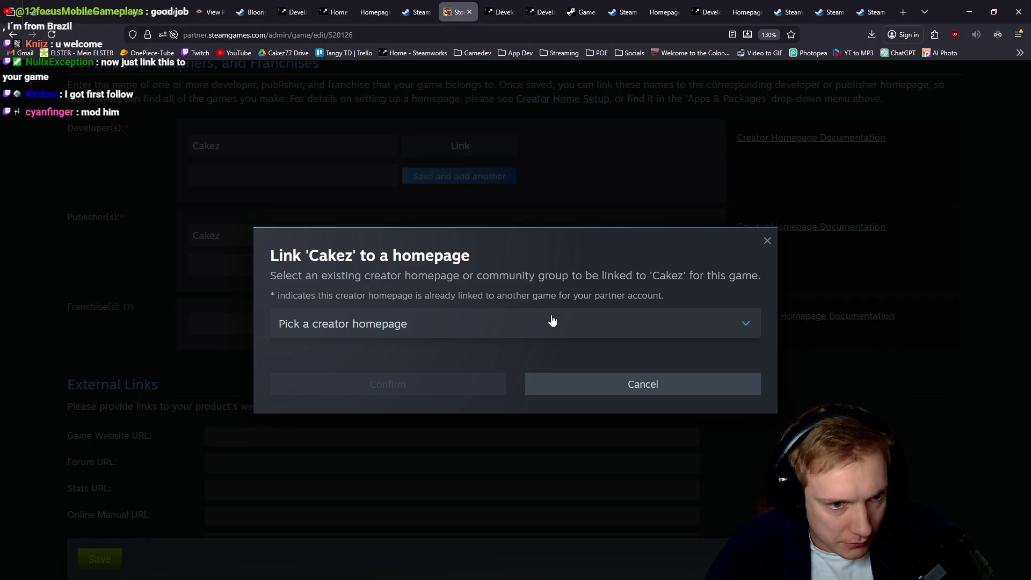
pyautogui.click(551, 321)
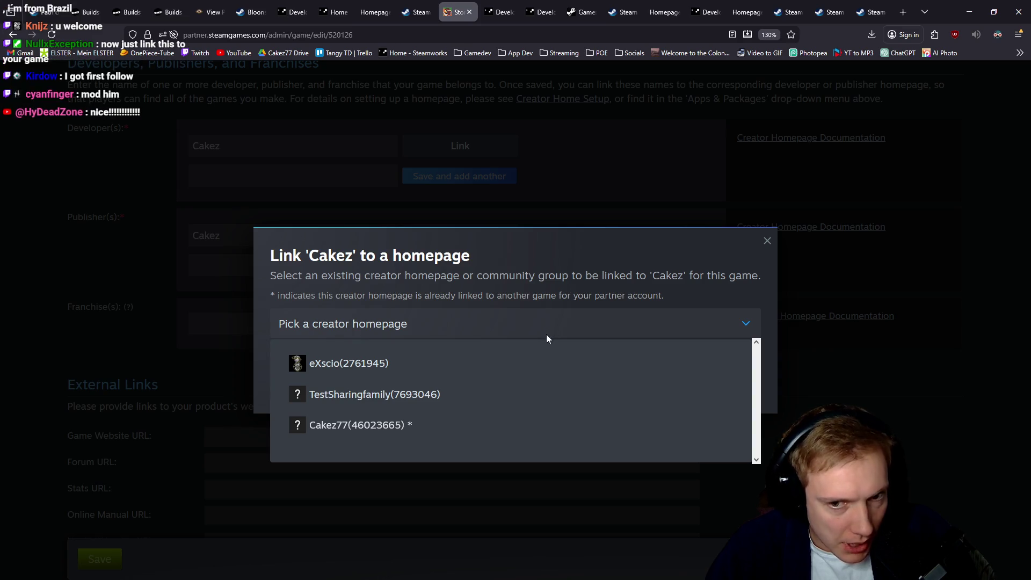
pyautogui.click(872, 337)
pyautogui.click(232, 153)
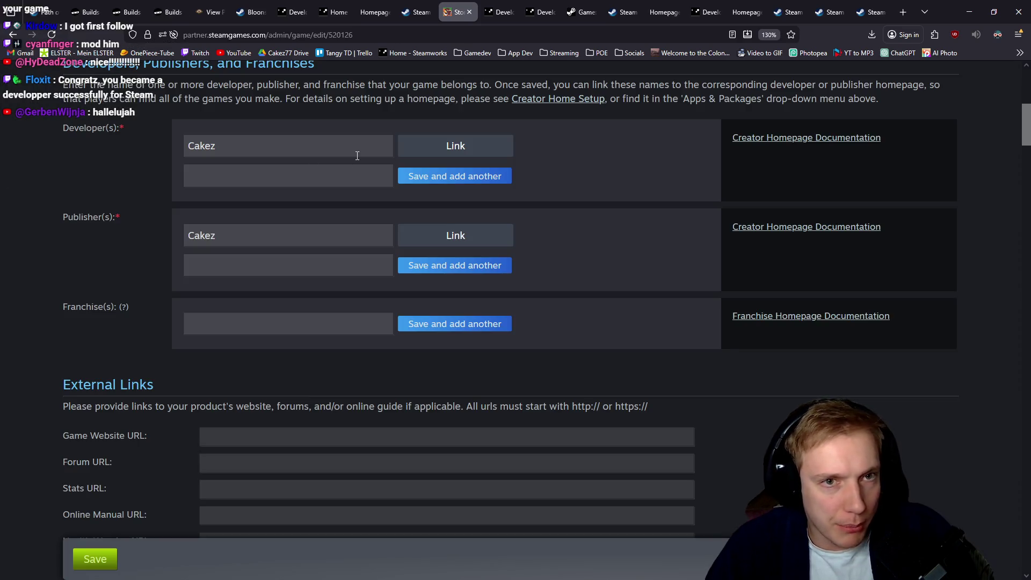
# Add the Cakez77 homepage URL as extra developer and publisher entries and save.
pyautogui.click(312, 174)
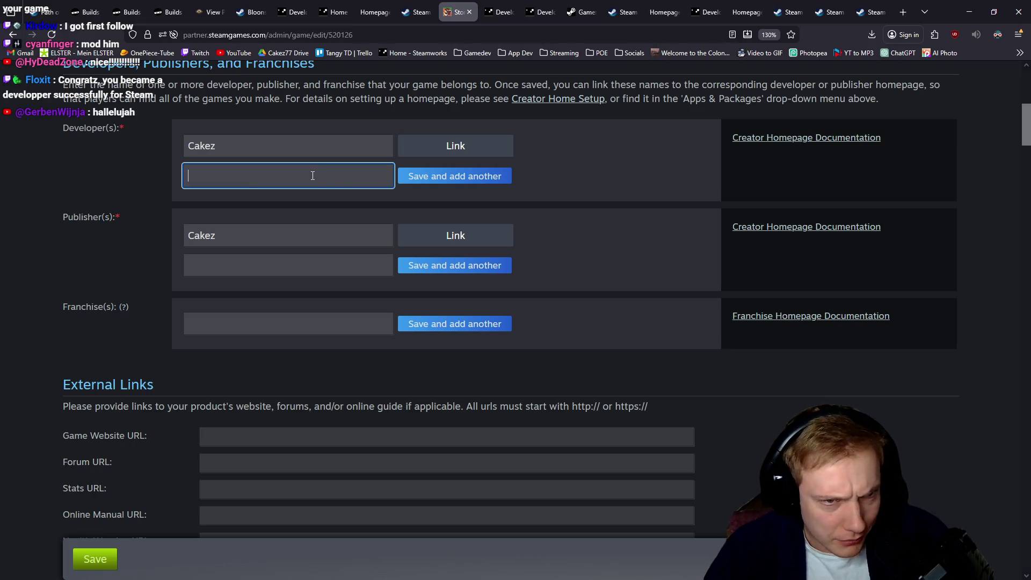
pyautogui.hotkey('ctrl', 'v')
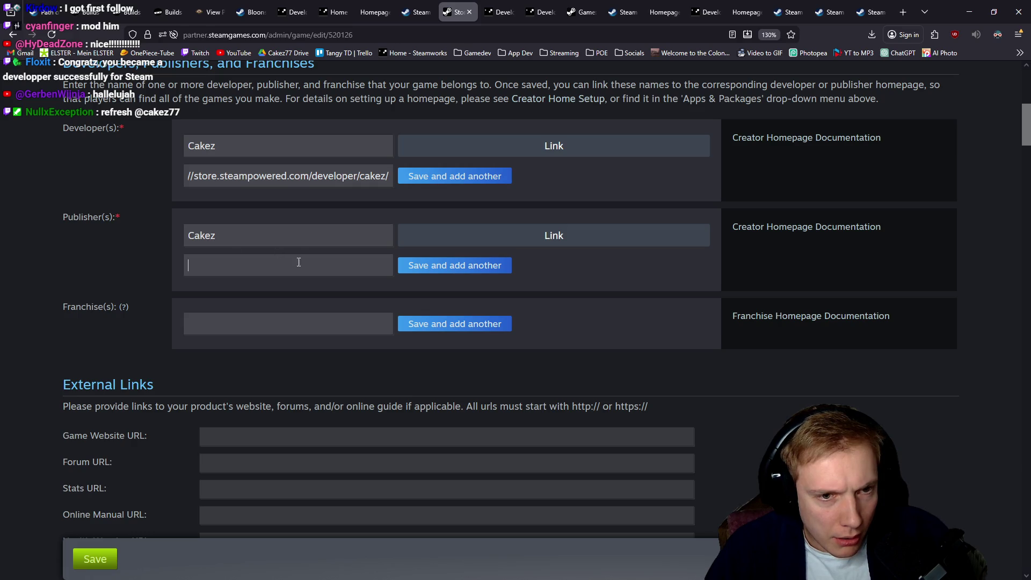
pyautogui.hotkey('ctrl', 'v')
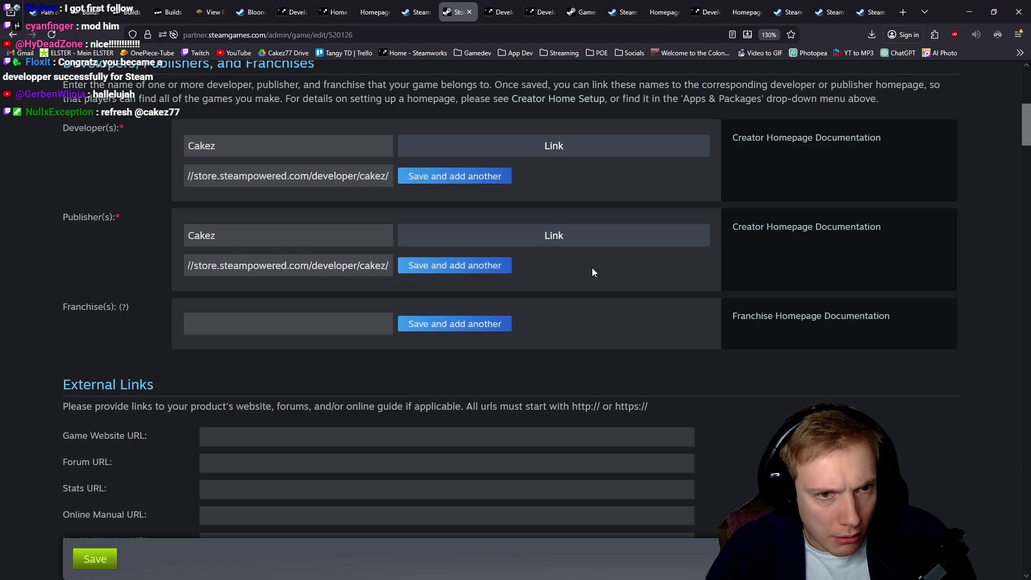
pyautogui.click(95, 559)
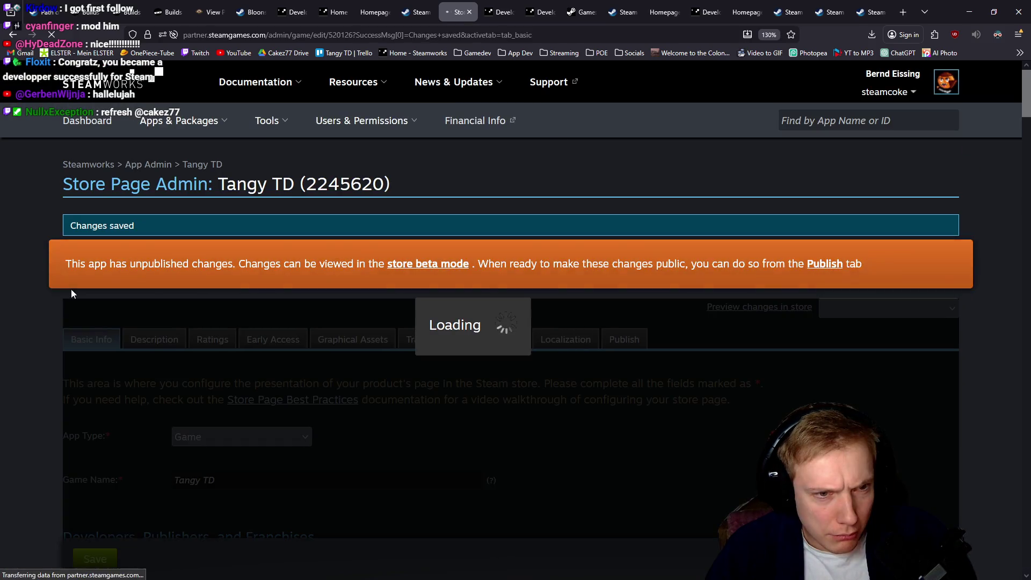
pyautogui.scroll(-5, 7, 253)
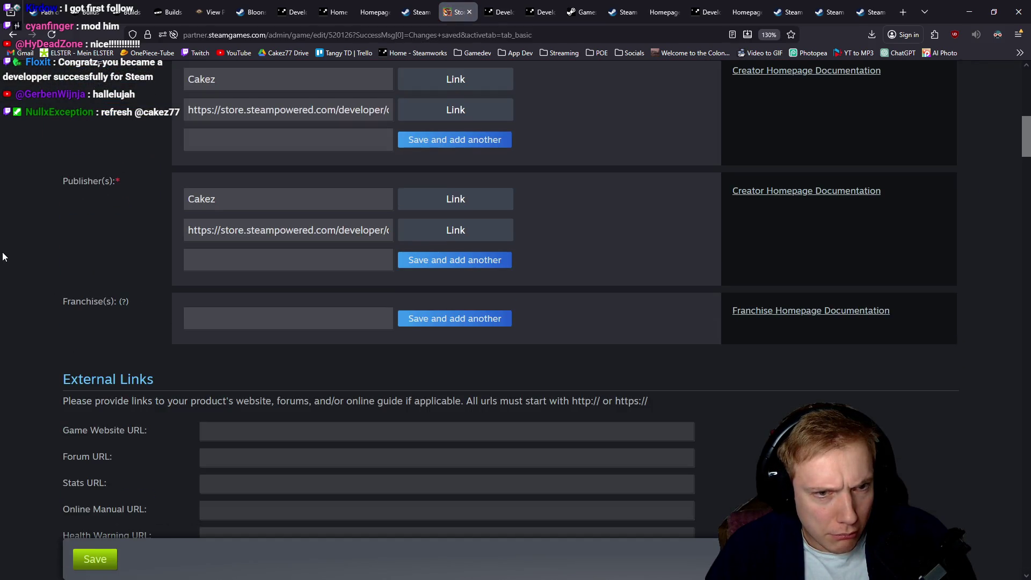
pyautogui.scroll(2, 128, 253)
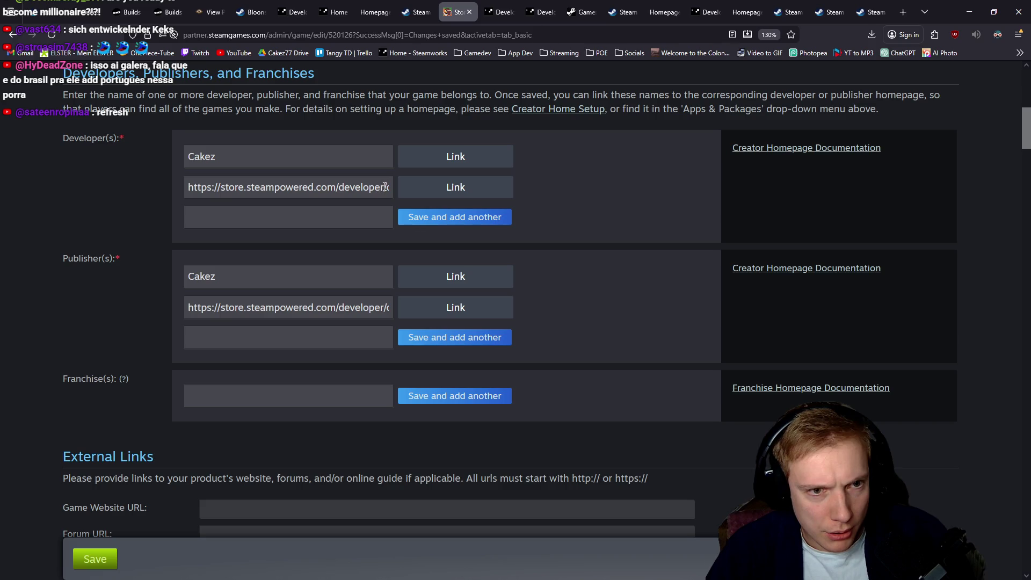
# Delete both homepage URL entries and save the store page again.
pyautogui.click(364, 186)
pyautogui.hotkey('ctrl', 'a')
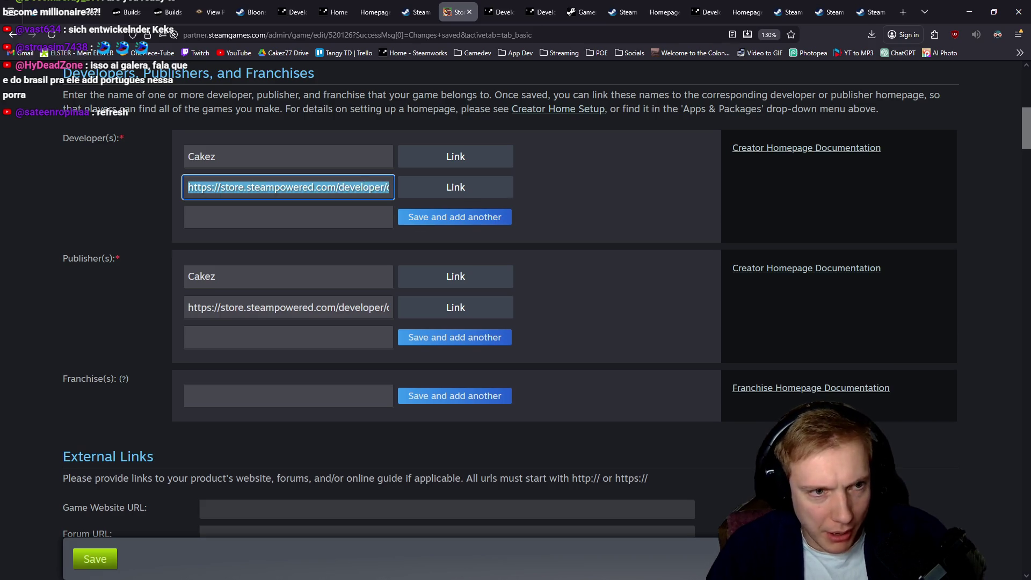
pyautogui.press('BackSpace')
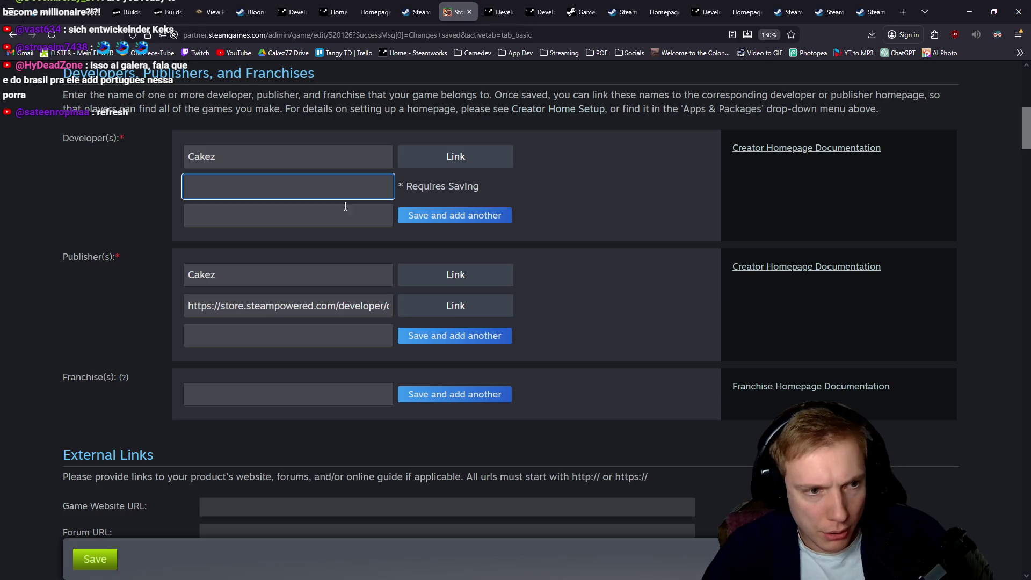
pyautogui.tripleClick(299, 302)
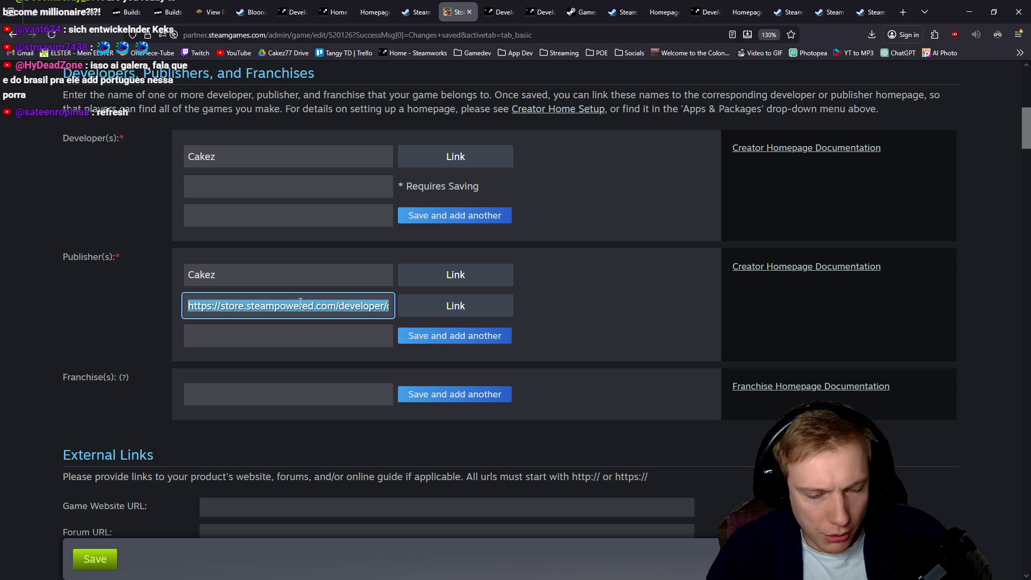
pyautogui.press('BackSpace')
pyautogui.click(63, 324)
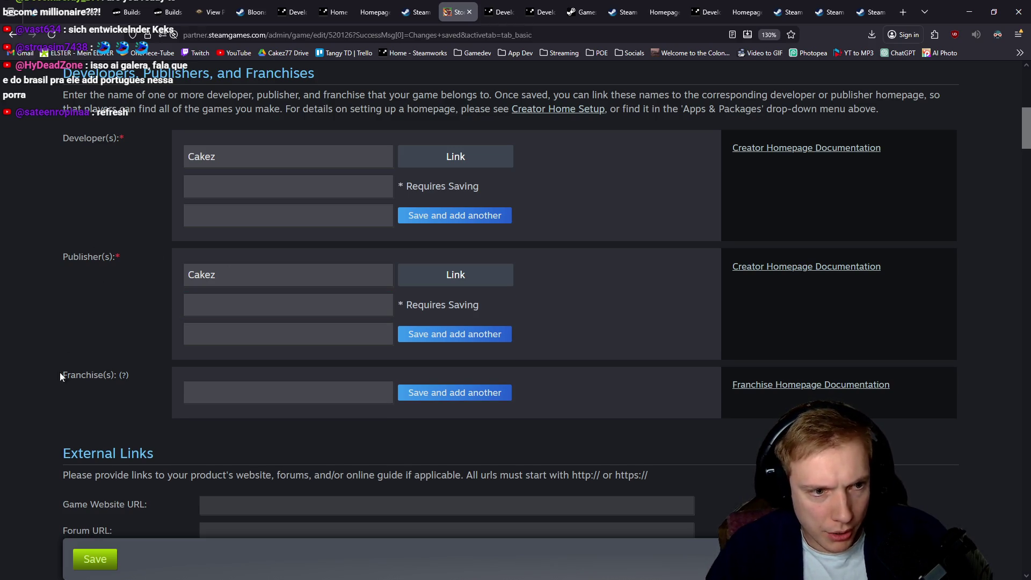
pyautogui.click(94, 560)
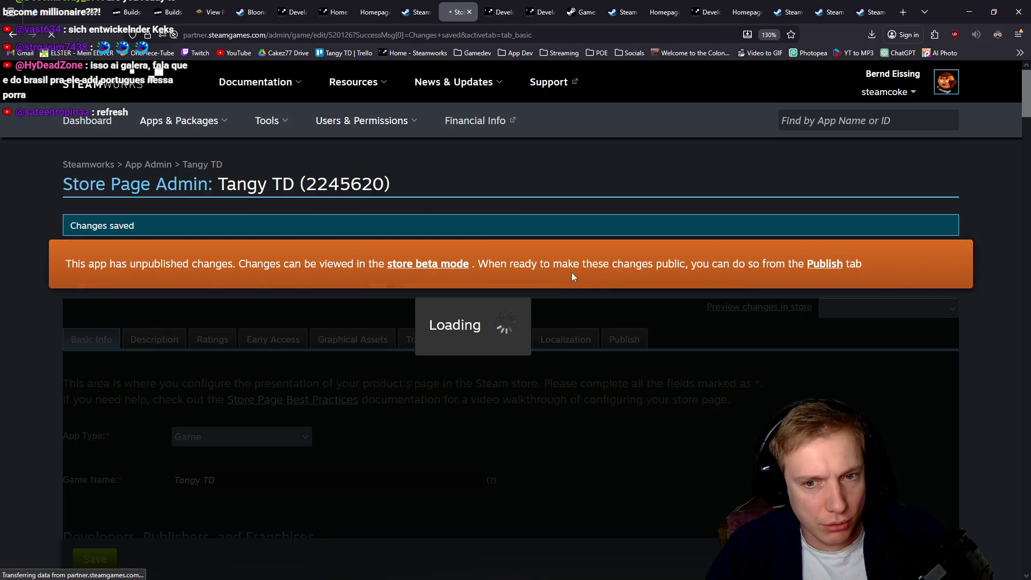
pyautogui.scroll(-4, 566, 226)
# Open the homepage link dialog for developer Cakez and its creator homepage list.
pyautogui.scroll(-3, 566, 227)
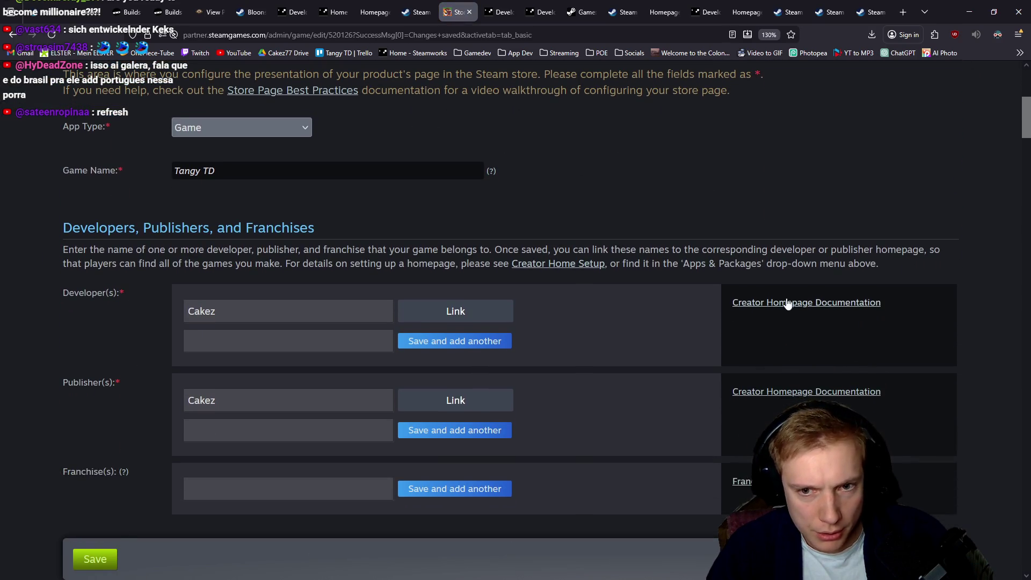
pyautogui.click(470, 311)
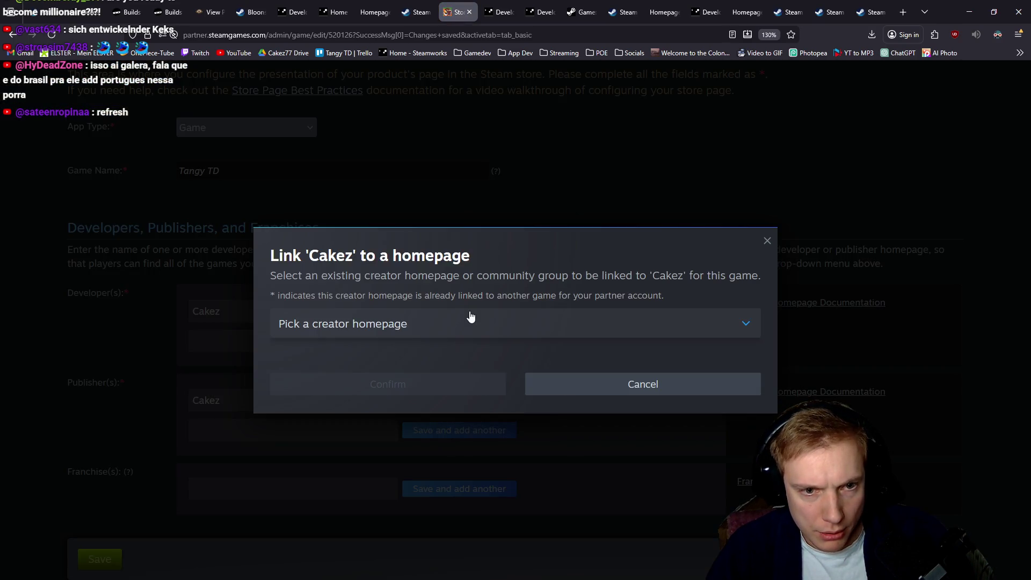
pyautogui.click(517, 327)
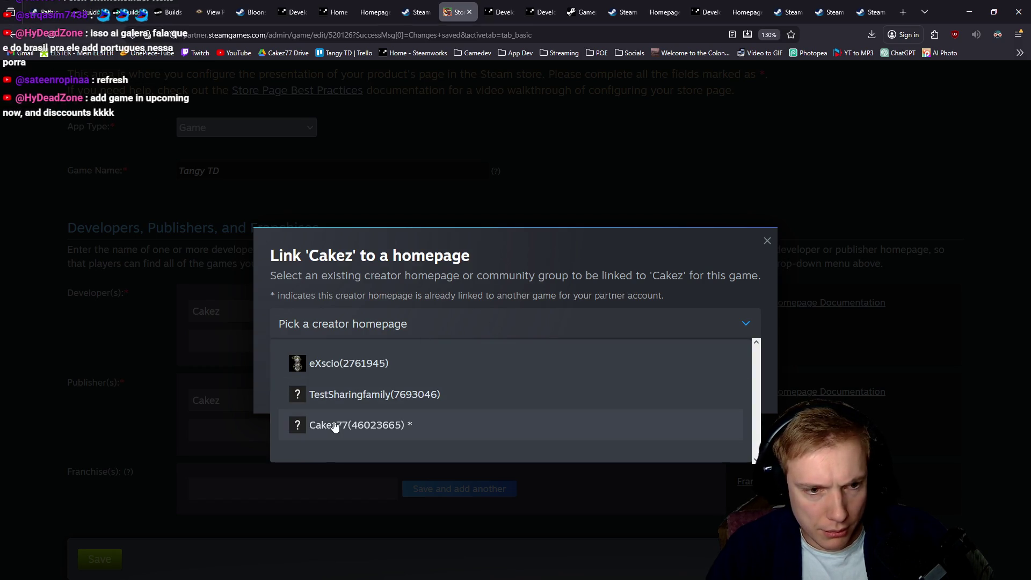
pyautogui.moveTo(295, 426); pyautogui.dragTo(336, 87)
# Close the extra docs, game stats and Bloons TD 6 pages, then open creator homepage setup.
pyautogui.click(510, 7)
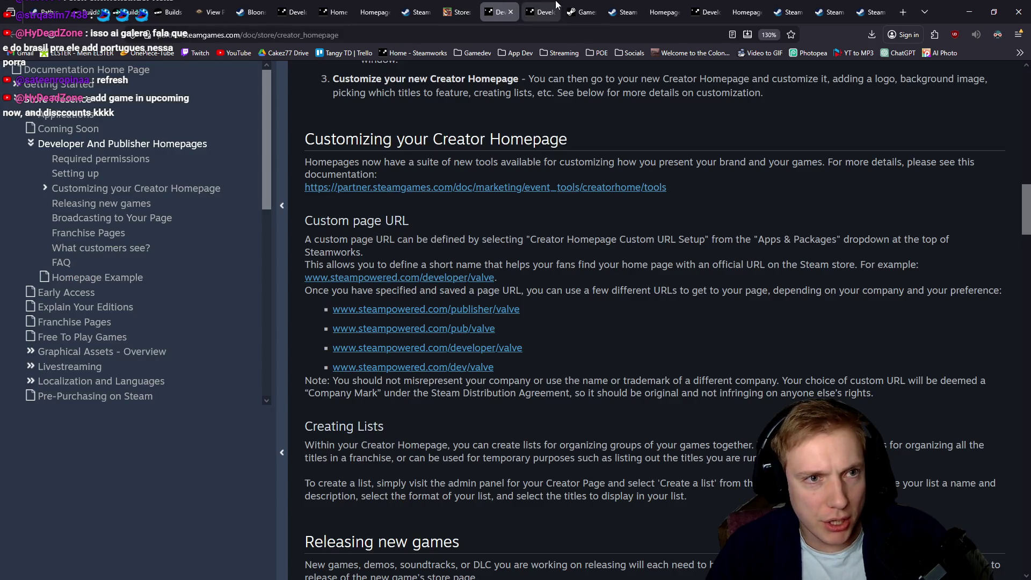
pyautogui.click(618, 8)
pyautogui.click(591, 7)
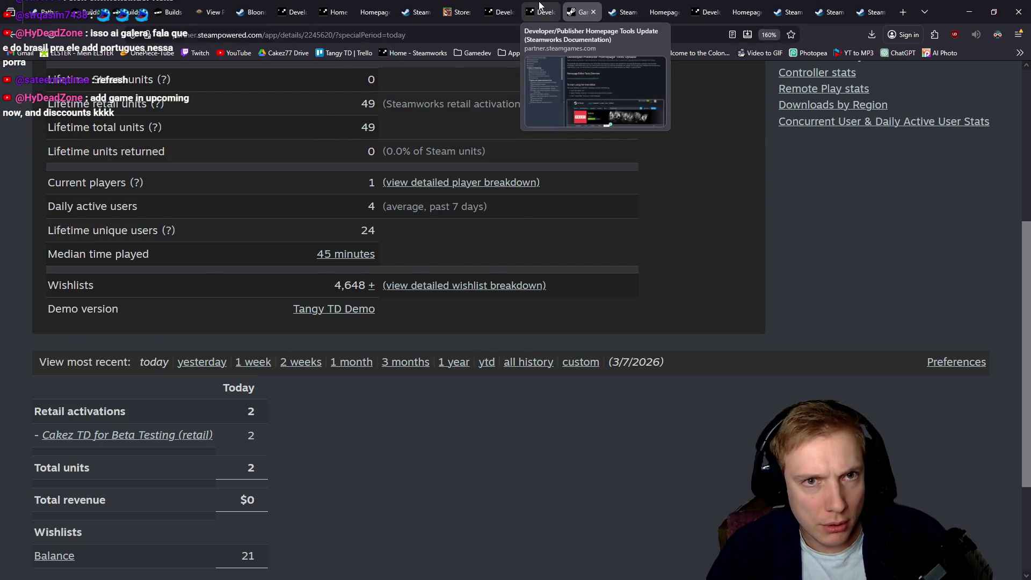
pyautogui.click(530, 8)
pyautogui.middleClick(539, 5)
pyautogui.middleClick(546, 5)
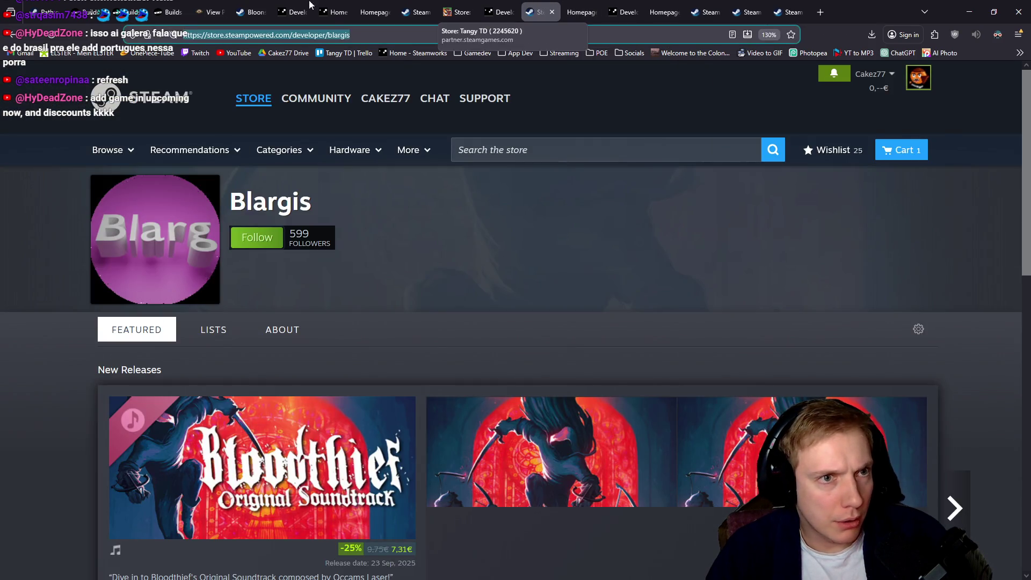
pyautogui.middleClick(254, 6)
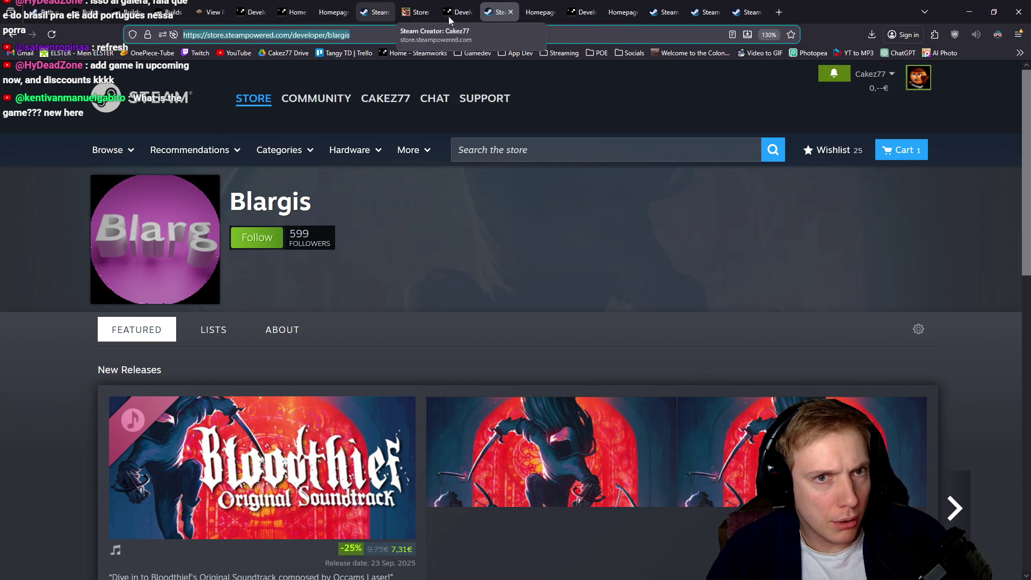
pyautogui.moveTo(499, 10)
pyautogui.mouseDown()
pyautogui.moveTo(645, 11)
pyautogui.moveTo(245, 11)
pyautogui.mouseUp()
pyautogui.middleClick(583, 11)
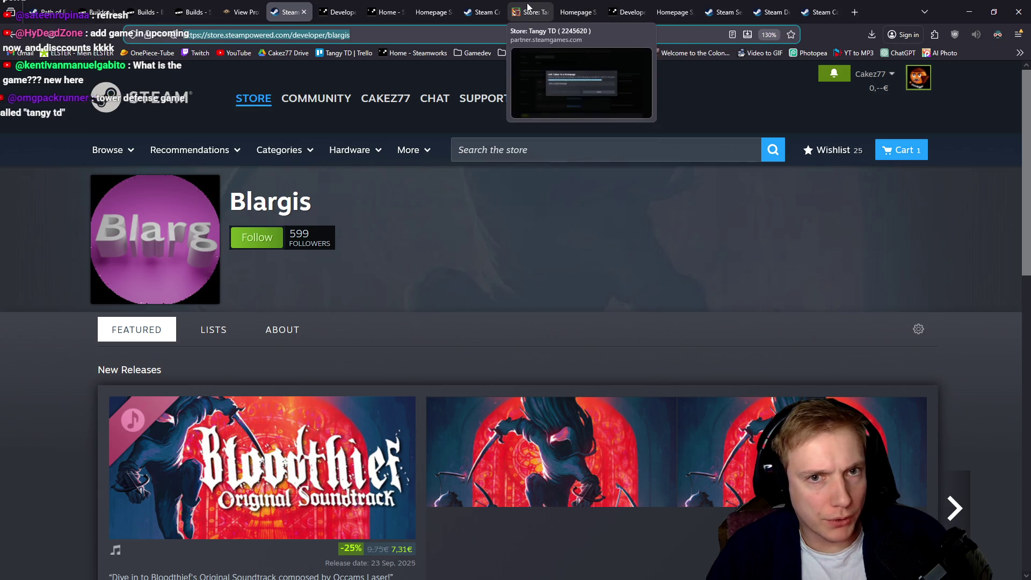
pyautogui.click(528, 11)
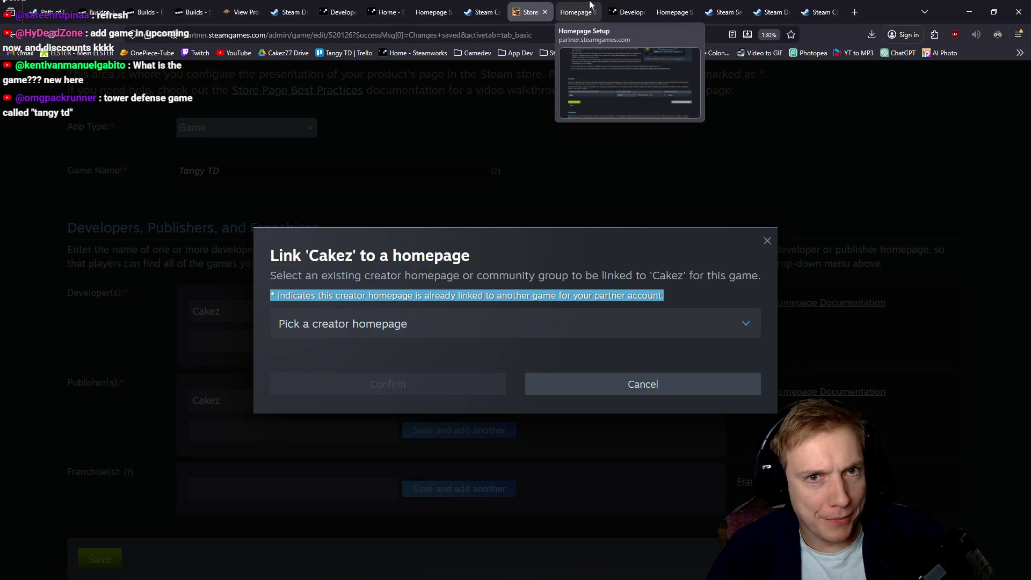
pyautogui.click(582, 6)
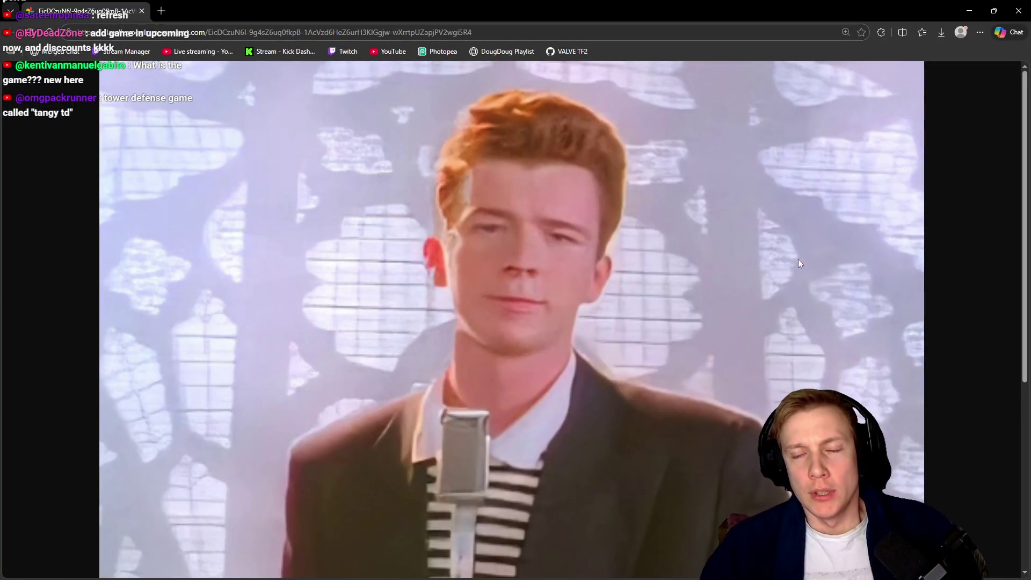
# Close the video browser window to bring back the homepage setup page.
pyautogui.click(1018, 10)
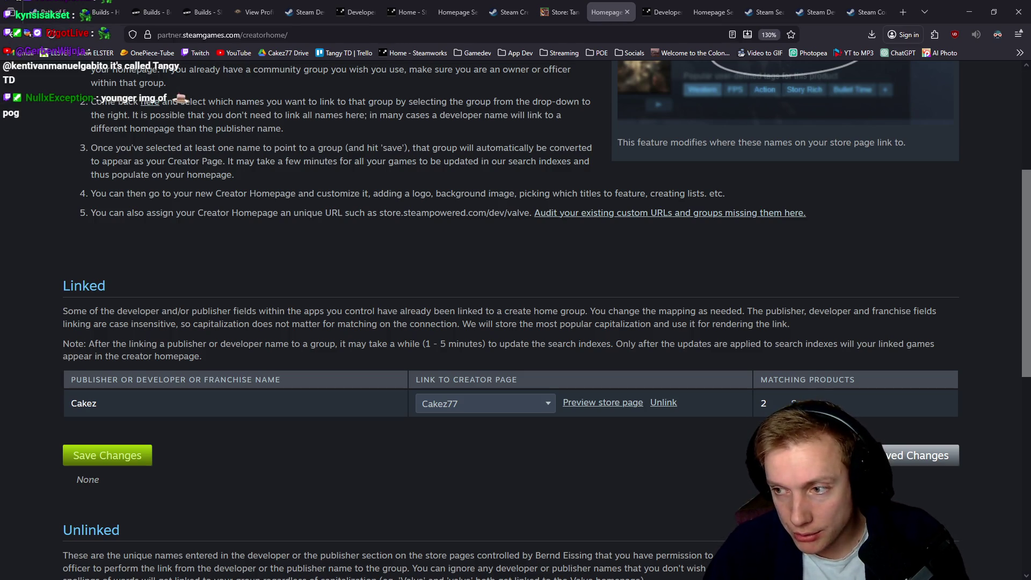
# Inspect the Cakez creator page dropdown and the Link dialog's homepage list without changes.
pyautogui.click(541, 407)
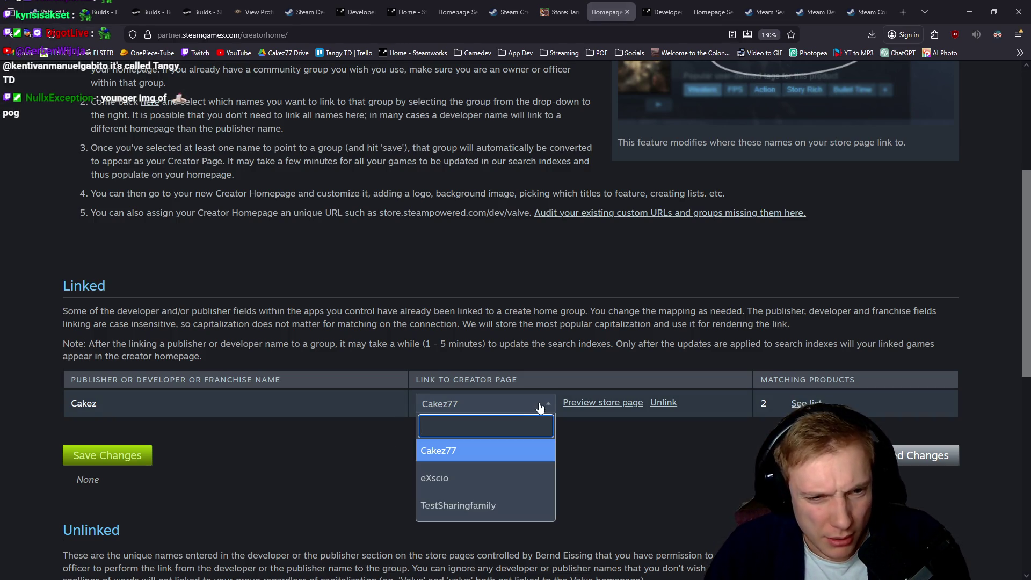
pyautogui.click(541, 406)
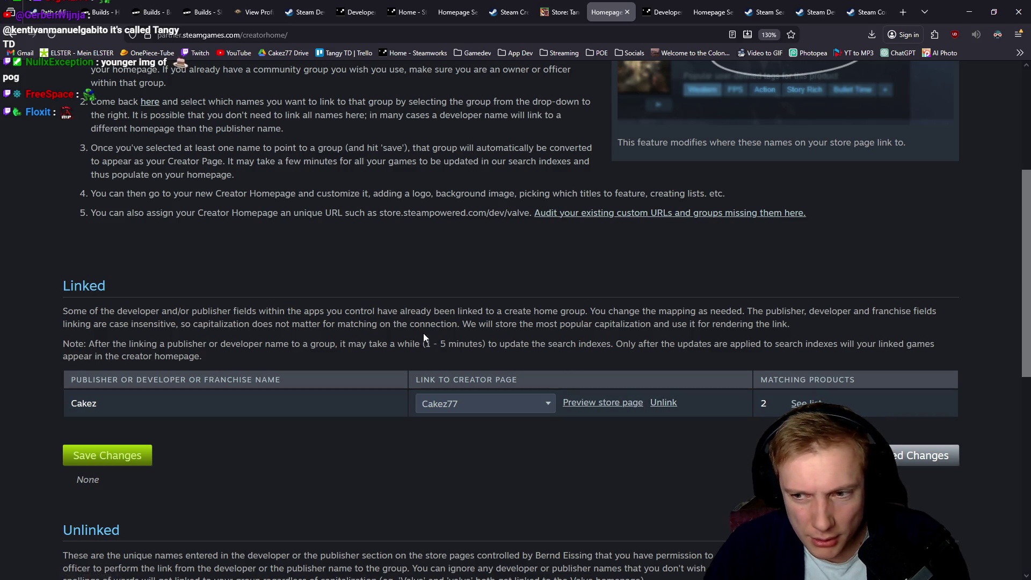
pyautogui.scroll(5, 317, 278)
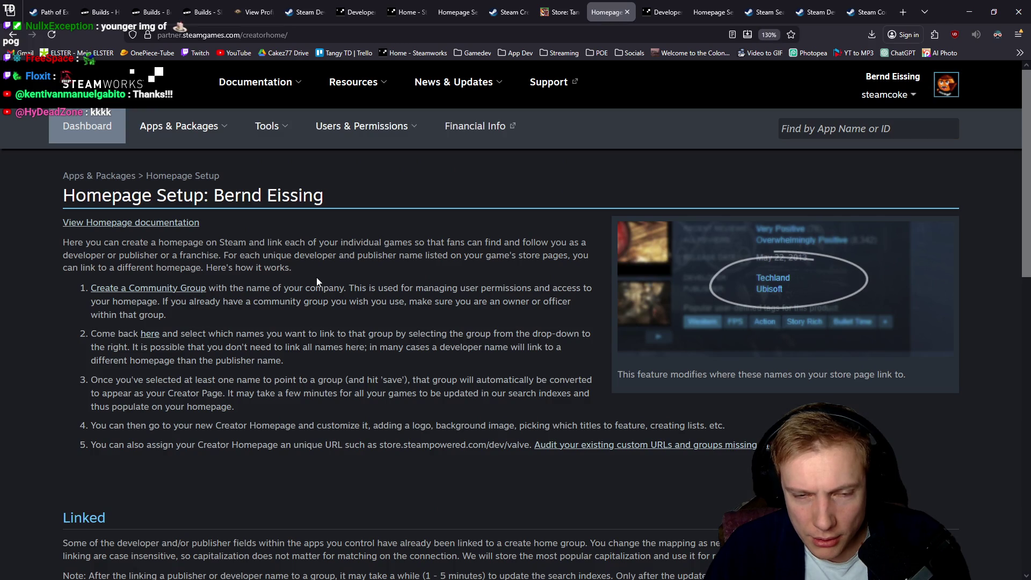
pyautogui.click(564, 12)
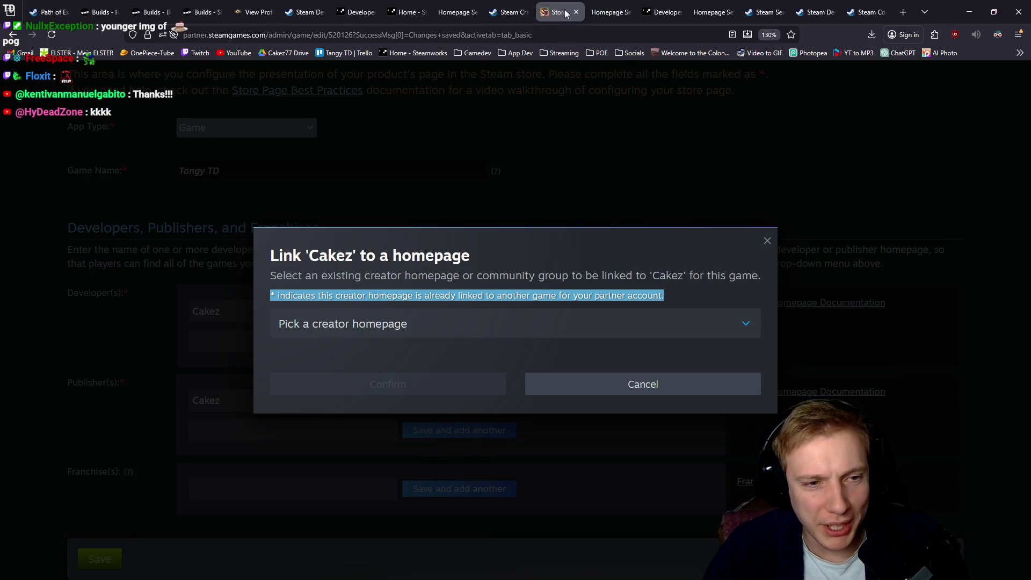
pyautogui.click(530, 326)
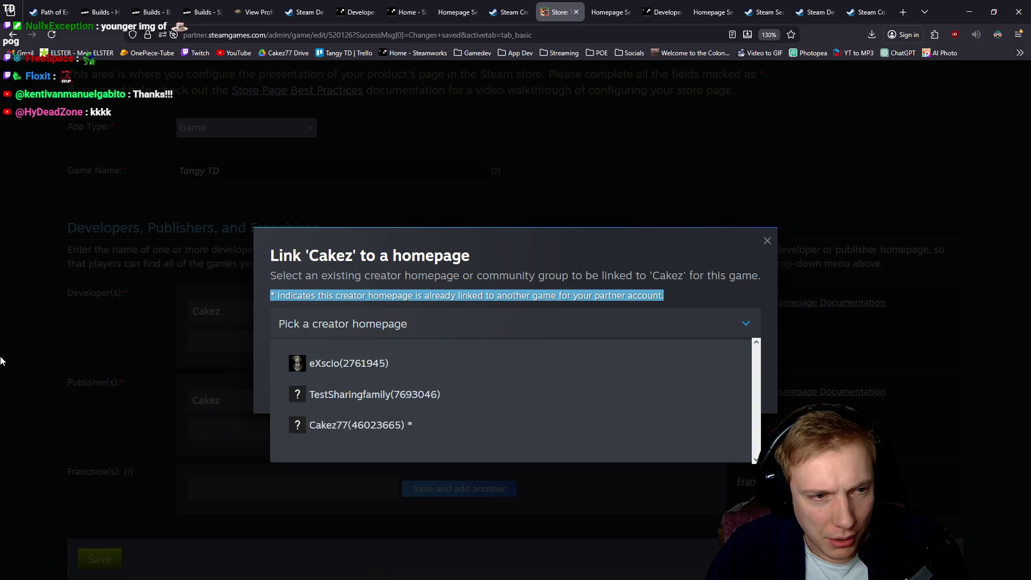
pyautogui.click(252, 211)
# Close the homepage setup, docs and search pages and return to Tangy TD's store admin.
pyautogui.click(613, 8)
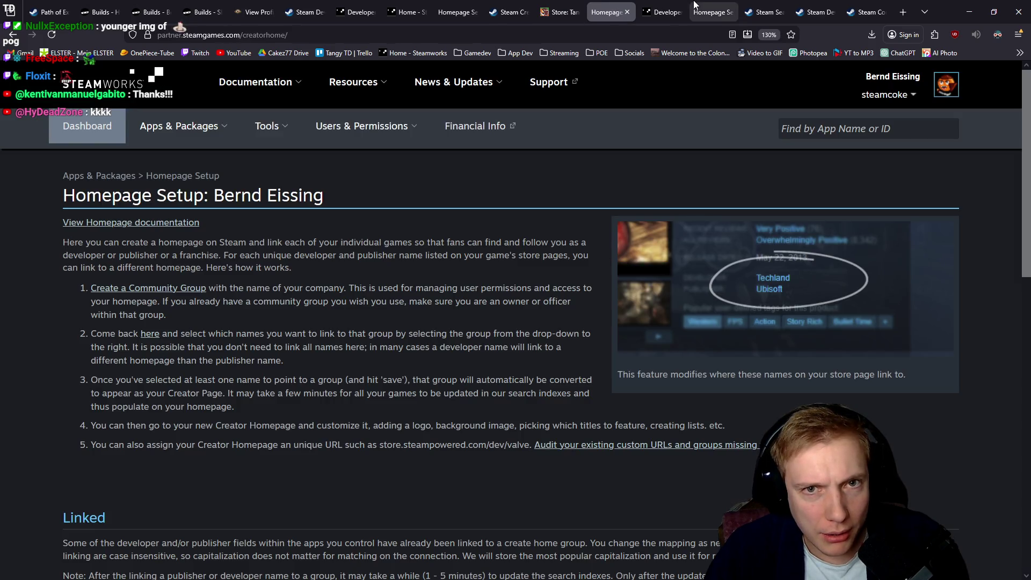
pyautogui.click(664, 12)
pyautogui.hotkey('ctrl', 'w')
pyautogui.hotkey('ctrl', 'w')
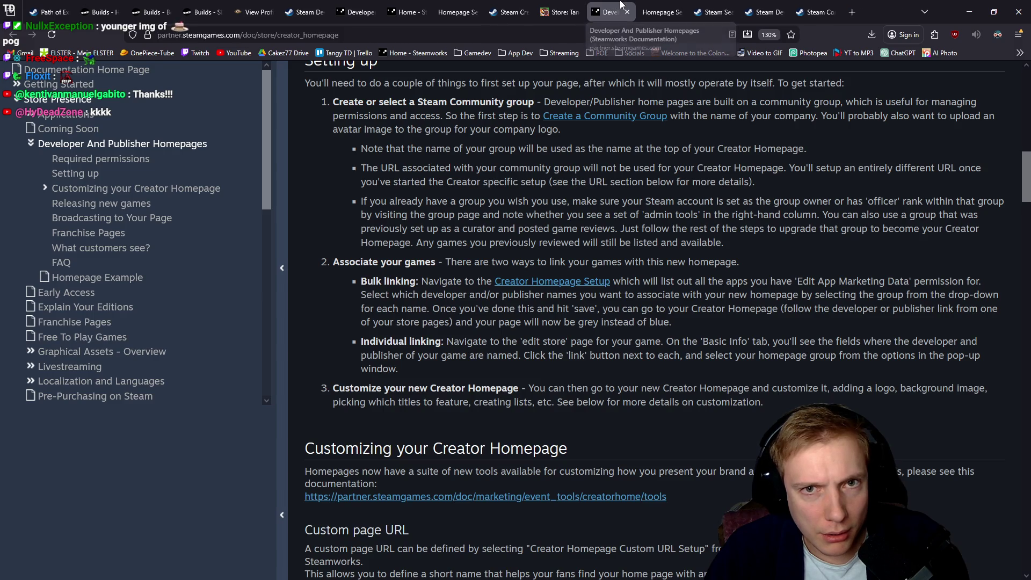
pyautogui.click(627, 12)
pyautogui.click(627, 12)
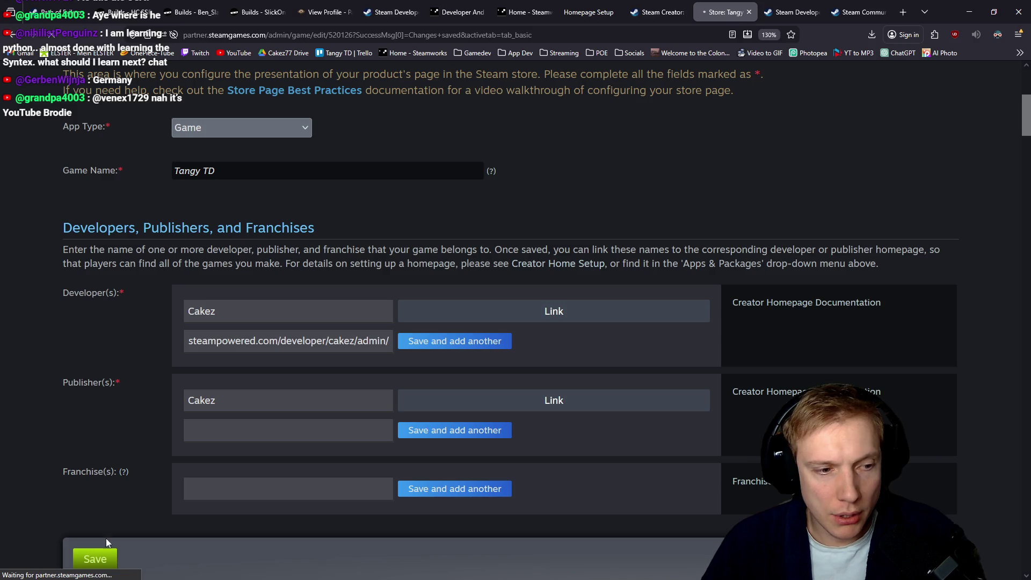
# Save Tangy TD's store page with the developer URL entry and publish it to the public.
pyautogui.scroll(-5, 176, 348)
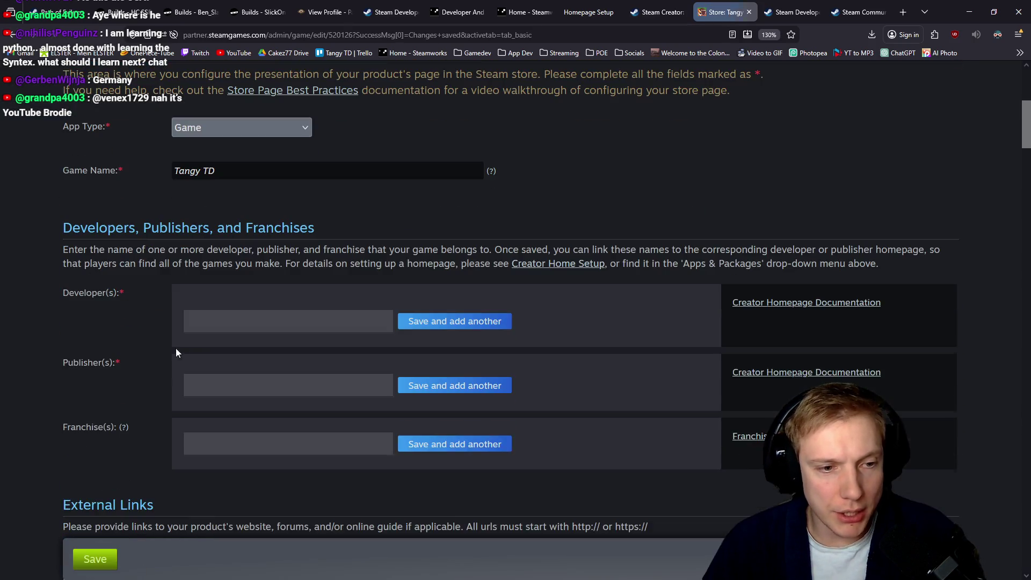
pyautogui.moveTo(382, 340); pyautogui.dragTo(192, 346)
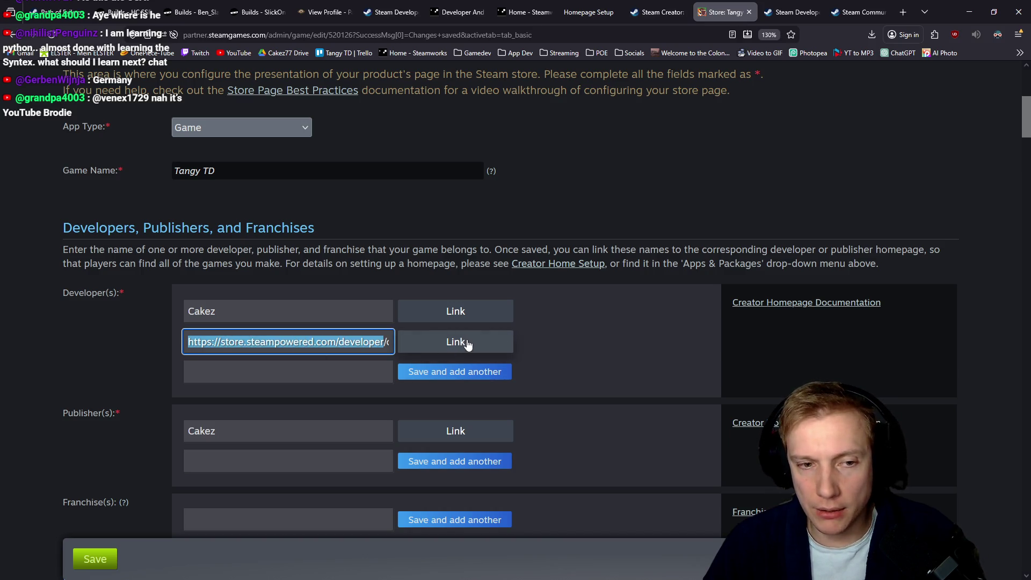
pyautogui.click(91, 559)
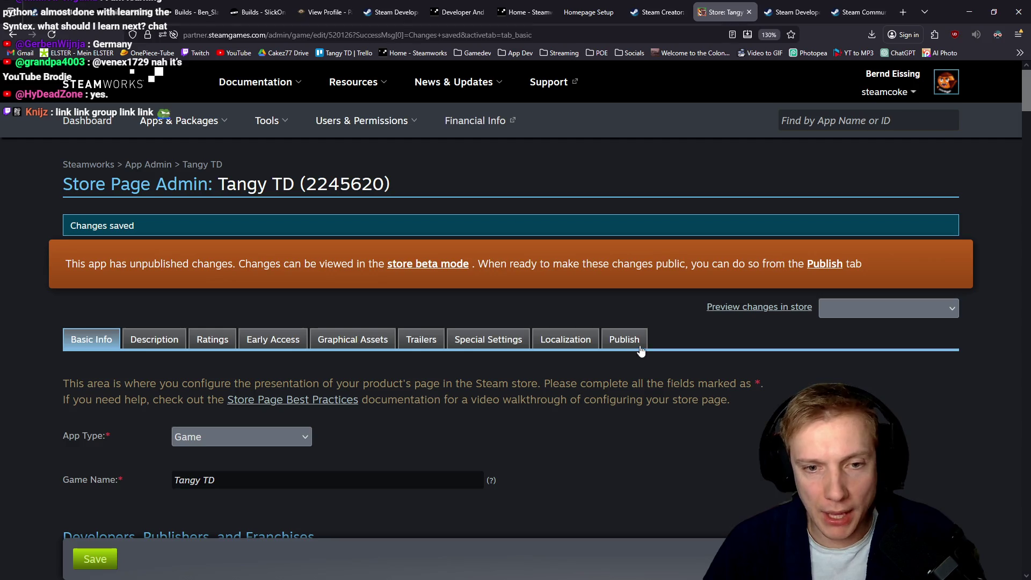
pyautogui.click(639, 349)
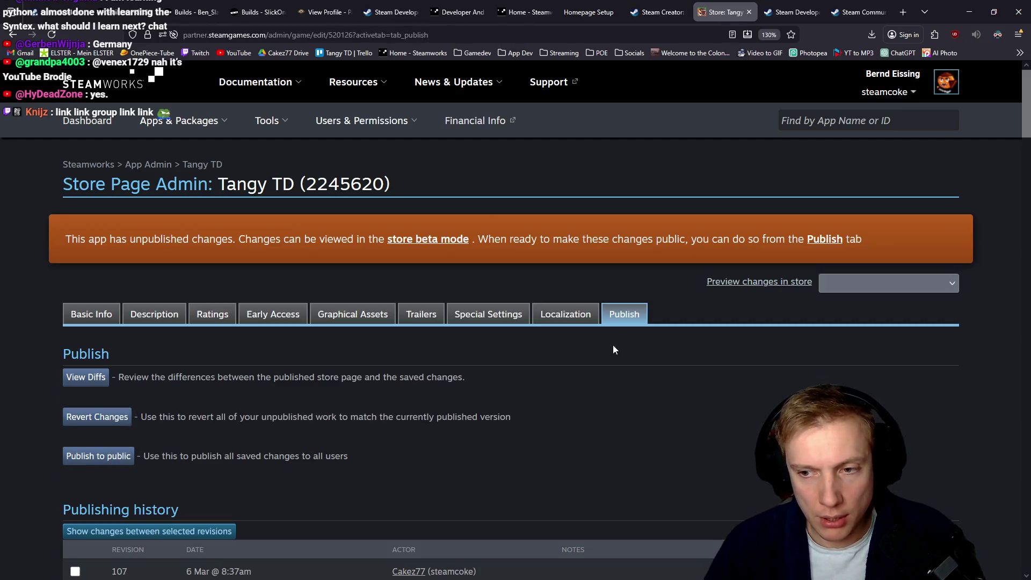
pyautogui.click(124, 461)
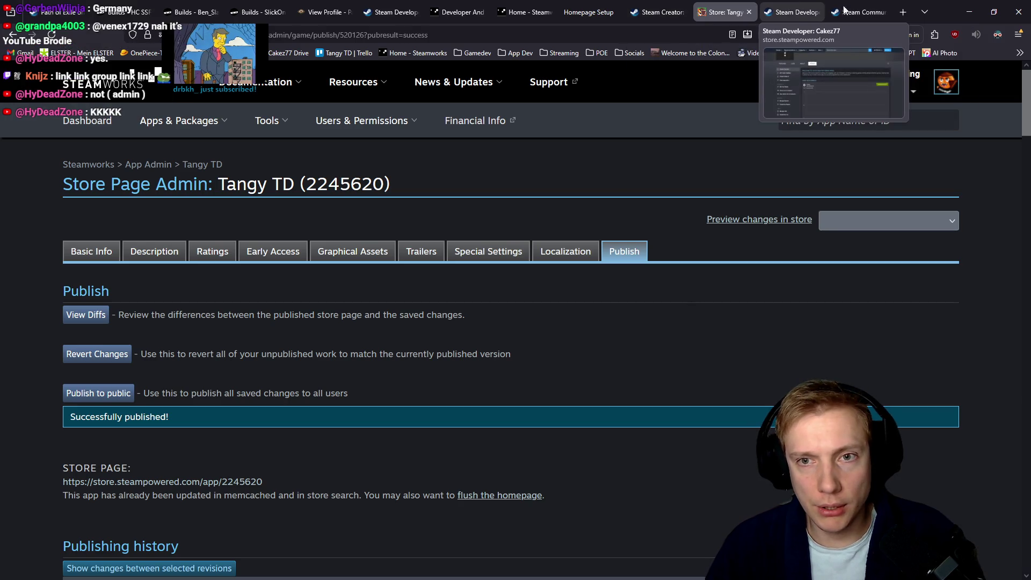
pyautogui.click(860, 5)
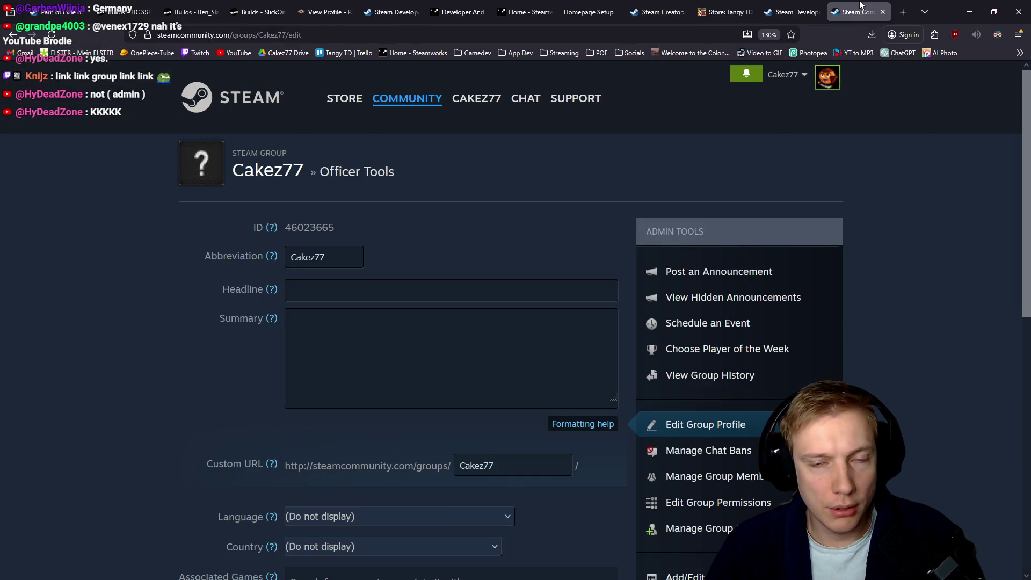
# Search 'tangy td', open its live Steam page, and test where the developer link leads.
pyautogui.hotkey('ctrl', 'w')
pyautogui.click(900, 12)
pyautogui.write('tangy td')
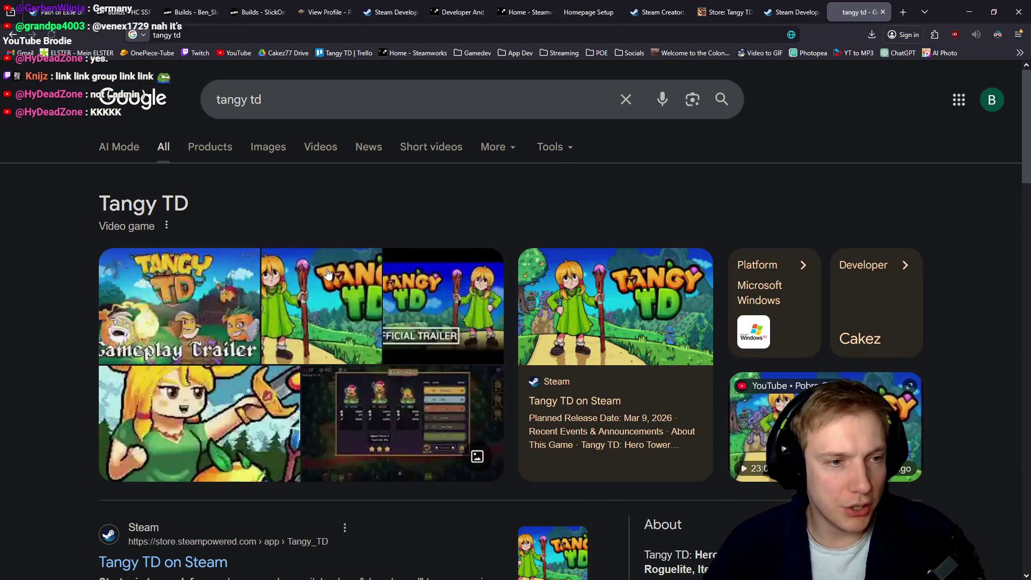
pyautogui.scroll(-3, 191, 402)
pyautogui.click(191, 403)
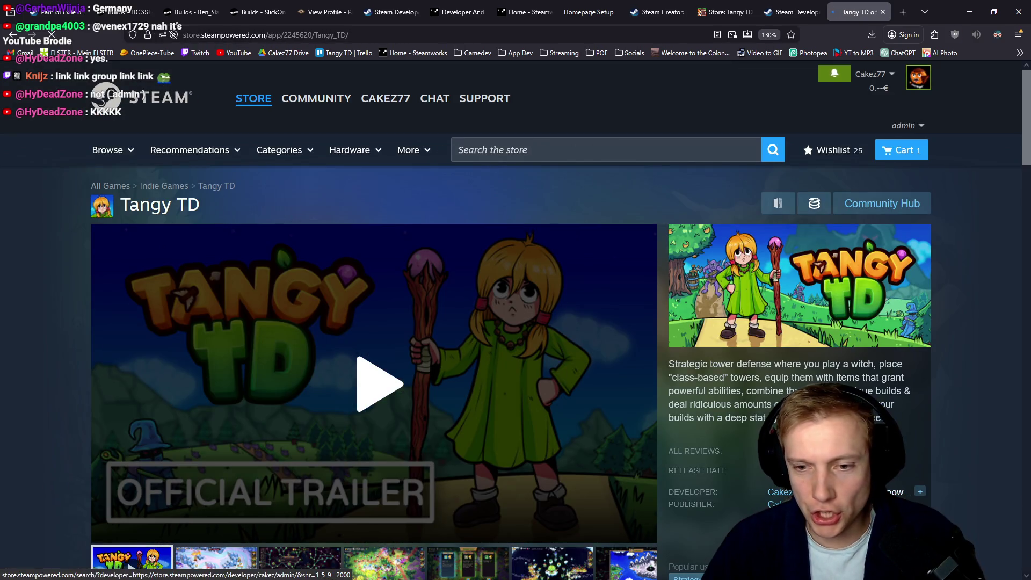
pyautogui.scroll(-3, 854, 347)
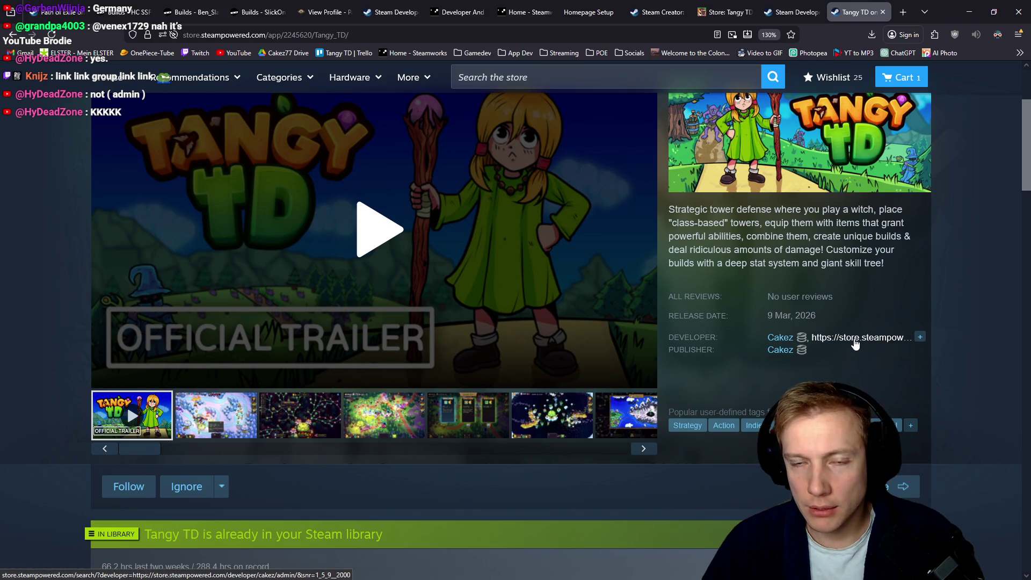
pyautogui.middleClick(855, 344)
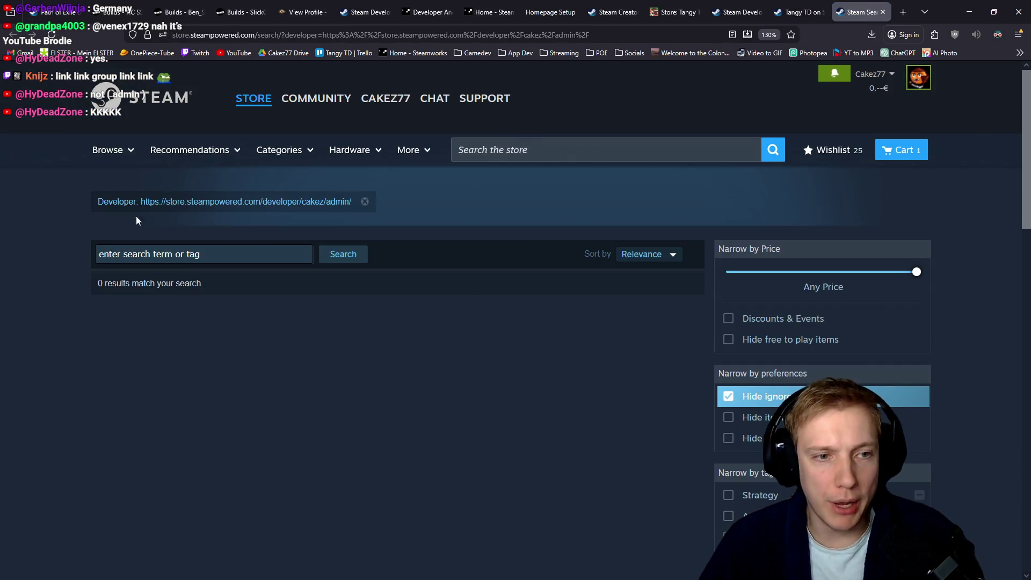
pyautogui.click(882, 12)
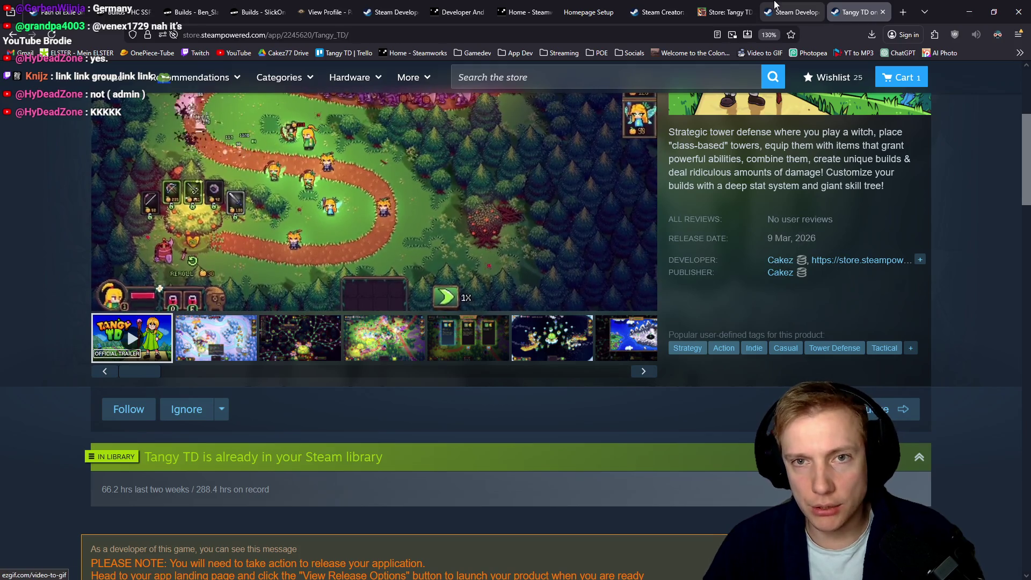
pyautogui.click(725, 11)
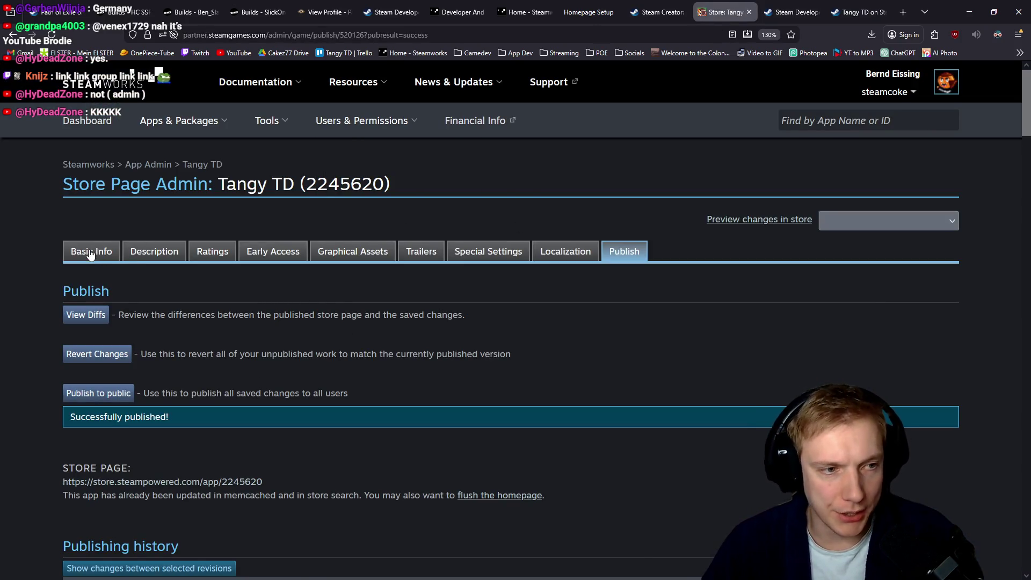
# Clear the developer URL entry in Tangy TD's basic store info and save the change.
pyautogui.click(90, 254)
pyautogui.scroll(-4, 32, 280)
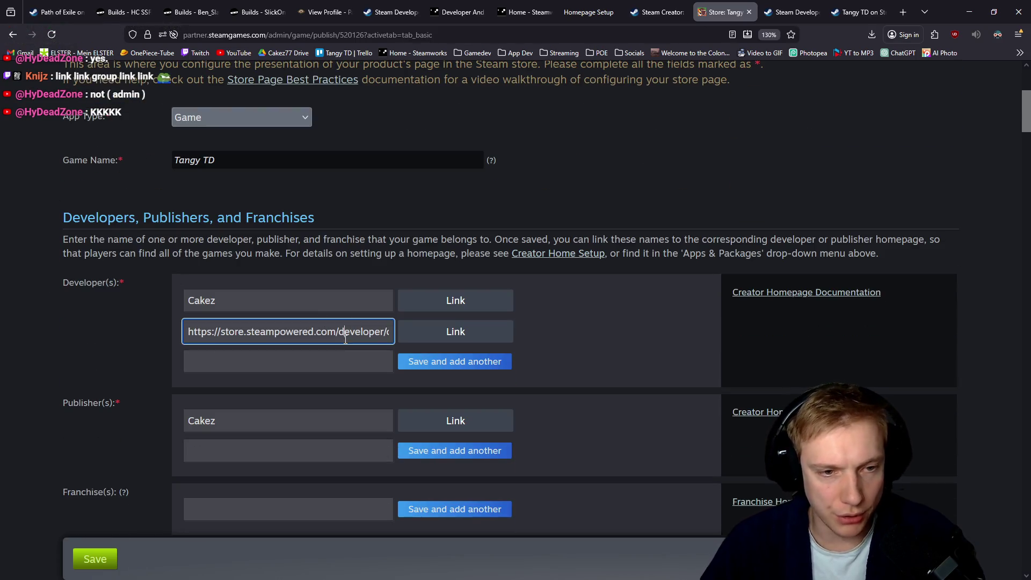
pyautogui.hotkey('ctrl', 'a')
pyautogui.press('BackSpace')
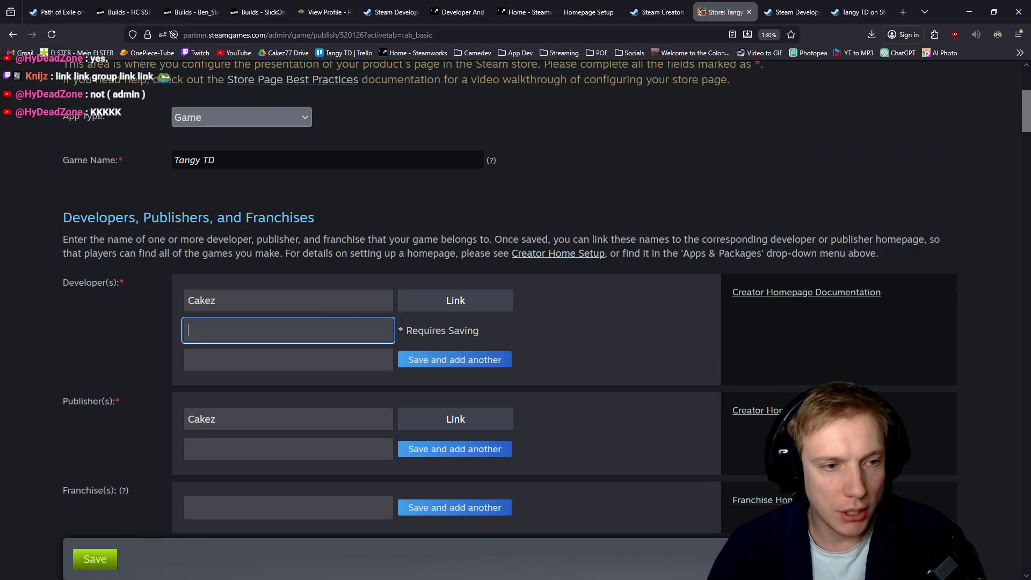
pyautogui.click(70, 348)
pyautogui.click(95, 560)
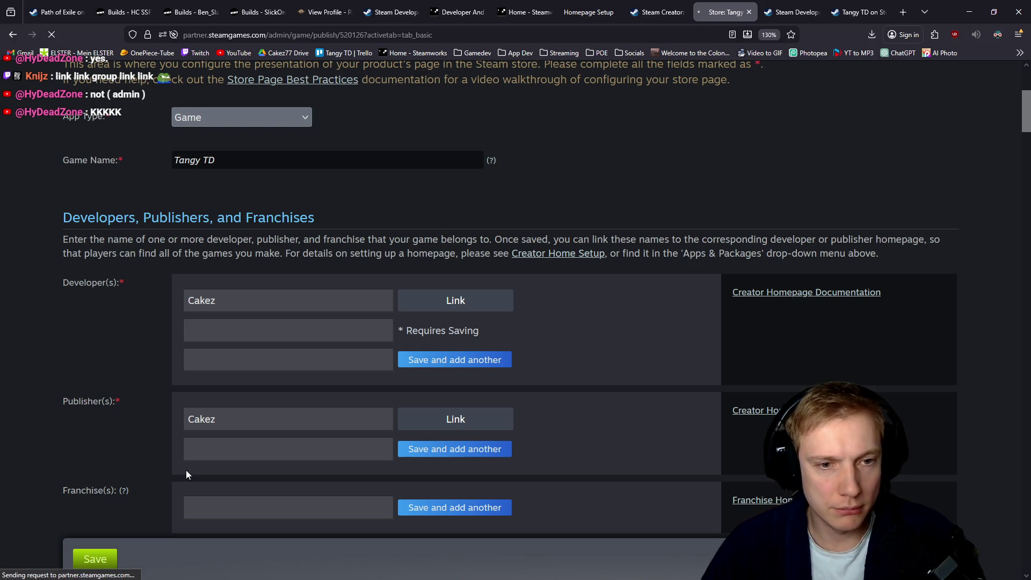
# Publish the saved Tangy TD store page changes to the public.
pyautogui.doubleClick(226, 301)
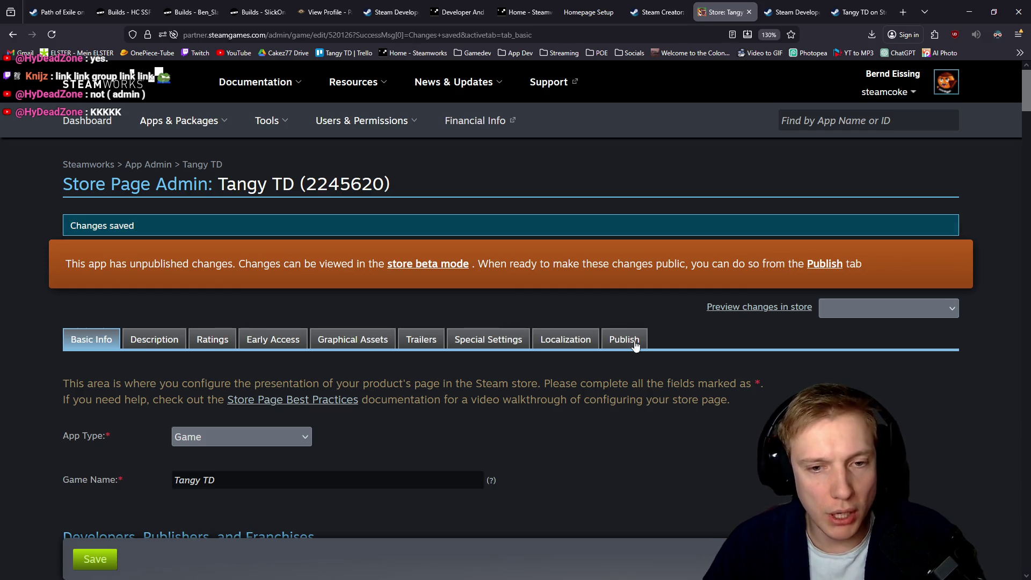
pyautogui.click(633, 339)
pyautogui.scroll(-3, 482, 327)
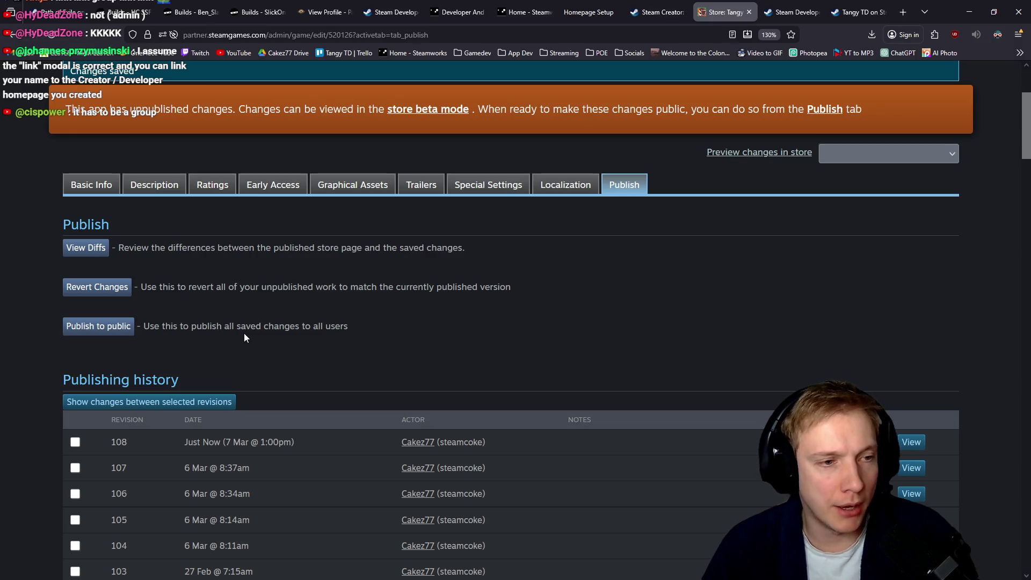
pyautogui.click(99, 329)
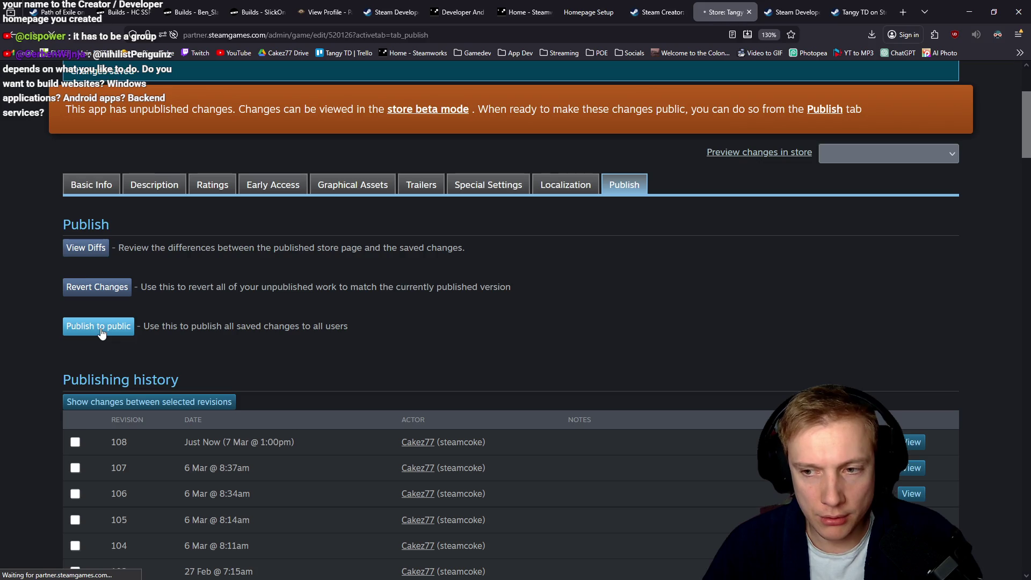
pyautogui.scroll(-3, 183, 392)
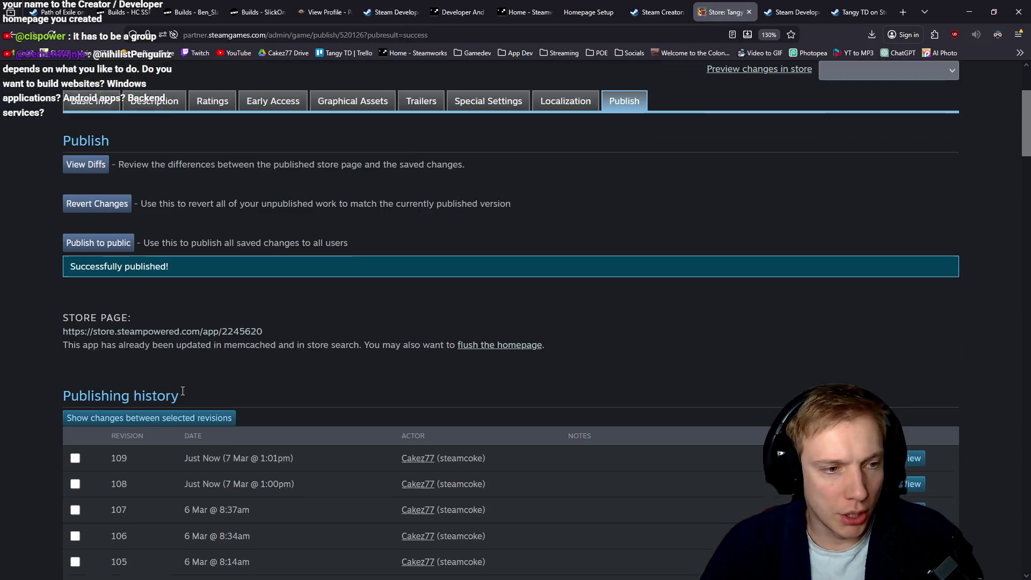
pyautogui.scroll(3, 404, 287)
# Start linking developer Cakez to a homepage and list the available creator homepages.
pyautogui.click(89, 256)
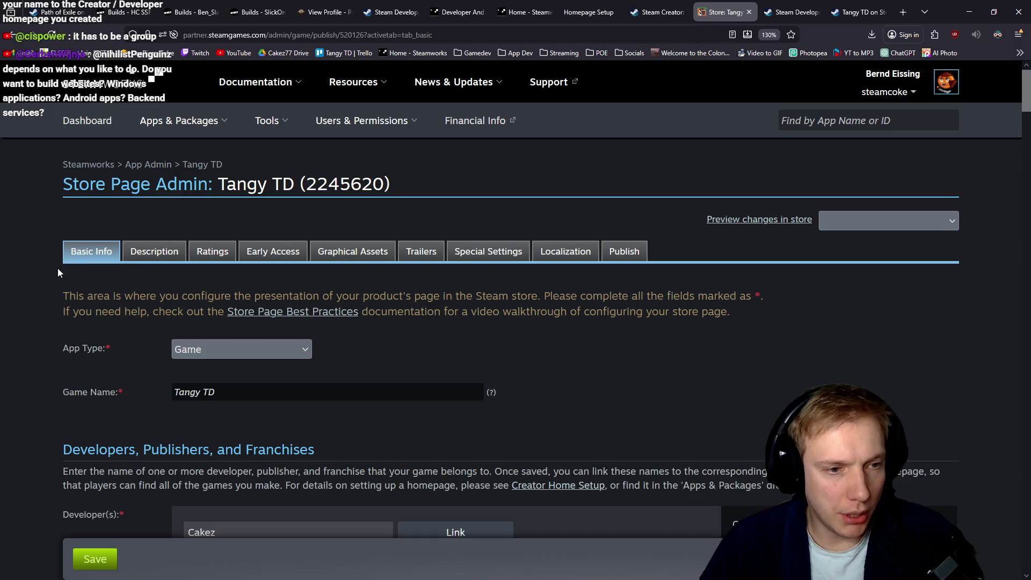
pyautogui.scroll(-6, 77, 231)
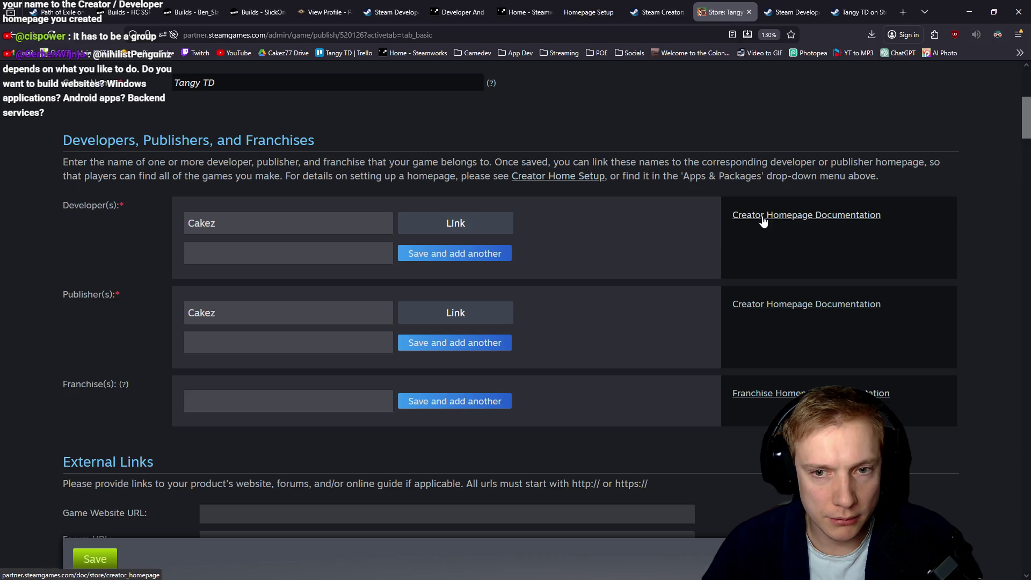
pyautogui.click(448, 227)
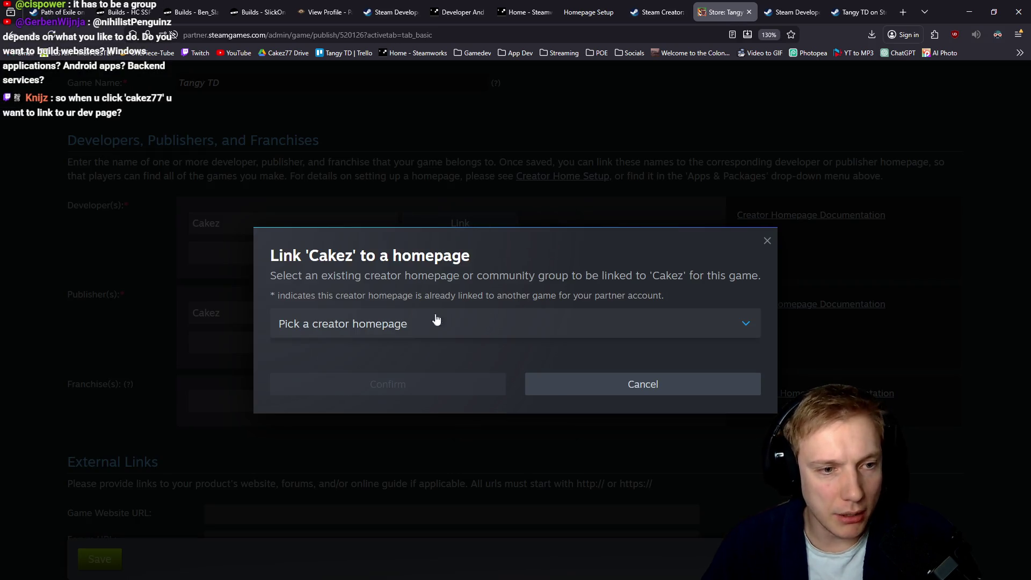
pyautogui.click(552, 325)
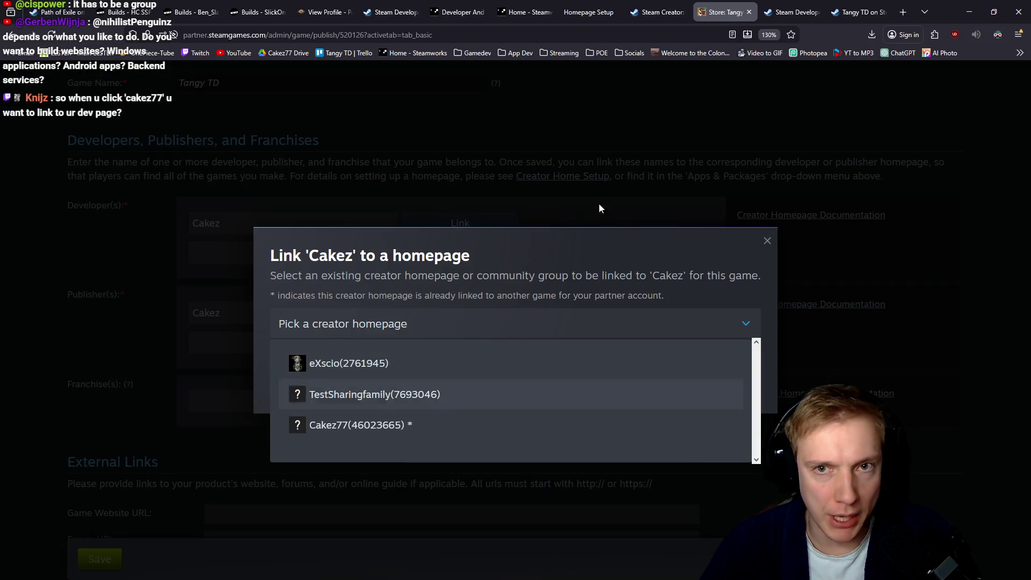
# Review the Cakez77 creator admin panel and its web address.
pyautogui.hotkey('ctrl', 'Tab')
pyautogui.click(366, 34)
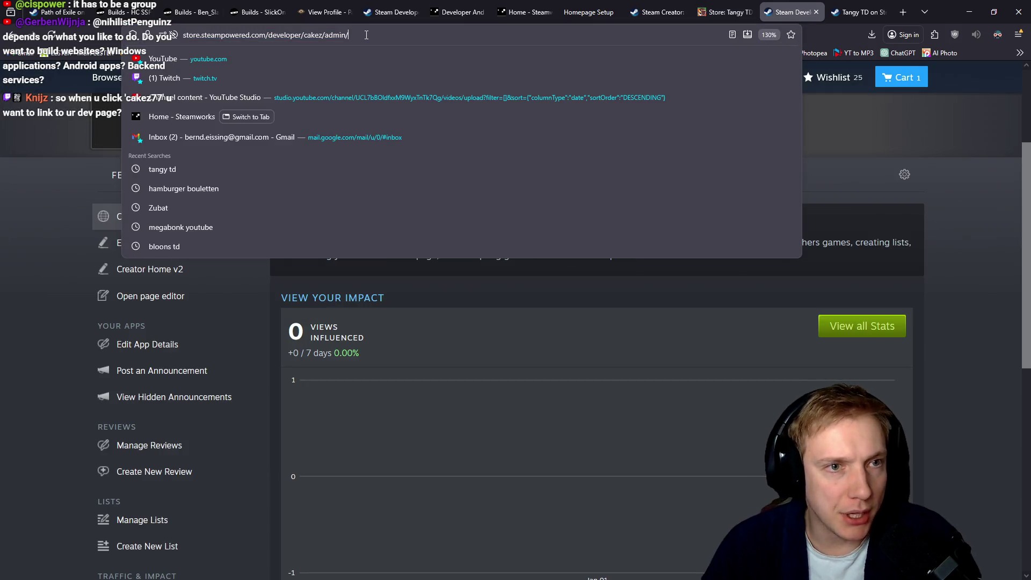
pyautogui.moveTo(366, 34); pyautogui.dragTo(72, 31)
pyautogui.click(2, 267)
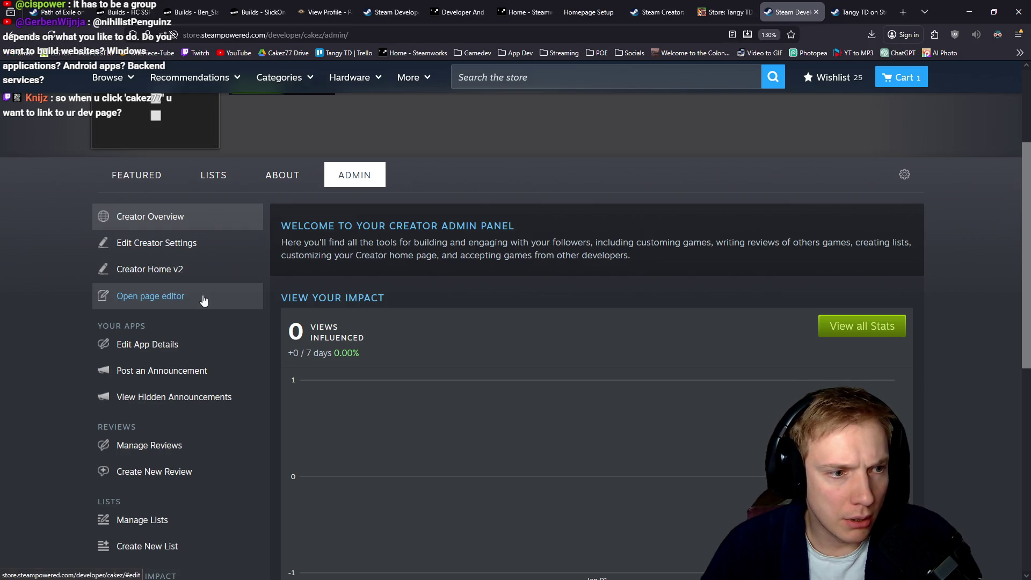
pyautogui.scroll(-3, 129, 249)
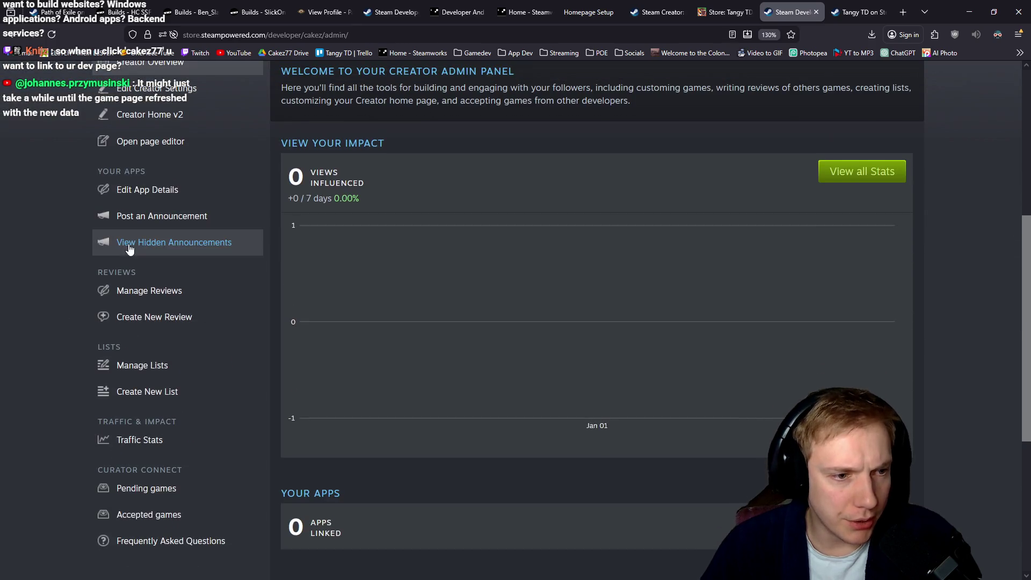
pyautogui.scroll(-3, 144, 336)
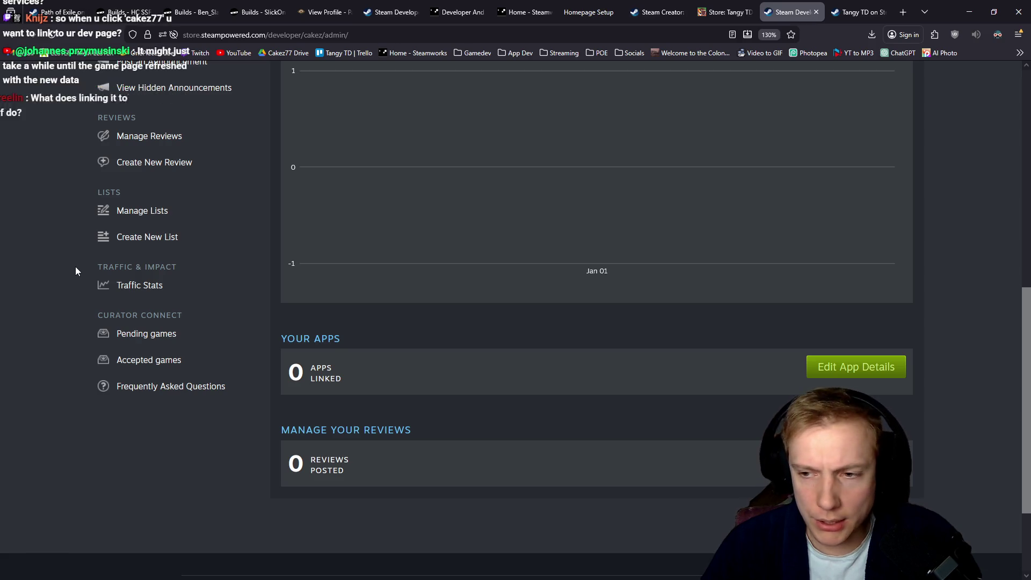
pyautogui.scroll(6, 75, 266)
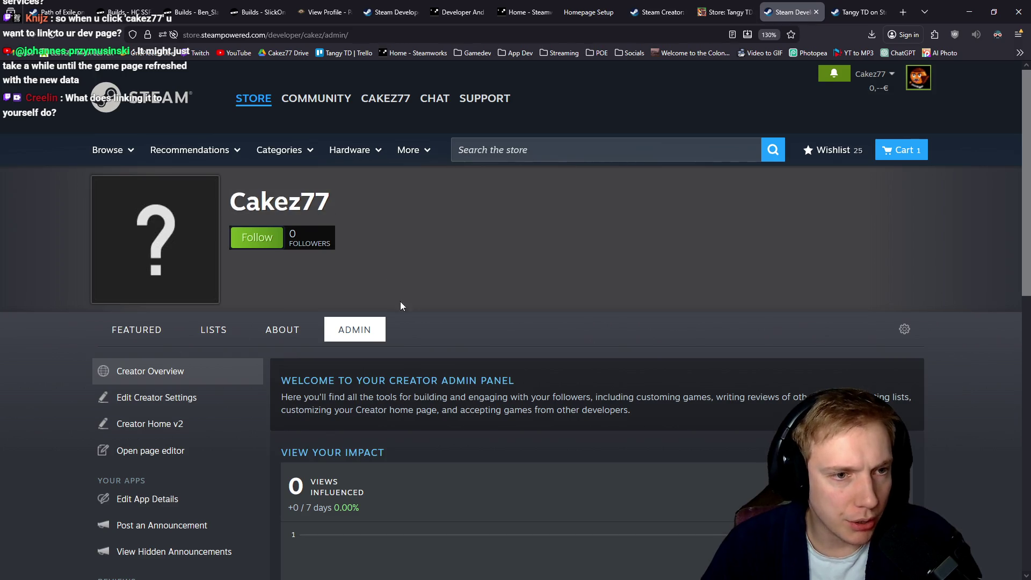
# Open the Cakez77 developer page separately, compare and close it, then view the Blargis page.
pyautogui.middleClick(282, 202)
pyautogui.click(799, 4)
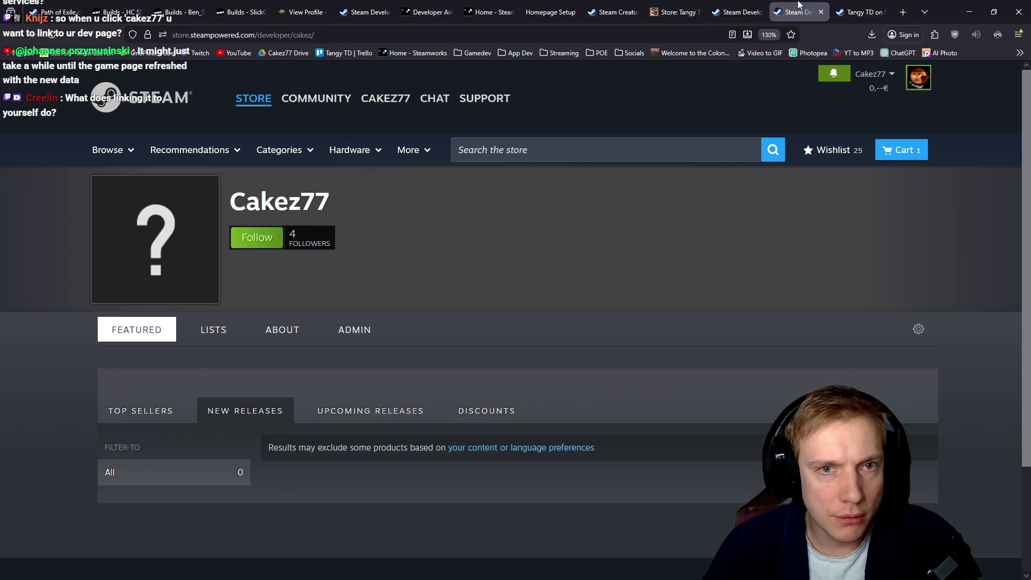
pyautogui.hotkey('ctrl', 'shift', 'Tab')
pyautogui.hotkey('ctrl', 'Tab')
pyautogui.hotkey('ctrl', 'shift', 'Tab')
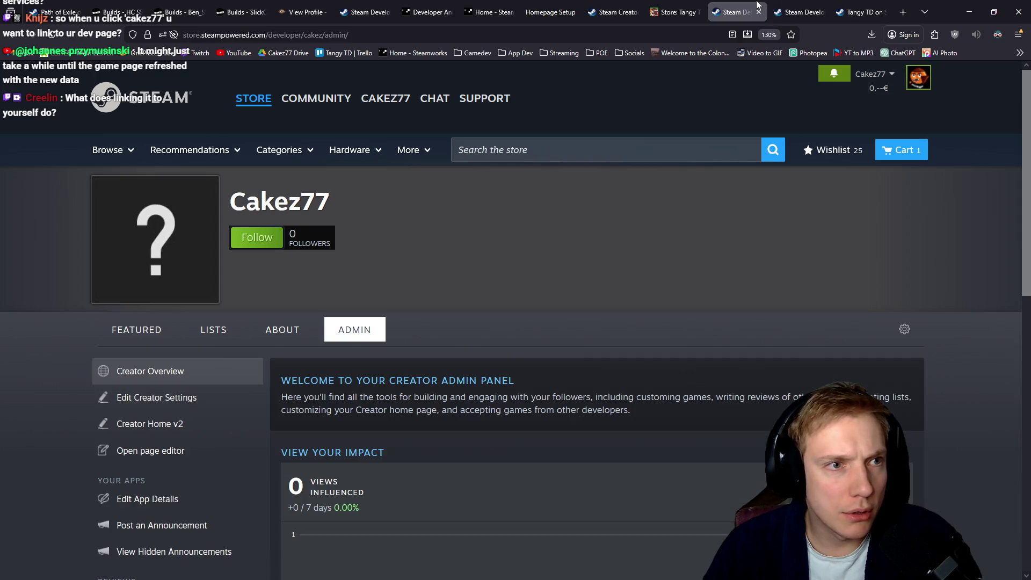
pyautogui.click(818, 7)
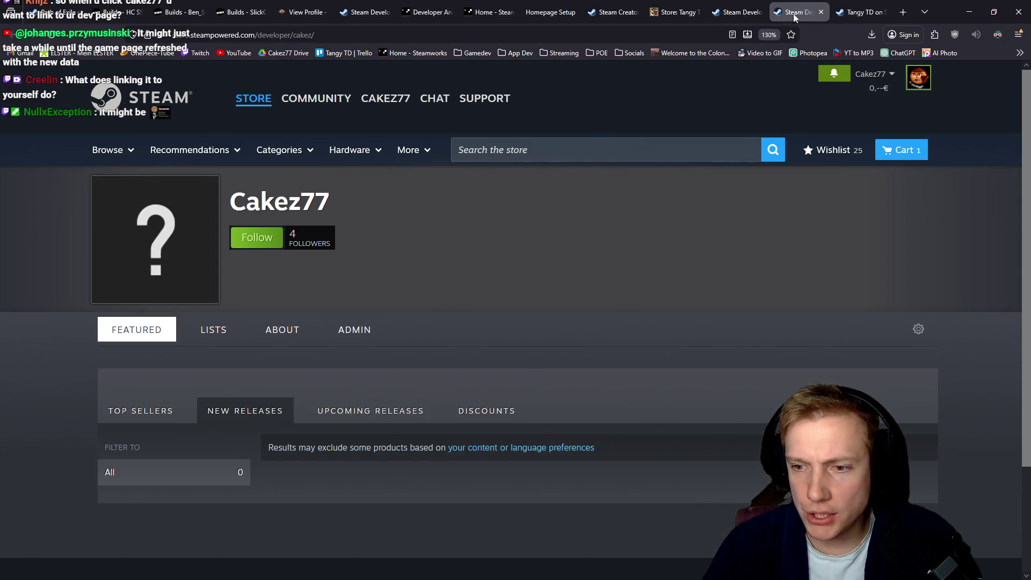
pyautogui.middleClick(803, 7)
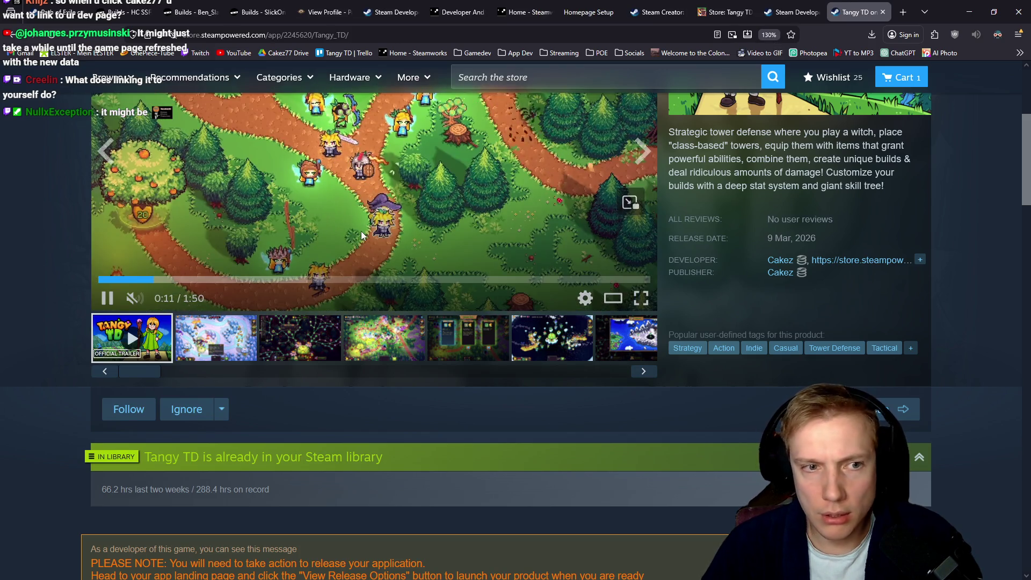
pyautogui.click(794, 7)
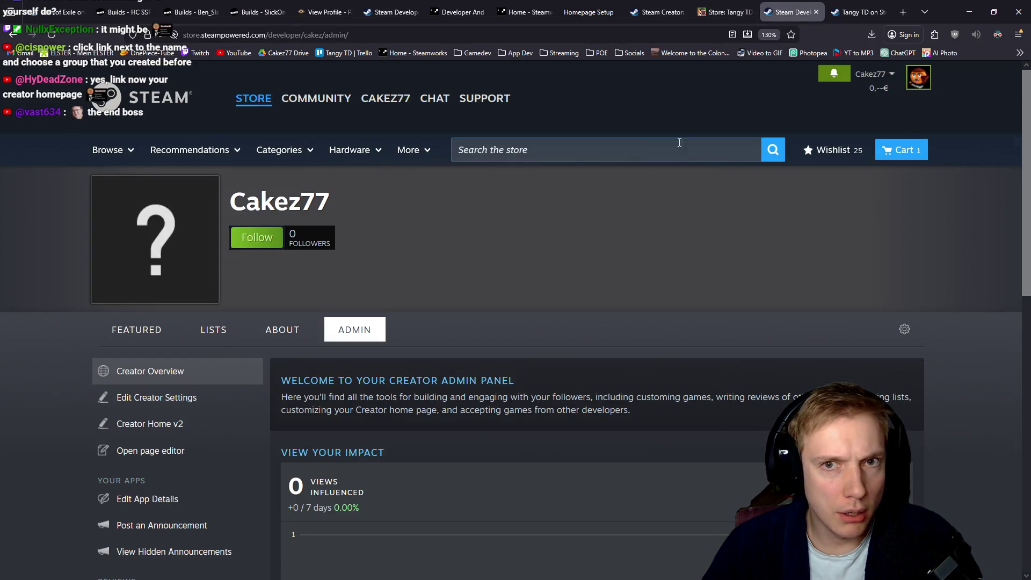
pyautogui.click(392, 12)
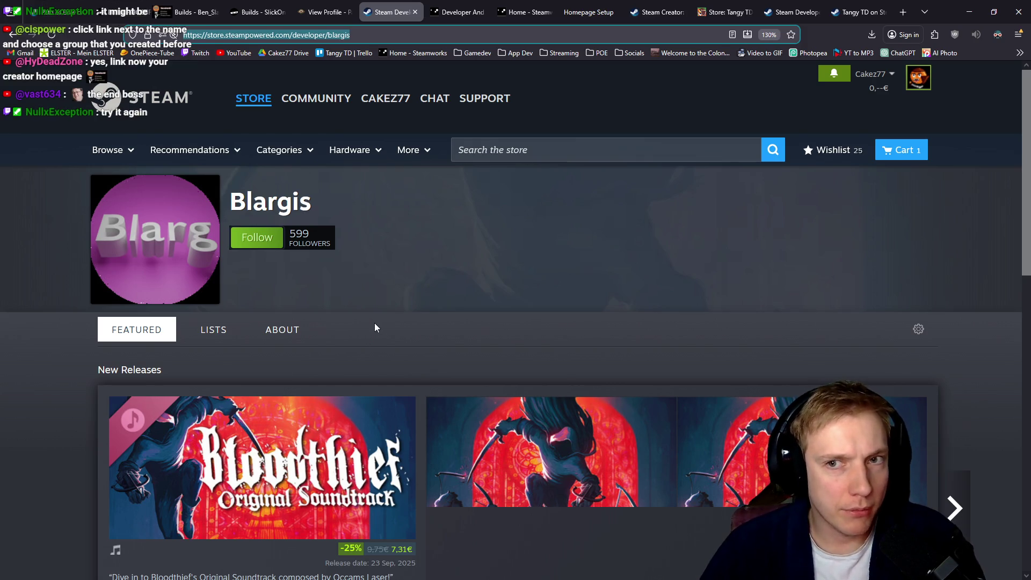
# Follow the Blargis developer, then return to the Homepage Setup custom URL page.
pyautogui.click(255, 238)
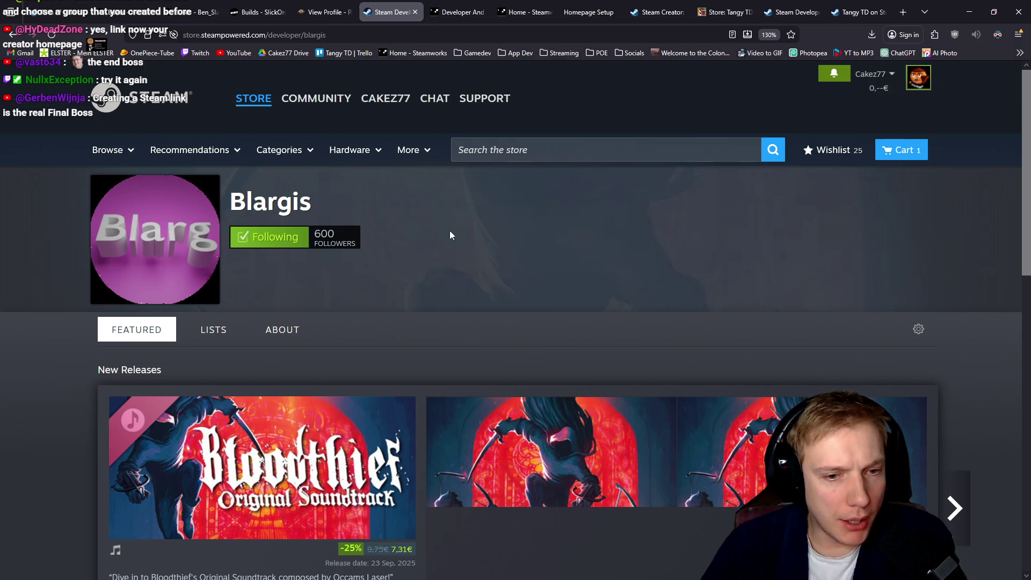
pyautogui.scroll(-3, 450, 230)
pyautogui.scroll(3, 440, 221)
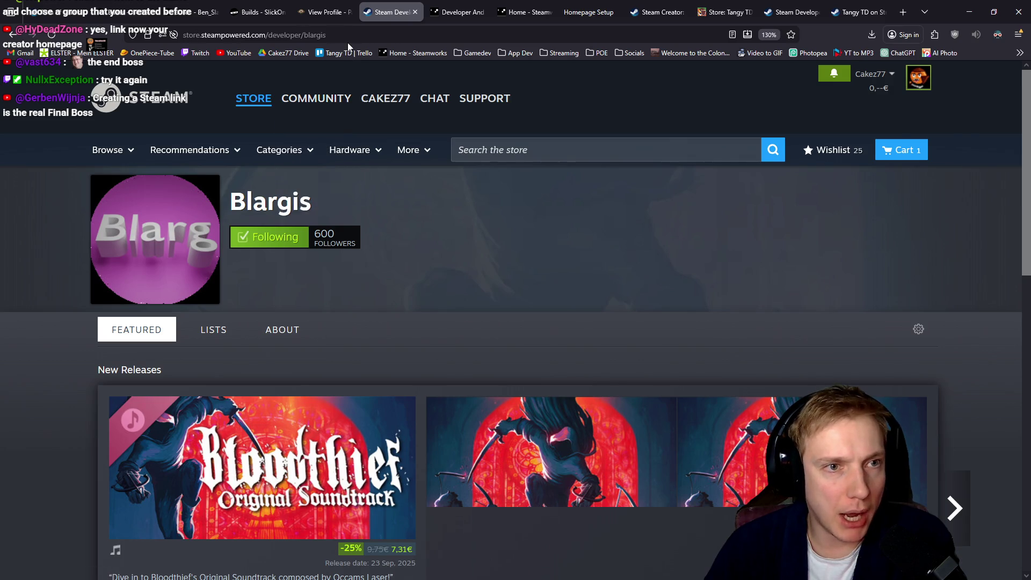
pyautogui.click(659, 11)
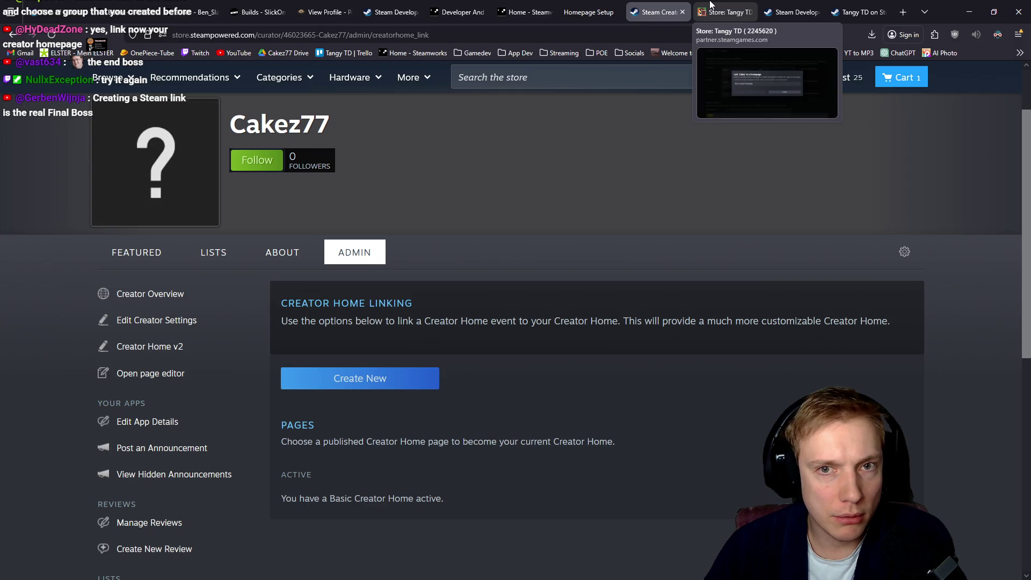
pyautogui.click(589, 12)
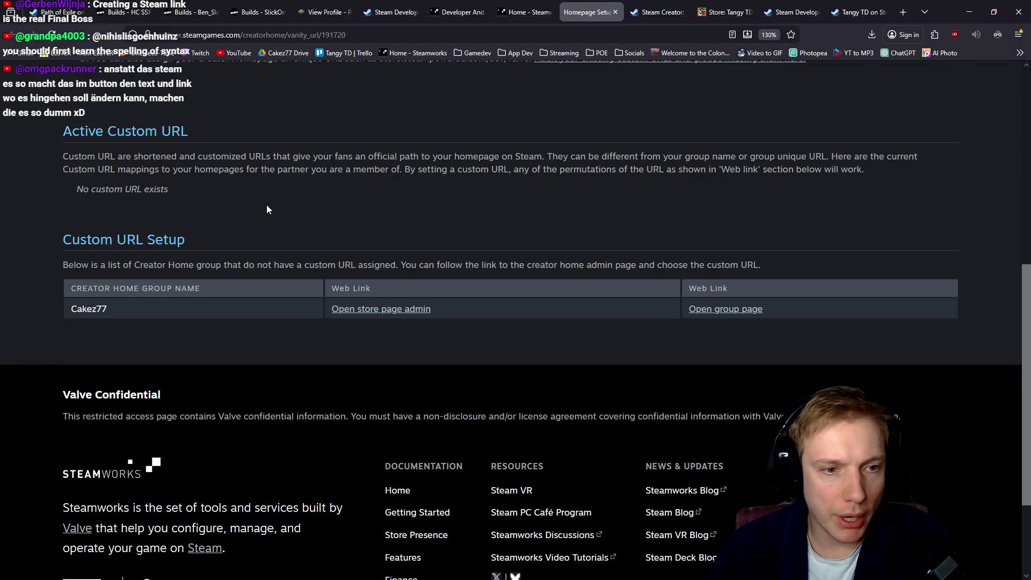
# Glance at the Steamworks dashboard and come back to the Homepage Setup custom URL page.
pyautogui.scroll(5, 267, 209)
pyautogui.scroll(-5, 274, 204)
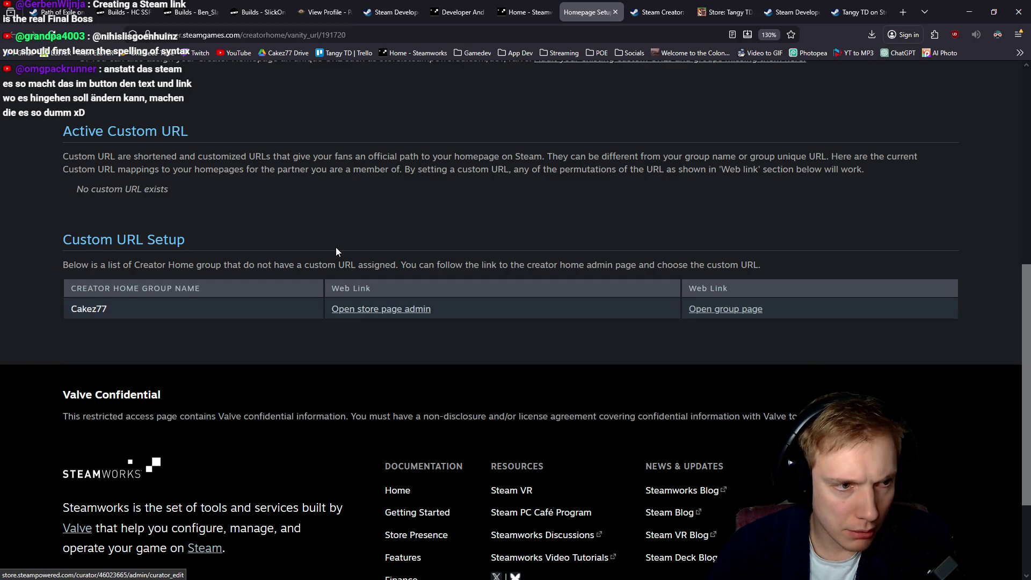
pyautogui.scroll(5, 339, 244)
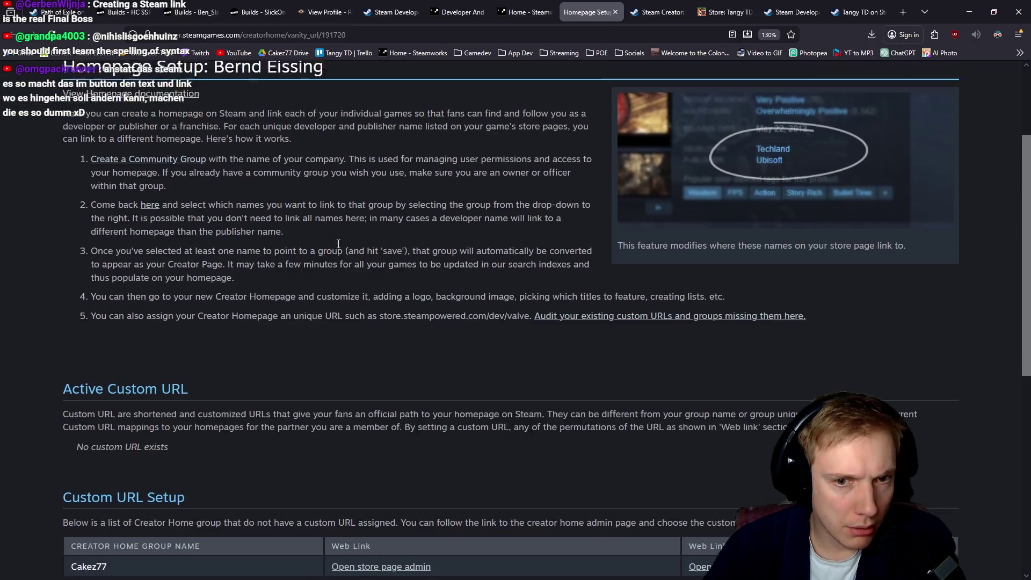
pyautogui.scroll(3, 339, 244)
pyautogui.click(524, 12)
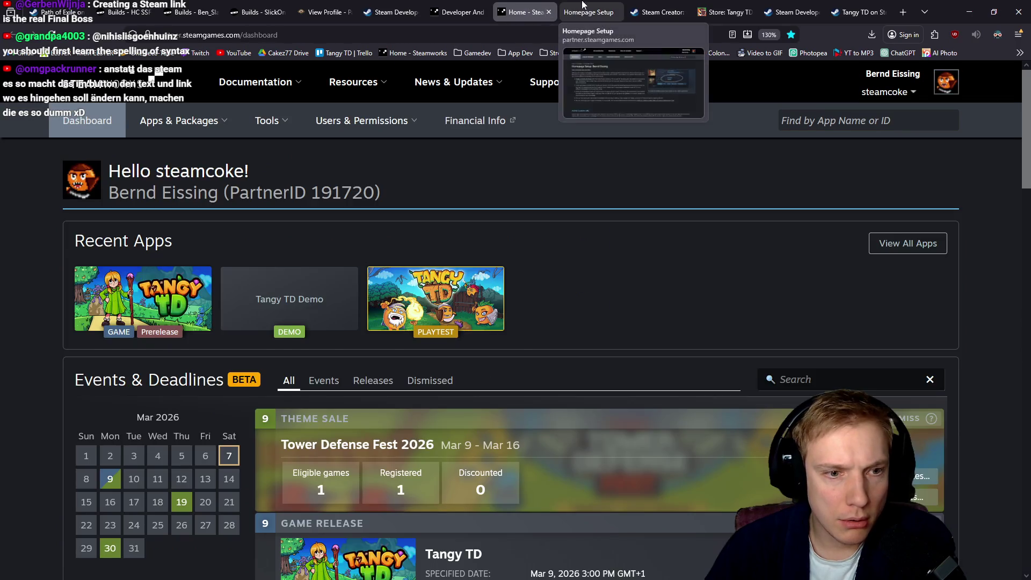
pyautogui.click(588, 12)
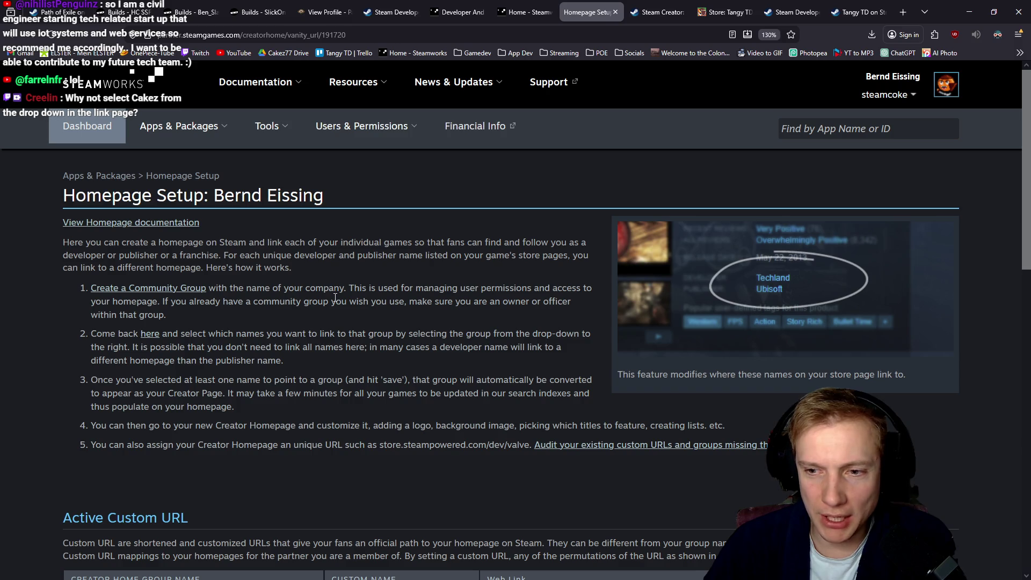
# Open the Creator Home app-linking page in a new tab, showing Cakez linked to Cakez77.
pyautogui.scroll(-3, 396, 359)
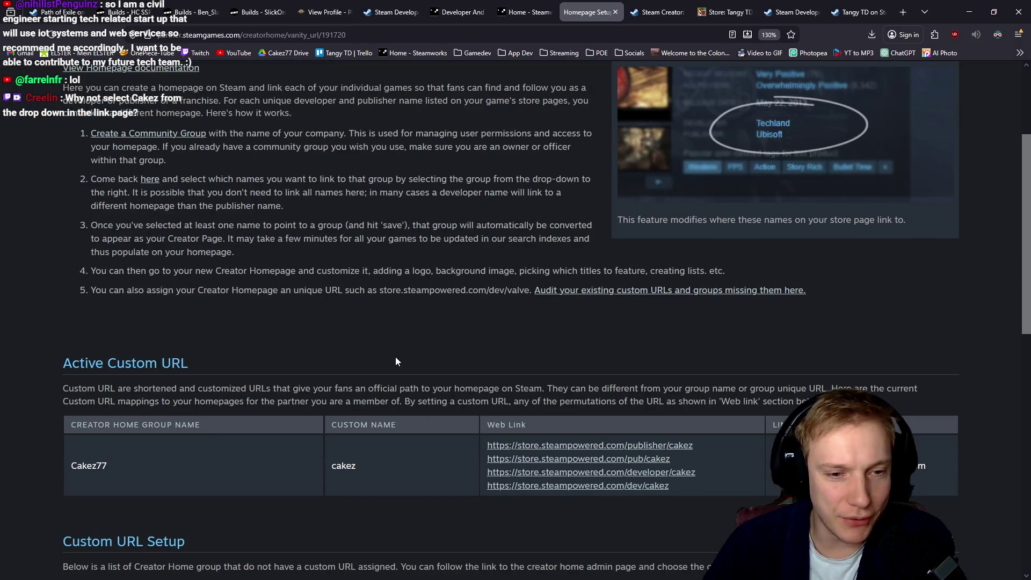
pyautogui.scroll(-2, 398, 357)
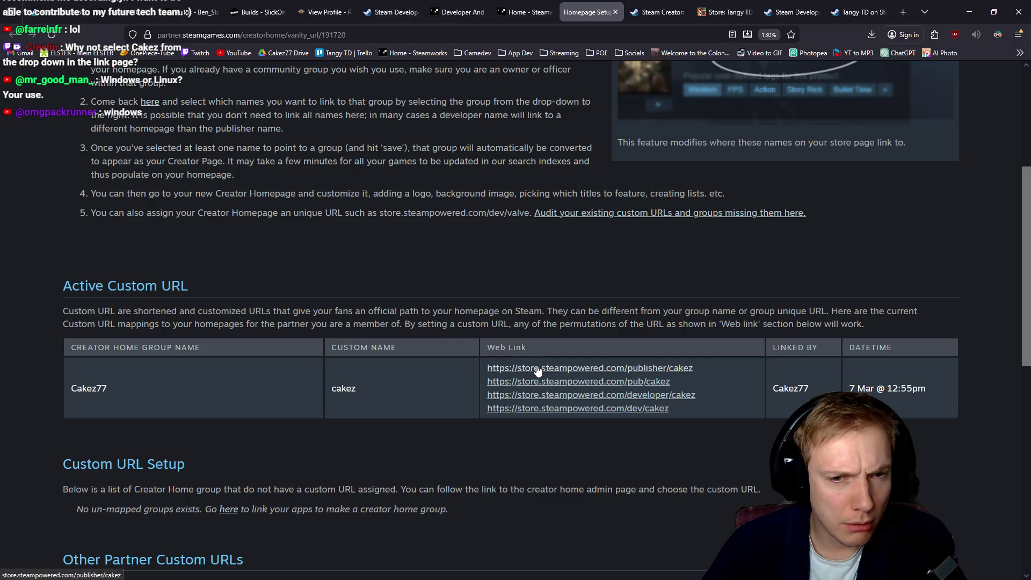
pyautogui.scroll(-4, 532, 370)
pyautogui.scroll(-2, 543, 366)
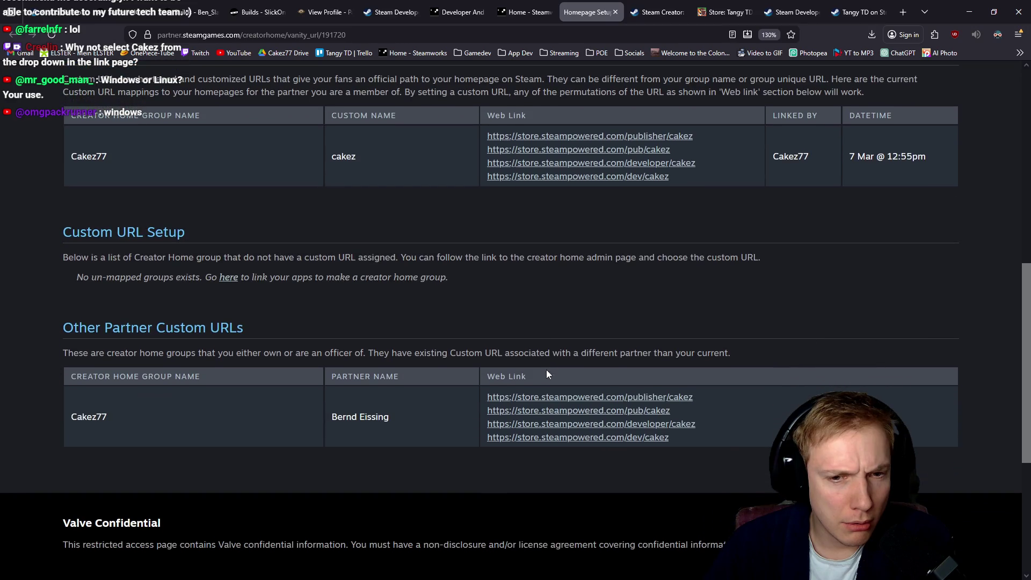
pyautogui.scroll(10, 477, 366)
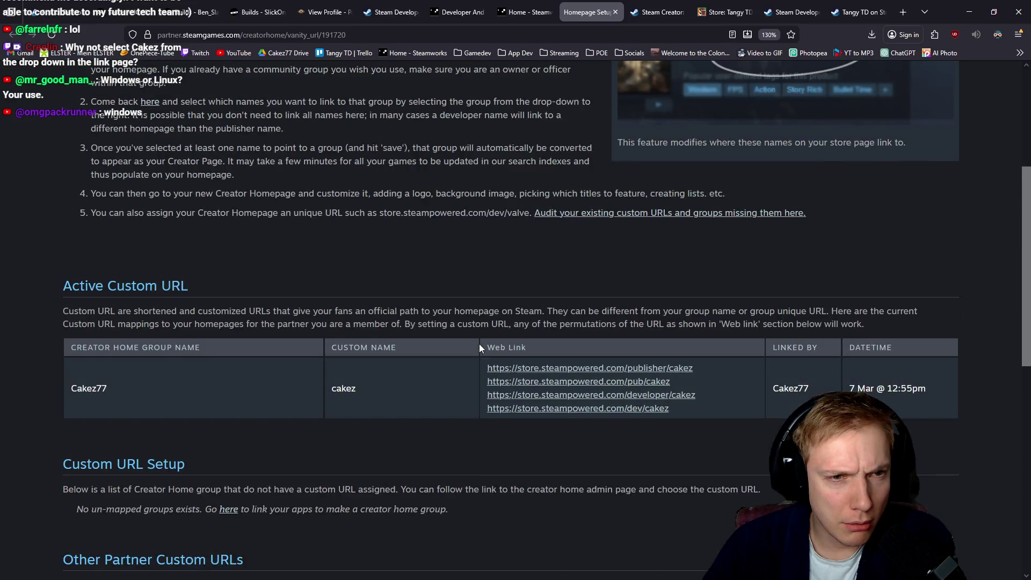
pyautogui.scroll(-5, 490, 336)
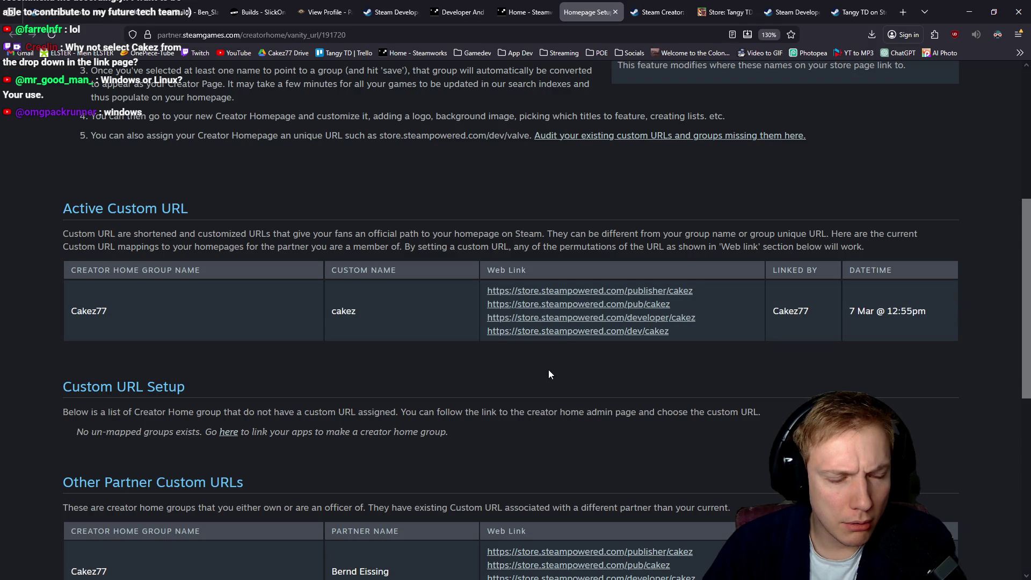
pyautogui.scroll(-3, 483, 371)
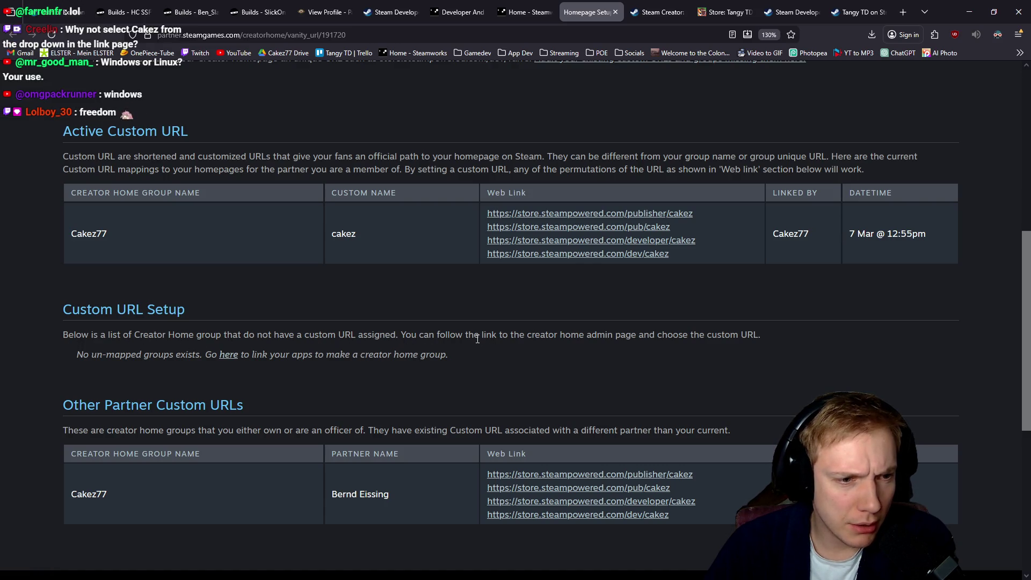
pyautogui.scroll(-3, 478, 339)
pyautogui.scroll(3, 475, 334)
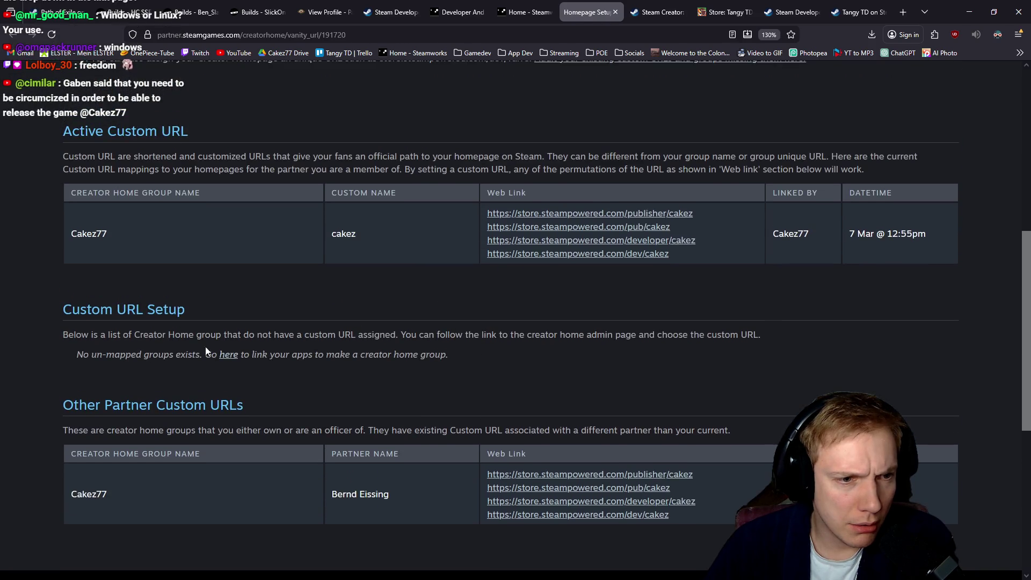
pyautogui.middleClick(228, 355)
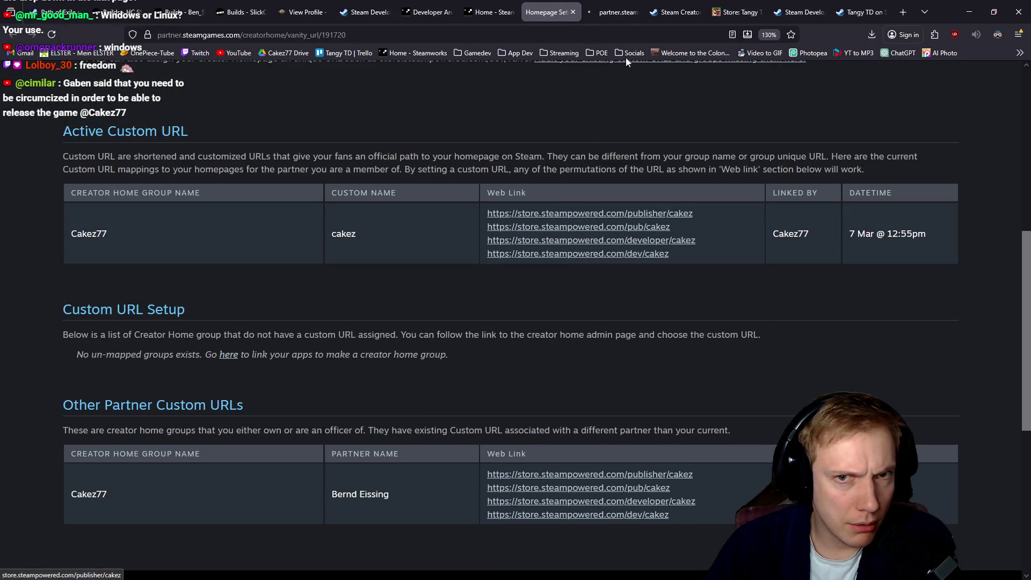
pyautogui.click(605, 12)
pyautogui.scroll(-10, 457, 253)
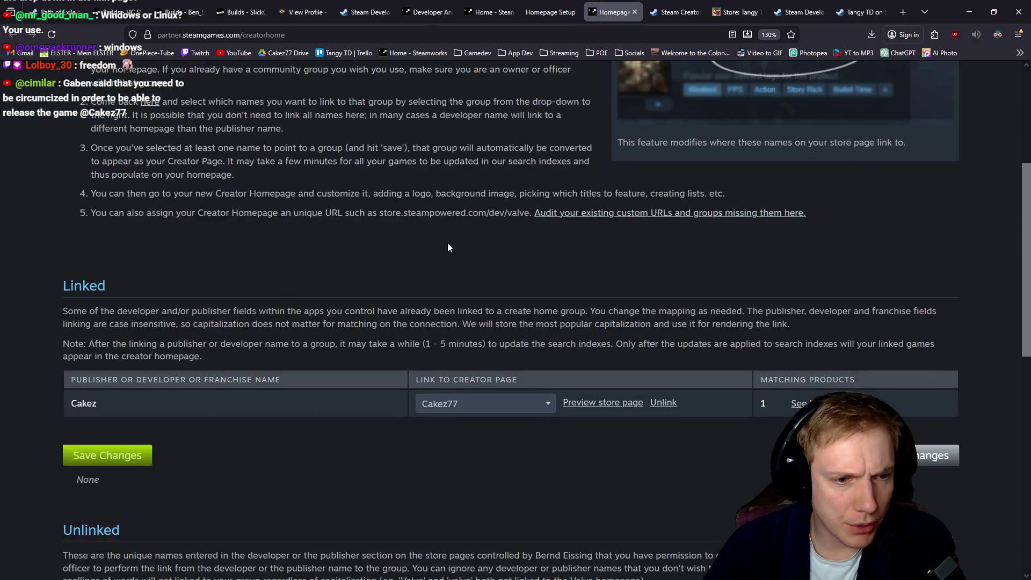
# Inspect Cakez's creator group choices without changing them, comparing with the custom URL page.
pyautogui.scroll(2, 467, 264)
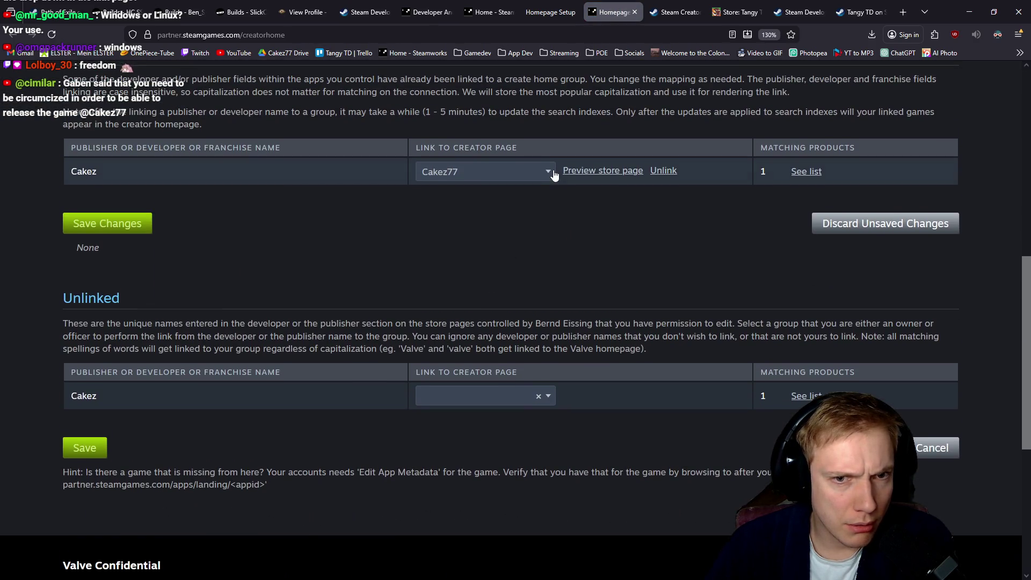
pyautogui.click(547, 172)
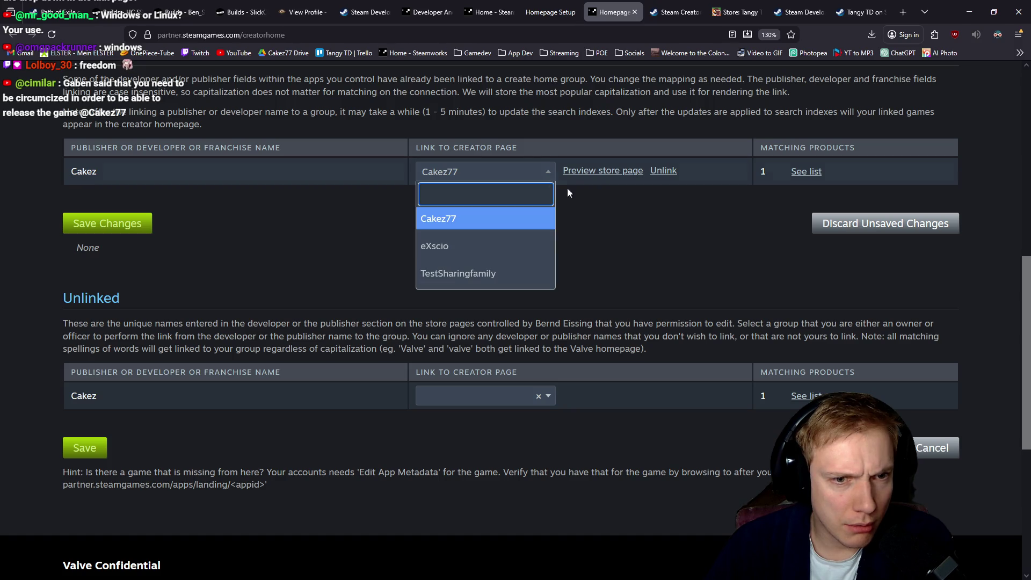
pyautogui.click(627, 244)
pyautogui.click(550, 12)
pyautogui.scroll(6, 514, 169)
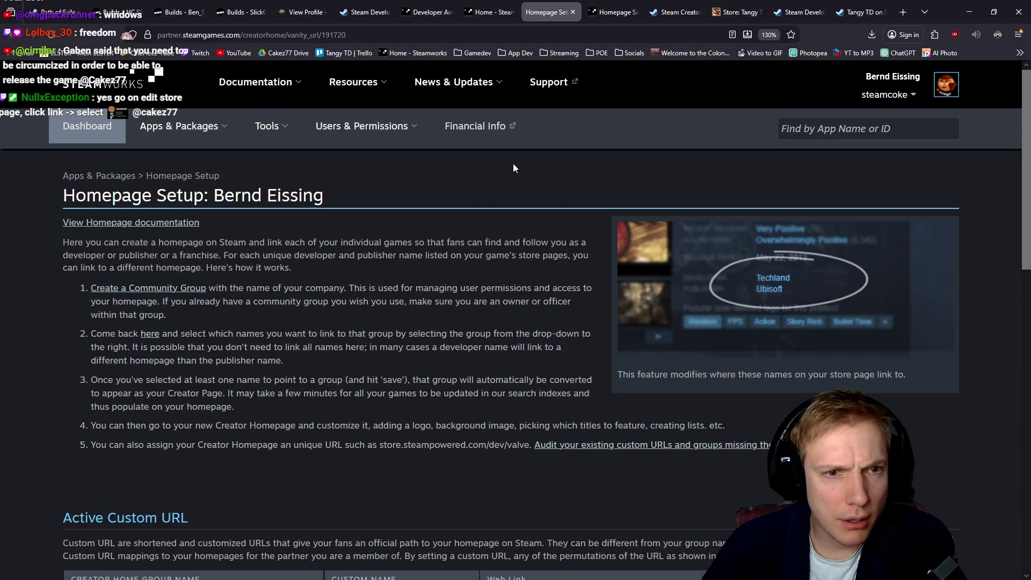
pyautogui.scroll(-5, 496, 205)
pyautogui.click(591, 17)
pyautogui.scroll(10, 382, 208)
pyautogui.click(550, 17)
# Keep comparing the custom URL and app-linking pages, ending on the Steamworks dashboard.
pyautogui.scroll(5, 495, 74)
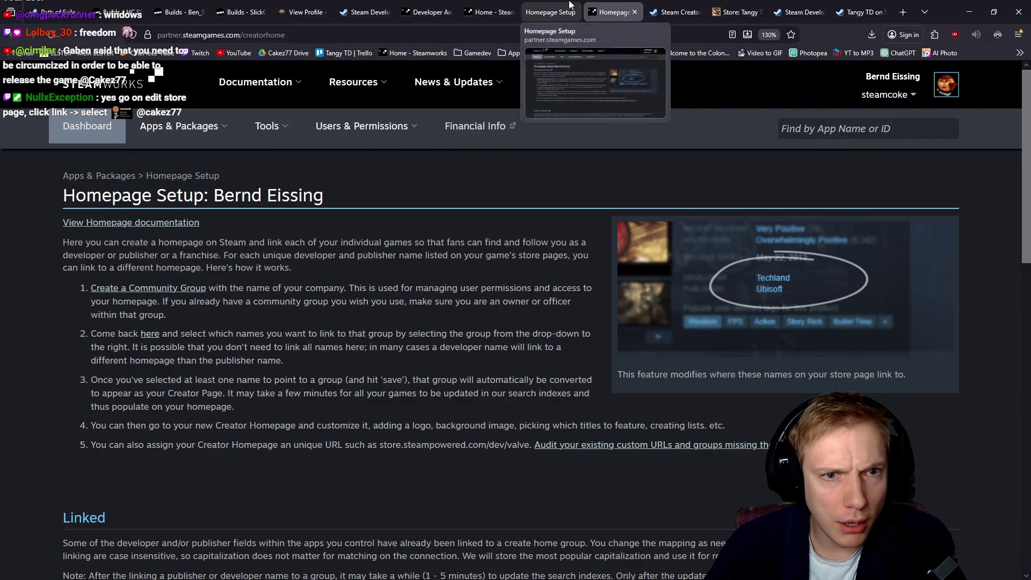
pyautogui.click(632, 7)
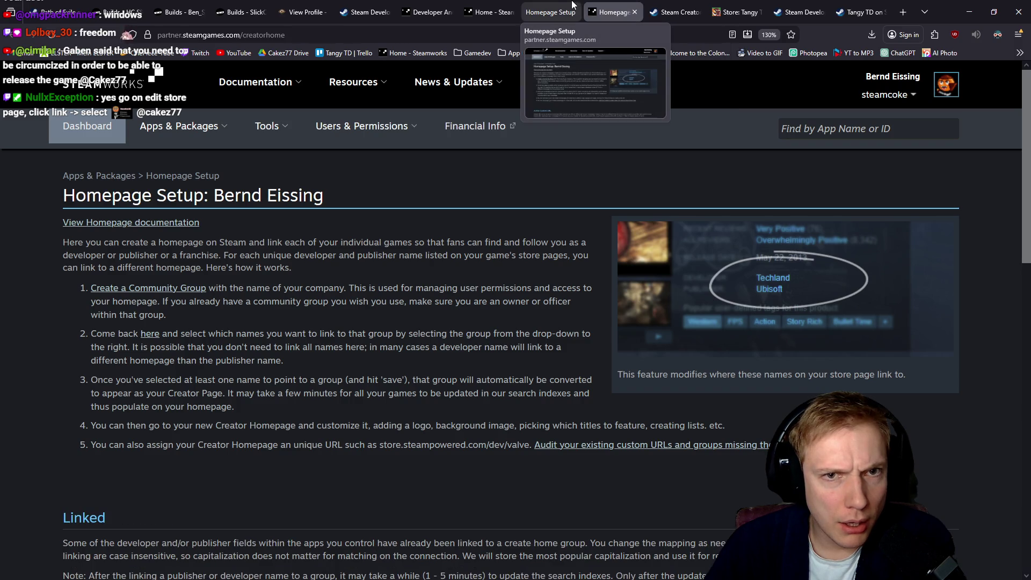
pyautogui.scroll(-4, 483, 240)
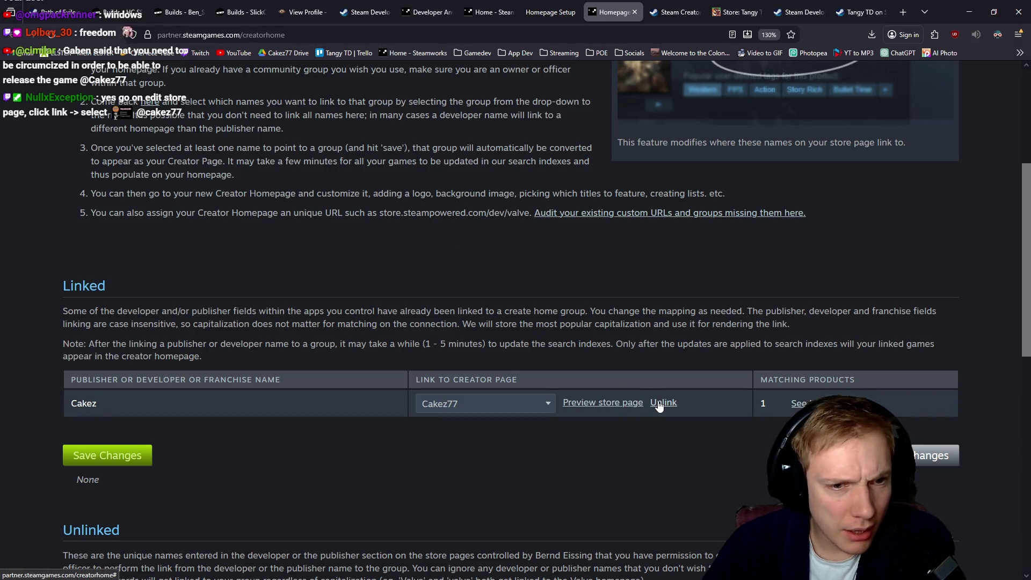
pyautogui.click(551, 12)
pyautogui.scroll(-3, 422, 258)
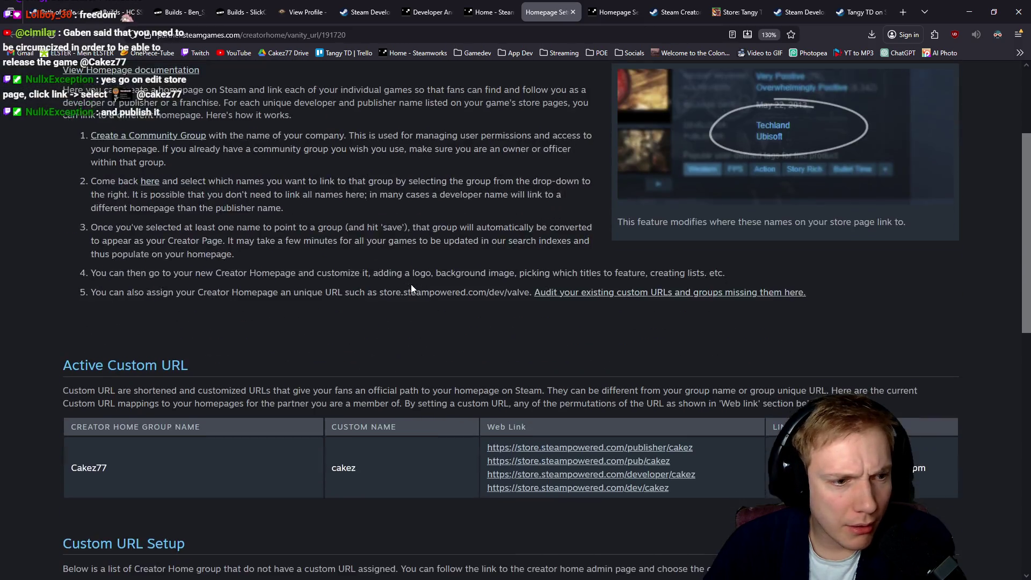
pyautogui.scroll(-2, 413, 284)
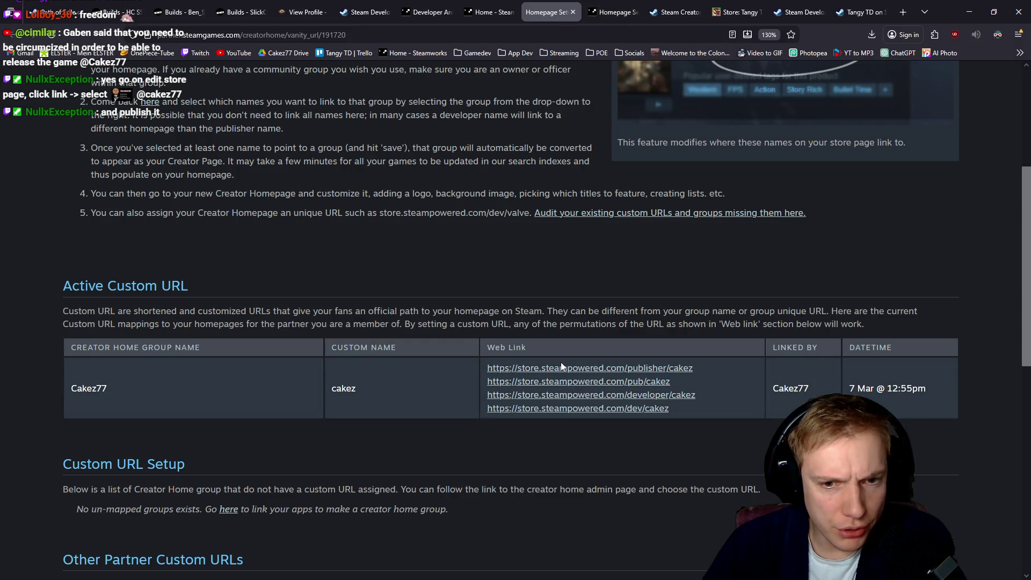
pyautogui.click(620, 5)
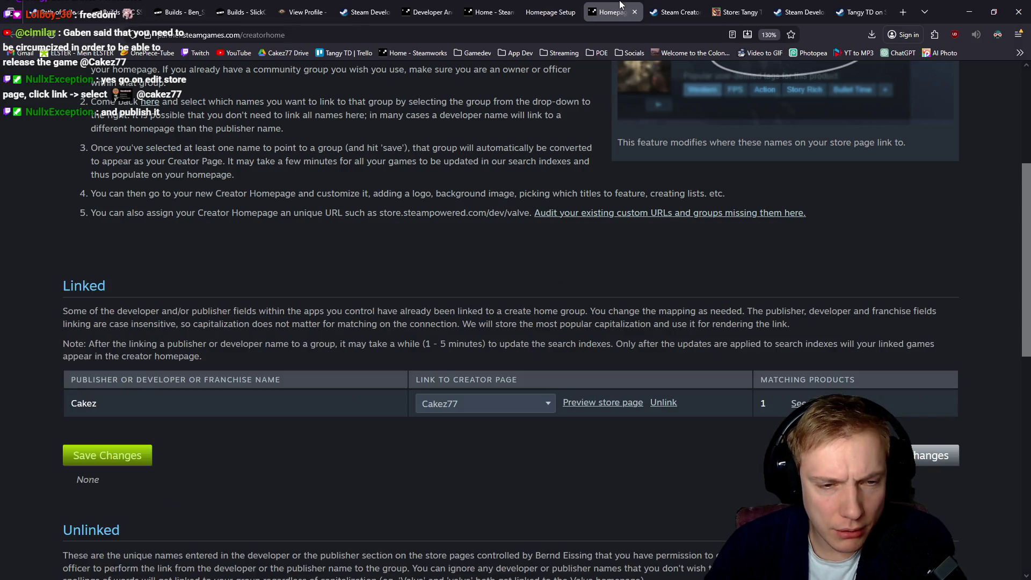
pyautogui.scroll(-4, 500, 360)
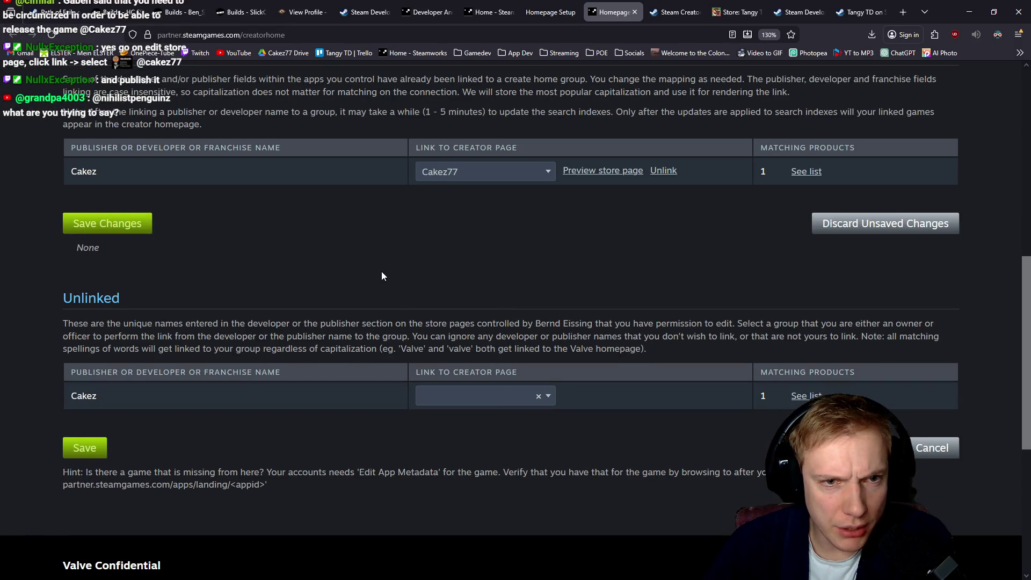
pyautogui.scroll(8, 379, 272)
pyautogui.scroll(-5, 379, 269)
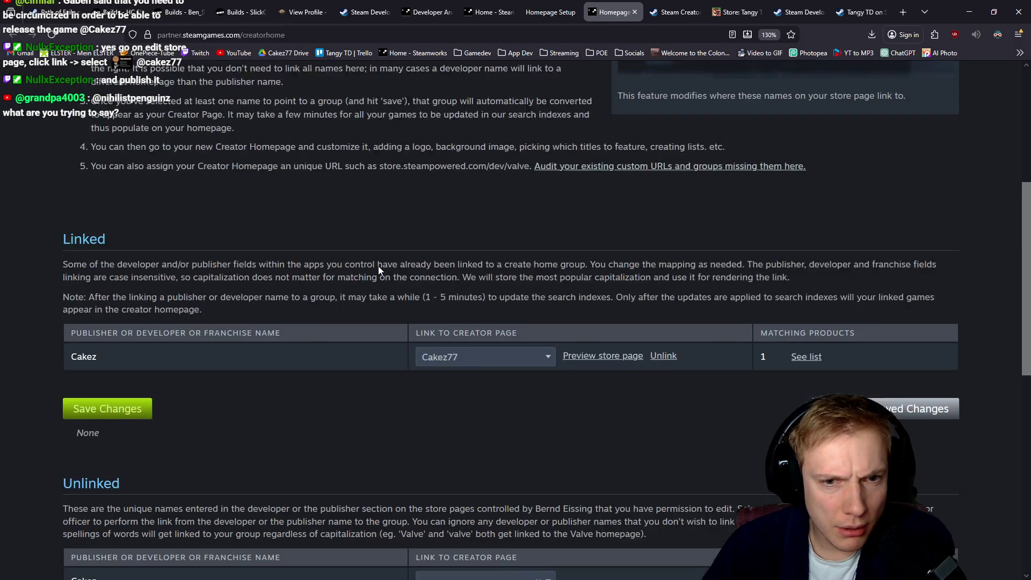
pyautogui.click(491, 11)
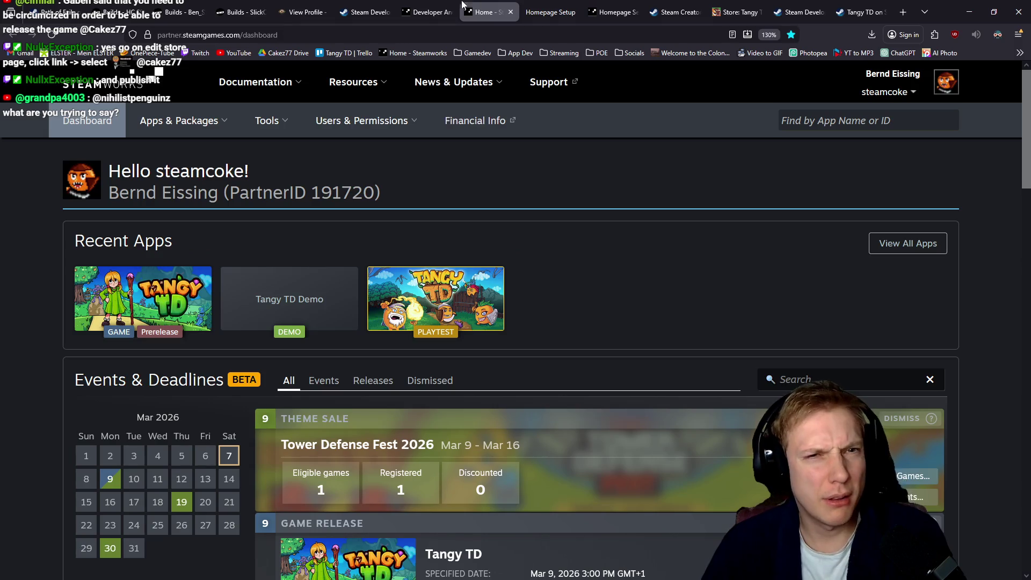
# Save the Tangy TD store page settings in Store Page Admin.
pyautogui.click(428, 11)
pyautogui.click(543, 6)
pyautogui.click(735, 12)
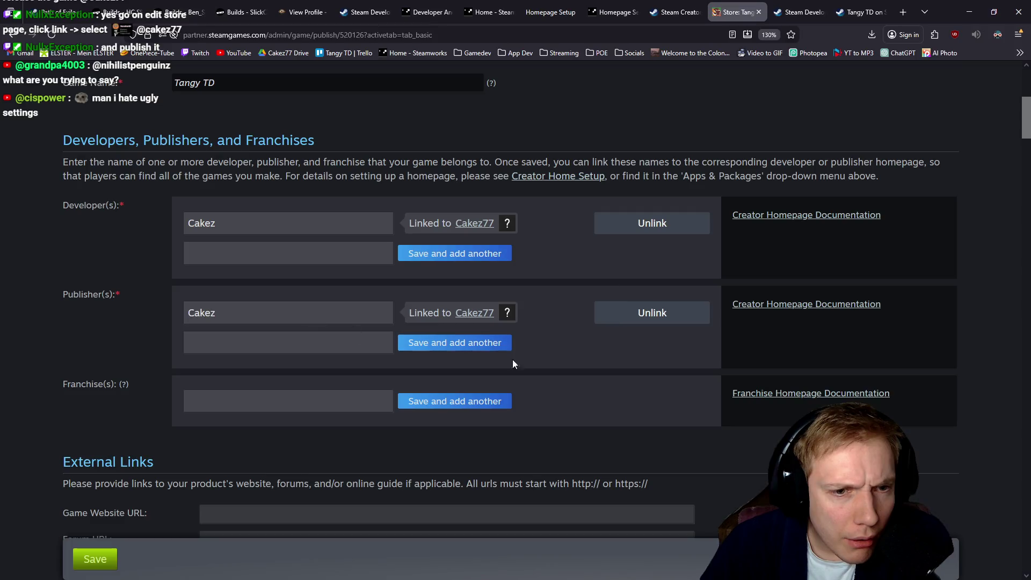
pyautogui.click(95, 559)
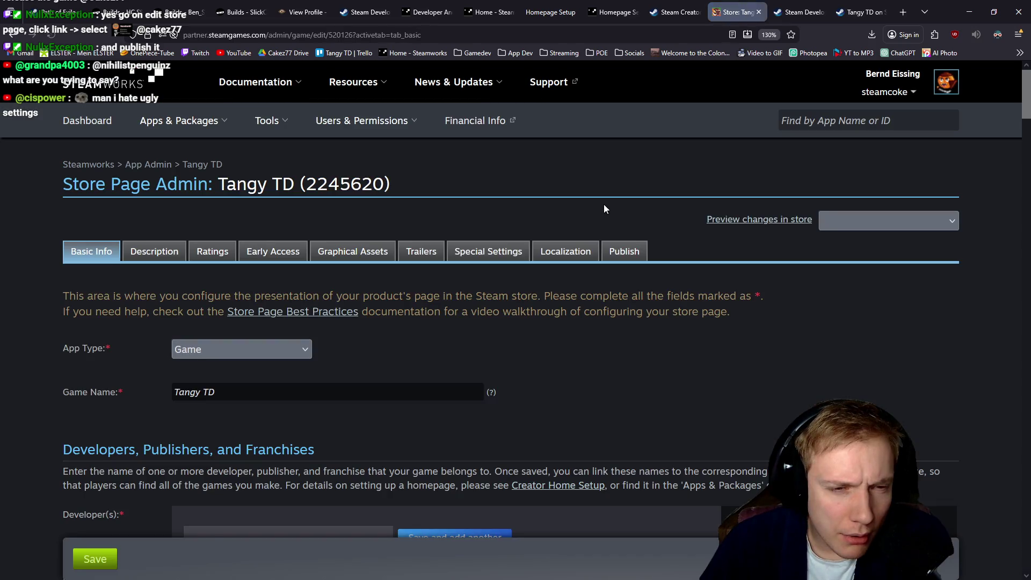
# Publish the saved changes publicly and reload the live Tangy TD store page.
pyautogui.click(628, 255)
pyautogui.scroll(-4, 627, 256)
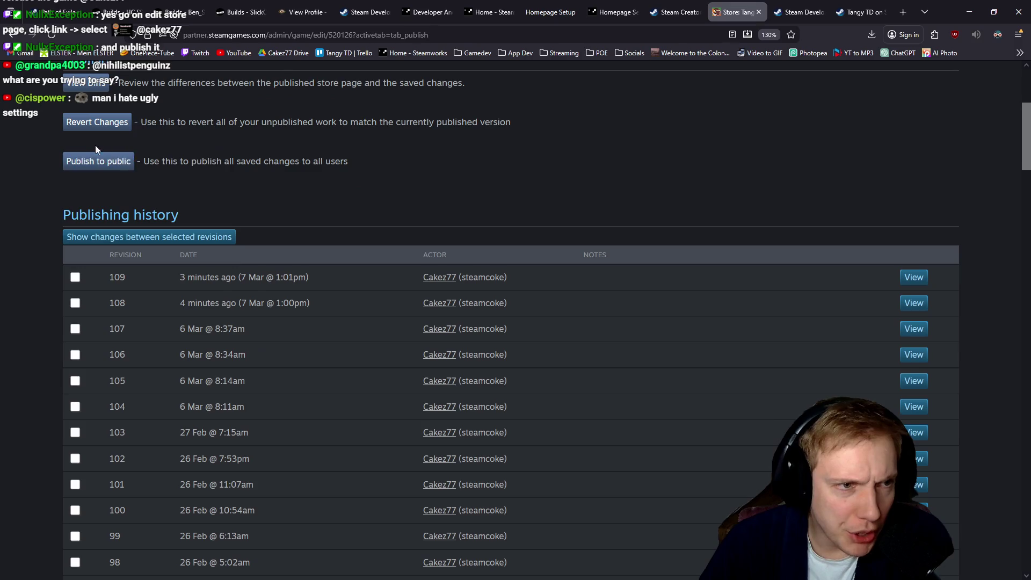
pyautogui.click(103, 163)
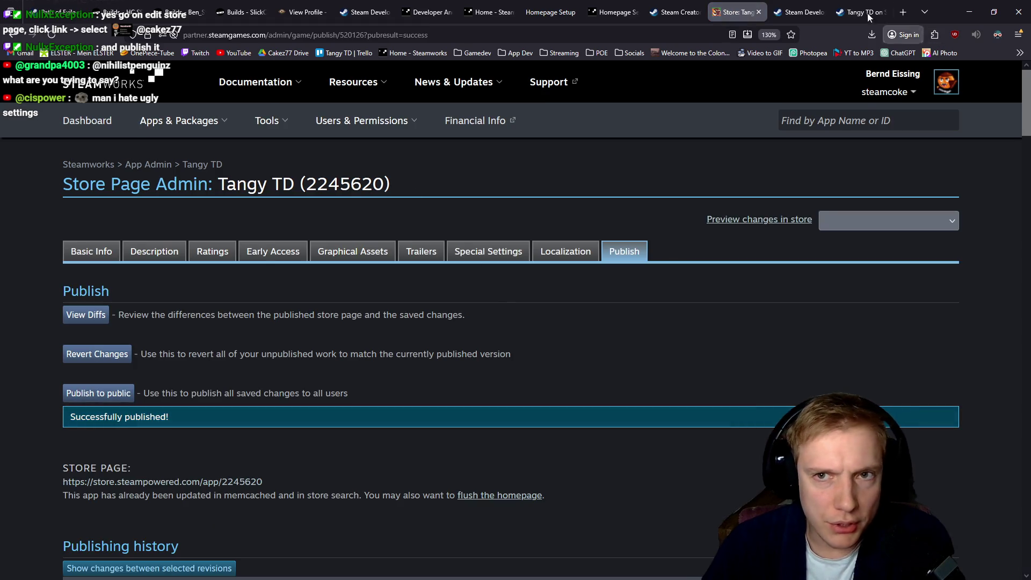
pyautogui.click(859, 12)
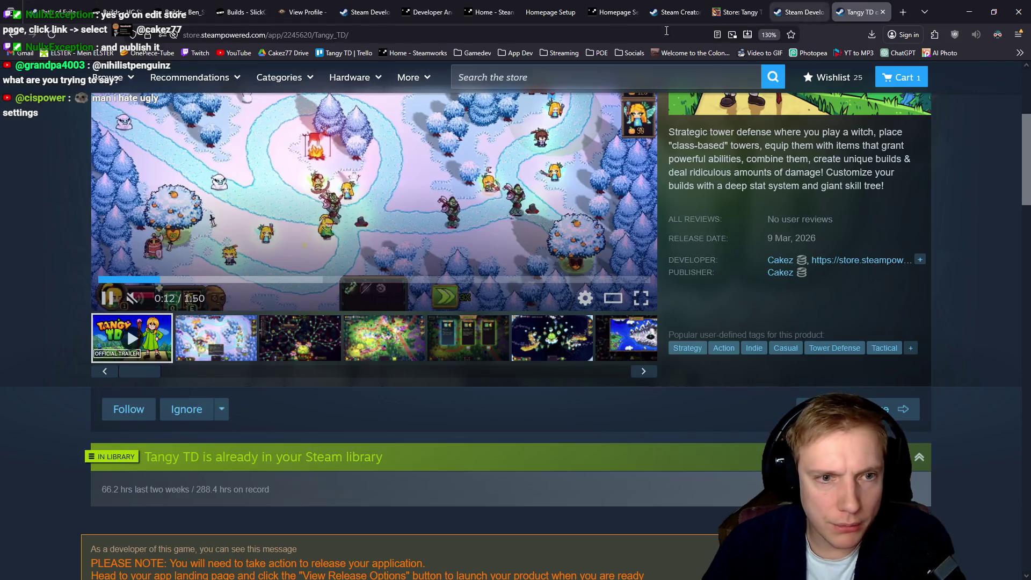
pyautogui.press('F5')
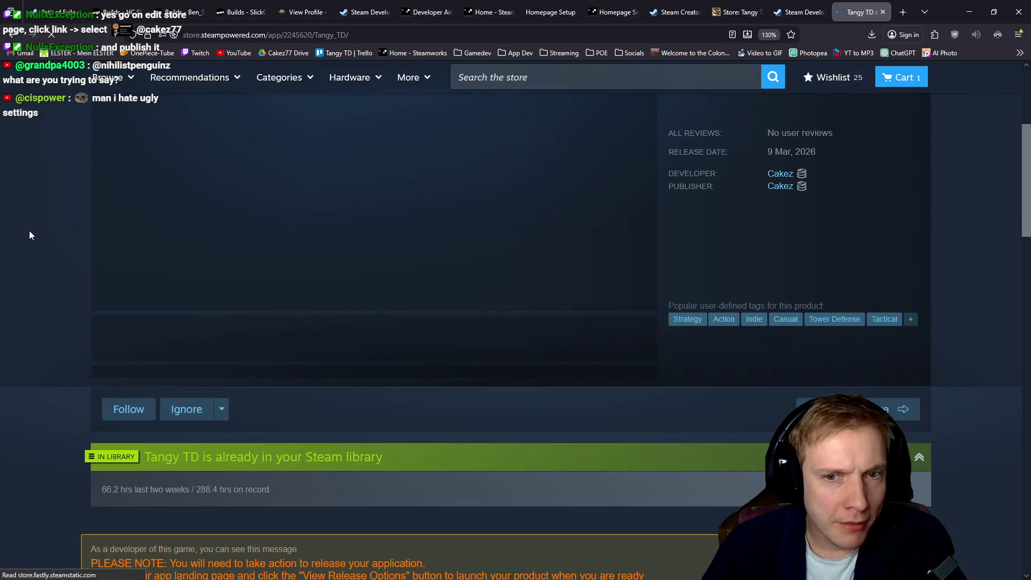
# Follow Tangy TD's Cakez developer link to the Cakez77 page, then view Blargis's developer page.
pyautogui.click(774, 261)
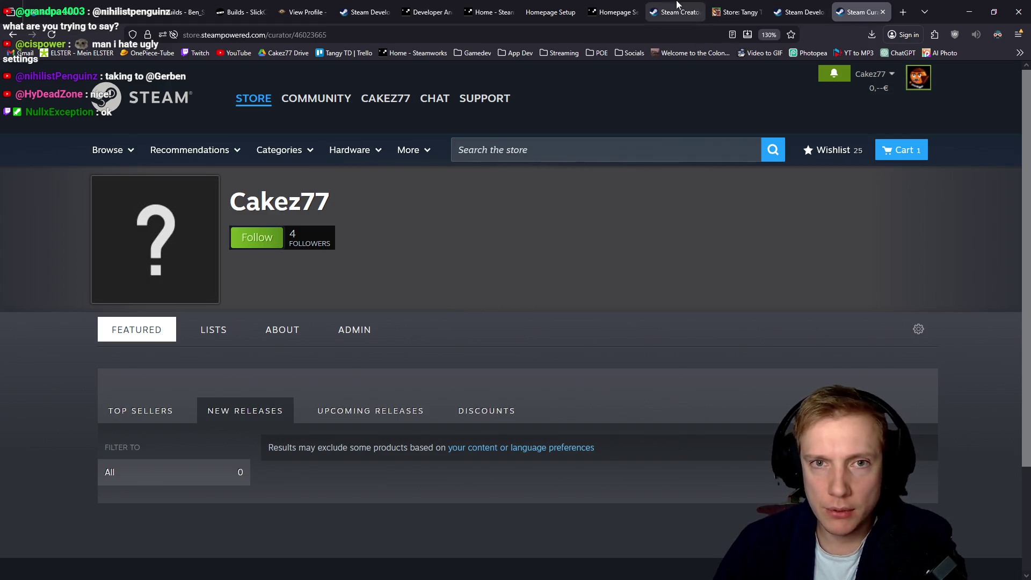
pyautogui.click(362, 12)
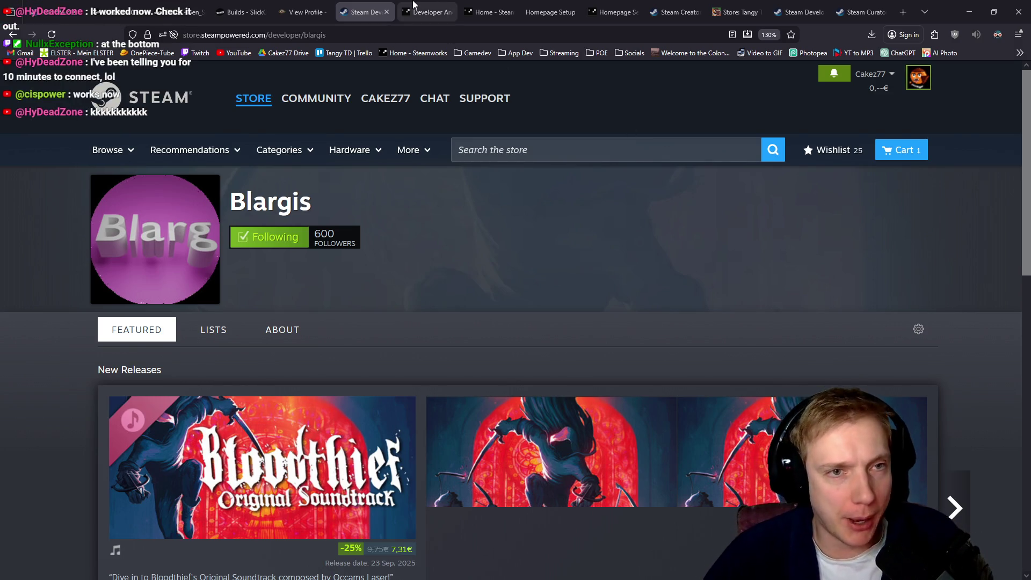
# Look over the Blargis developer page and the Cakez77 creator admin panel.
pyautogui.click(427, 9)
pyautogui.click(366, 6)
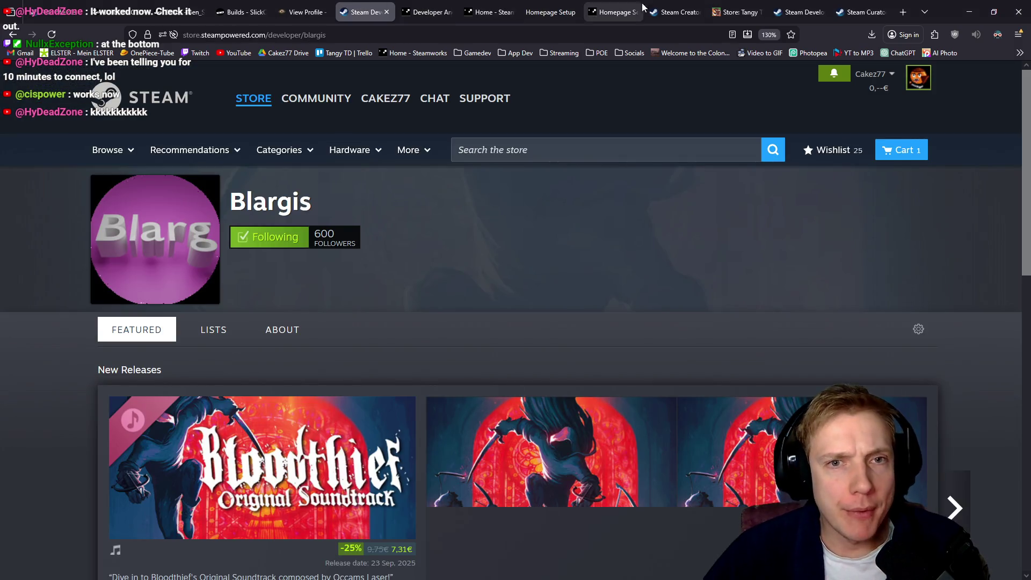
pyautogui.click(793, 8)
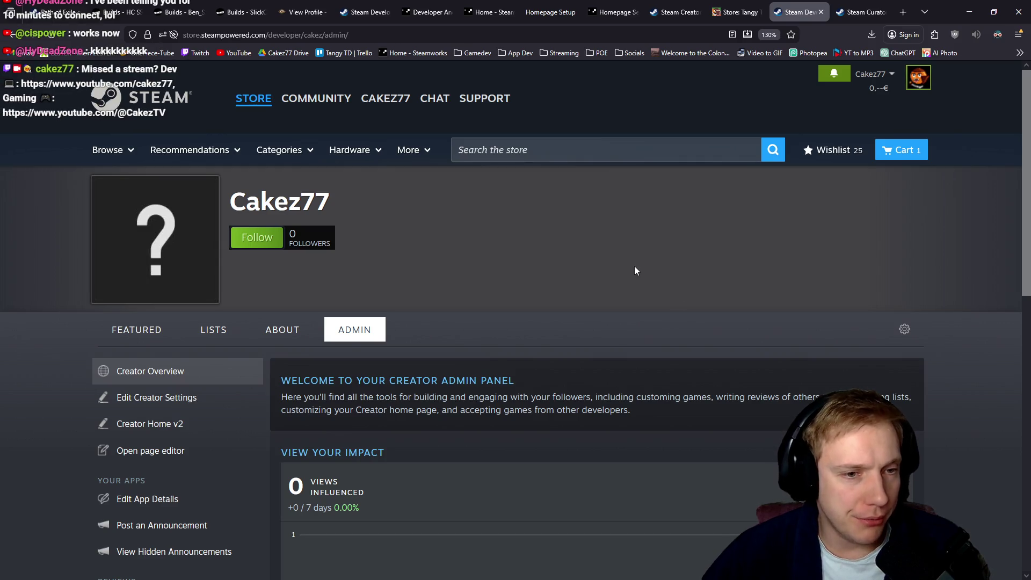
pyautogui.scroll(-3, 612, 284)
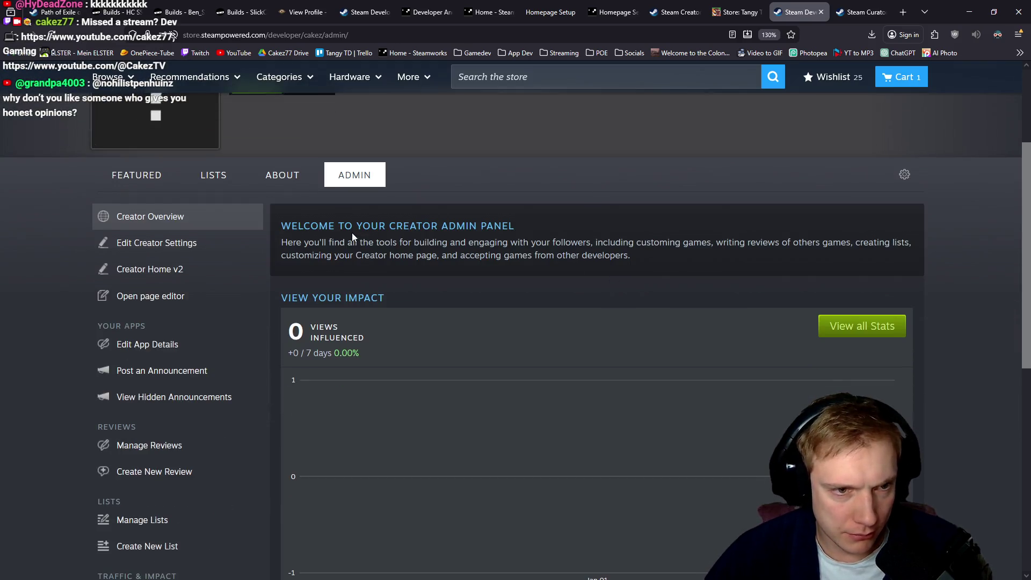
pyautogui.scroll(-6, 537, 230)
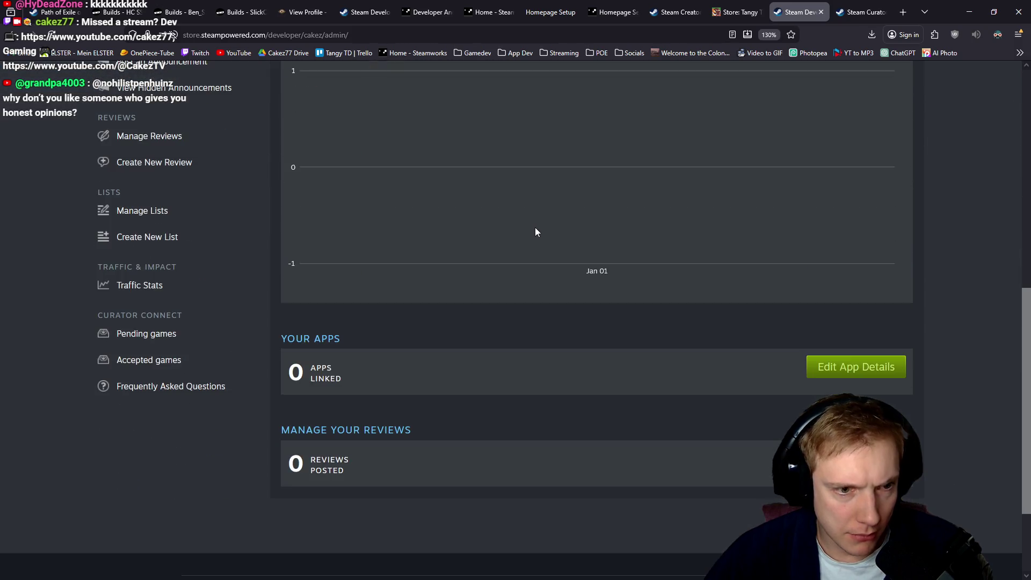
pyautogui.scroll(6, 535, 227)
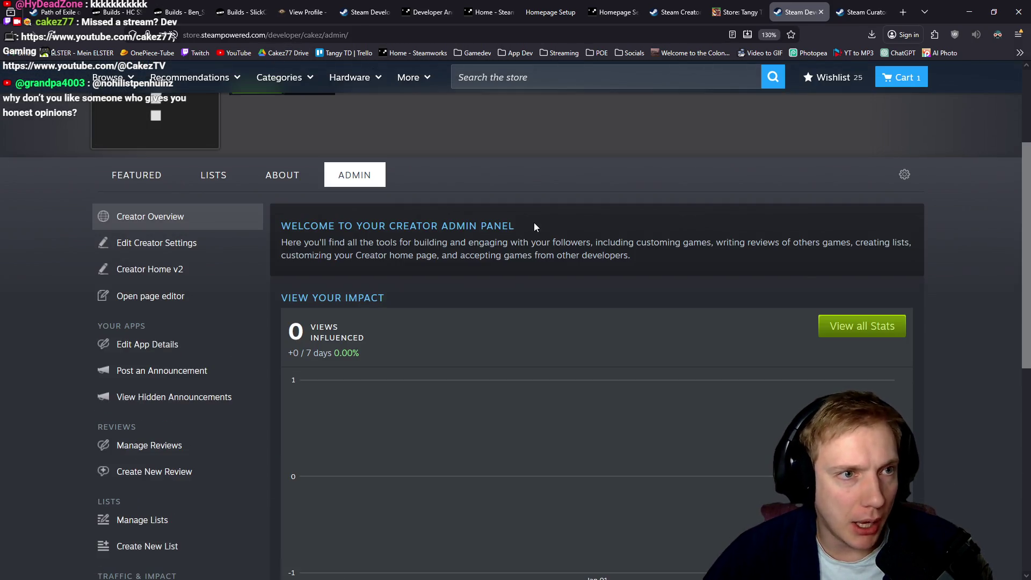
# Open the Cakez77 pages linked as Tangy TD's developer and publisher, and follow the publisher page.
pyautogui.click(750, 7)
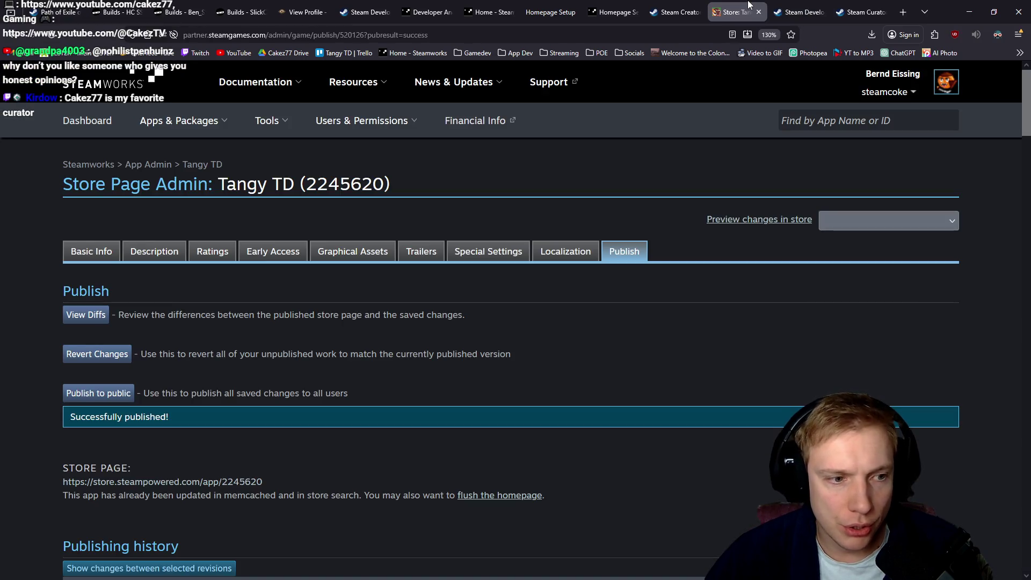
pyautogui.click(77, 253)
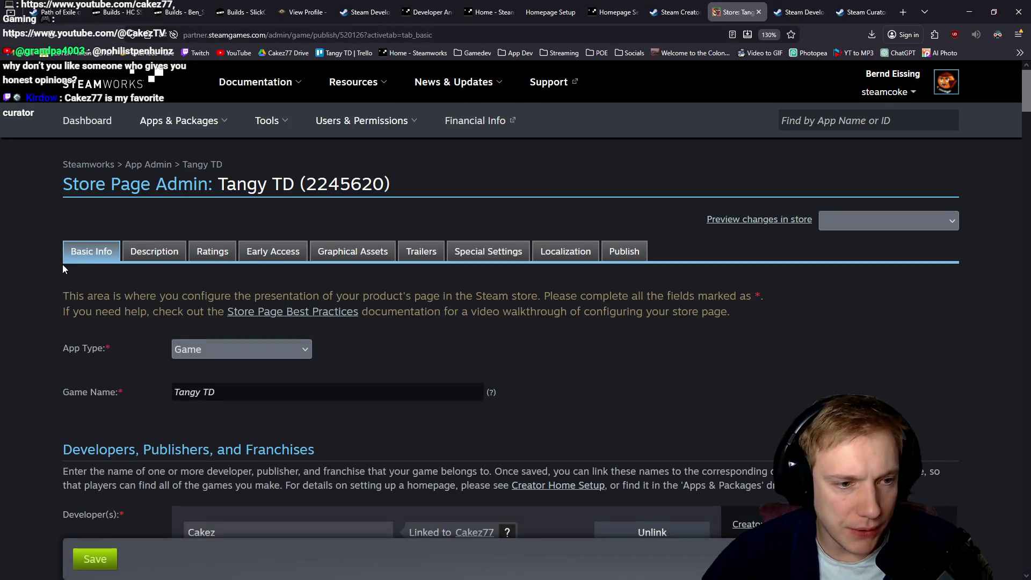
pyautogui.scroll(-3, 63, 265)
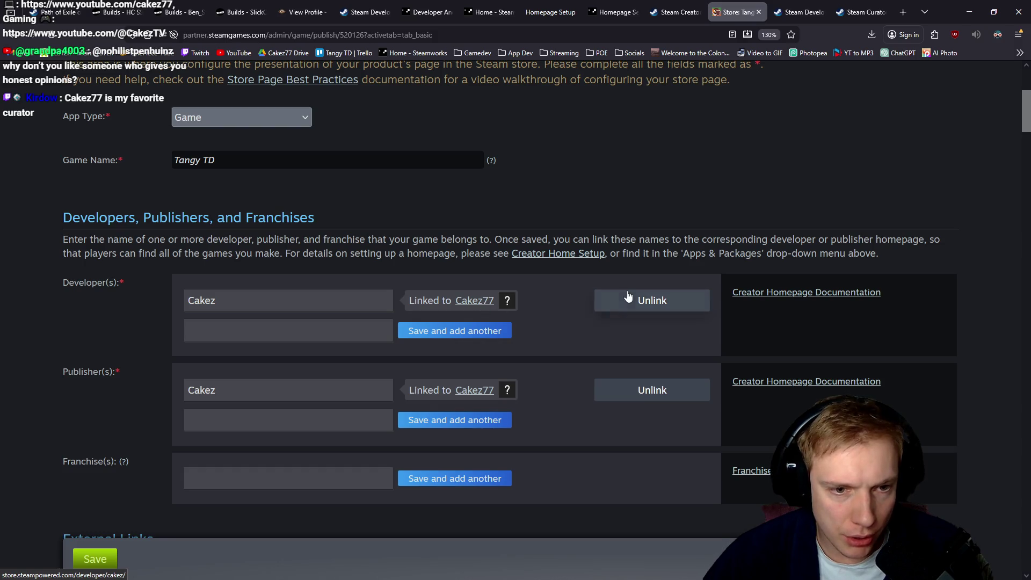
pyautogui.click(477, 302)
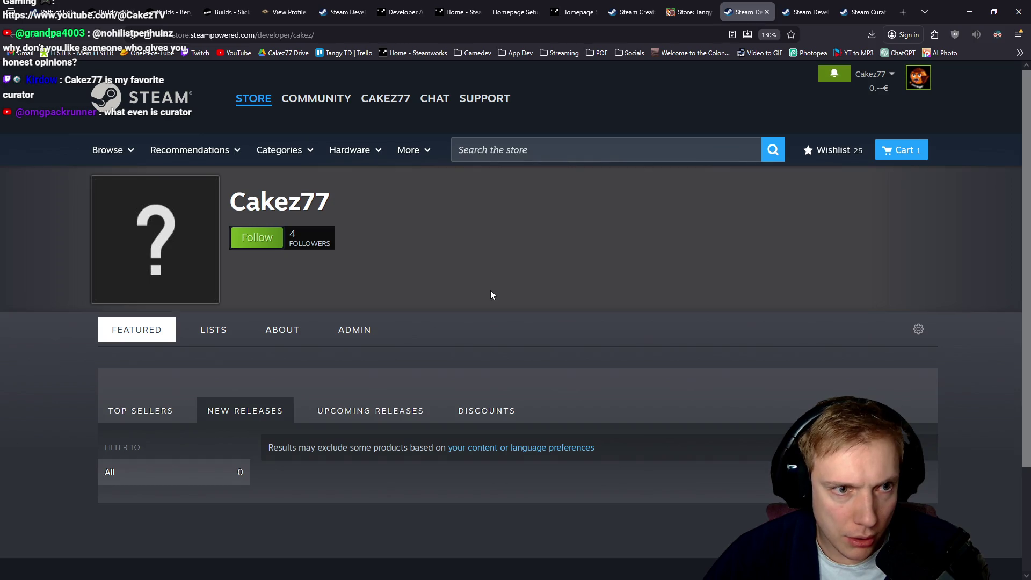
pyautogui.click(687, 12)
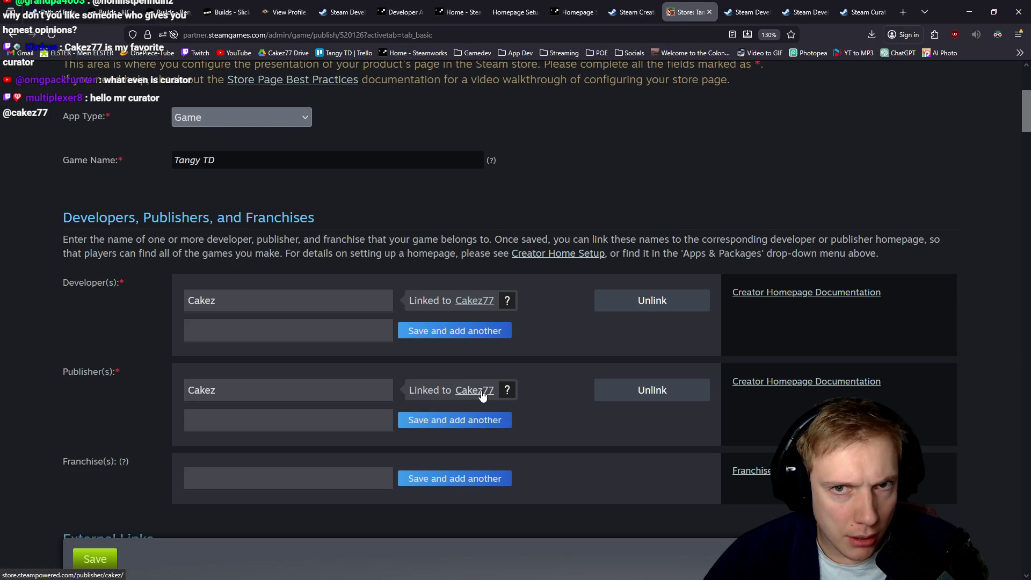
pyautogui.click(483, 391)
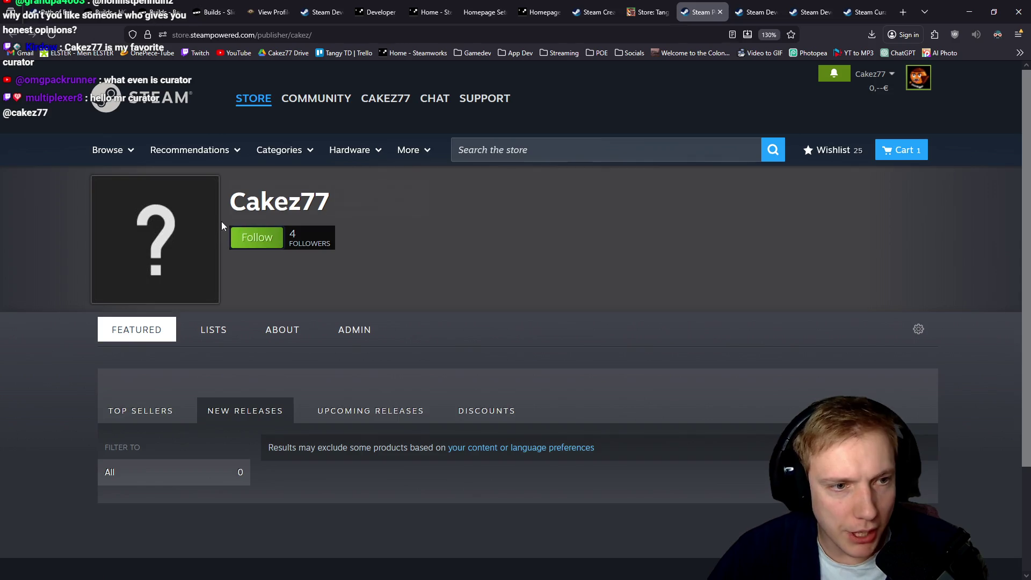
pyautogui.click(256, 243)
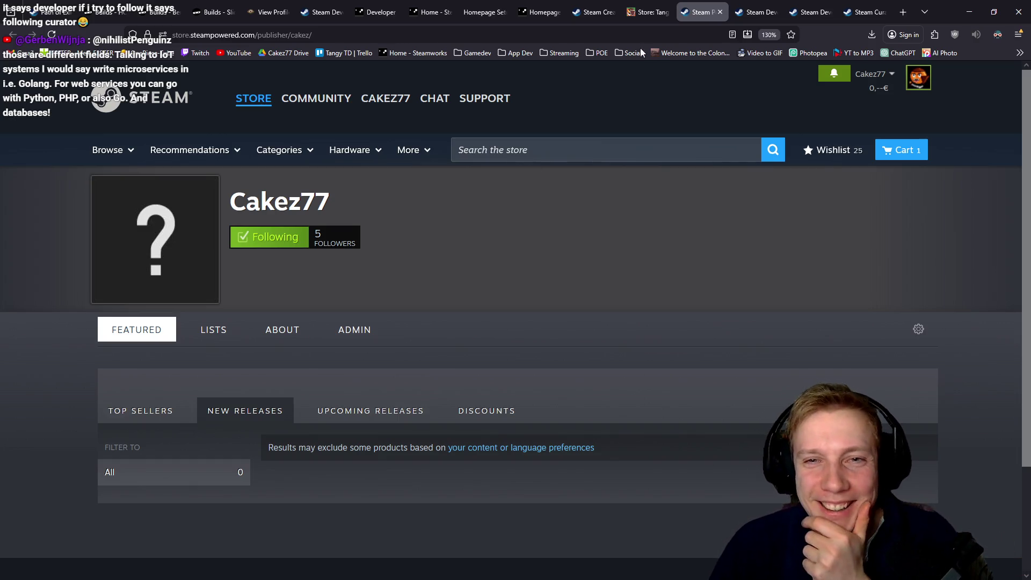
# Follow the Cakez77 developer page and recheck Tangy TD's developer and publisher settings.
pyautogui.click(754, 6)
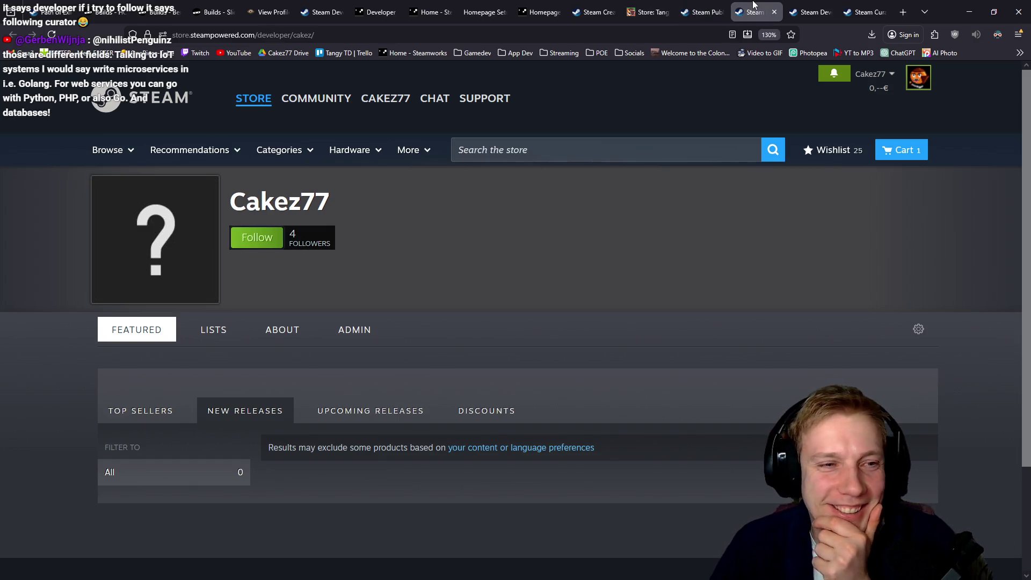
pyautogui.click(262, 237)
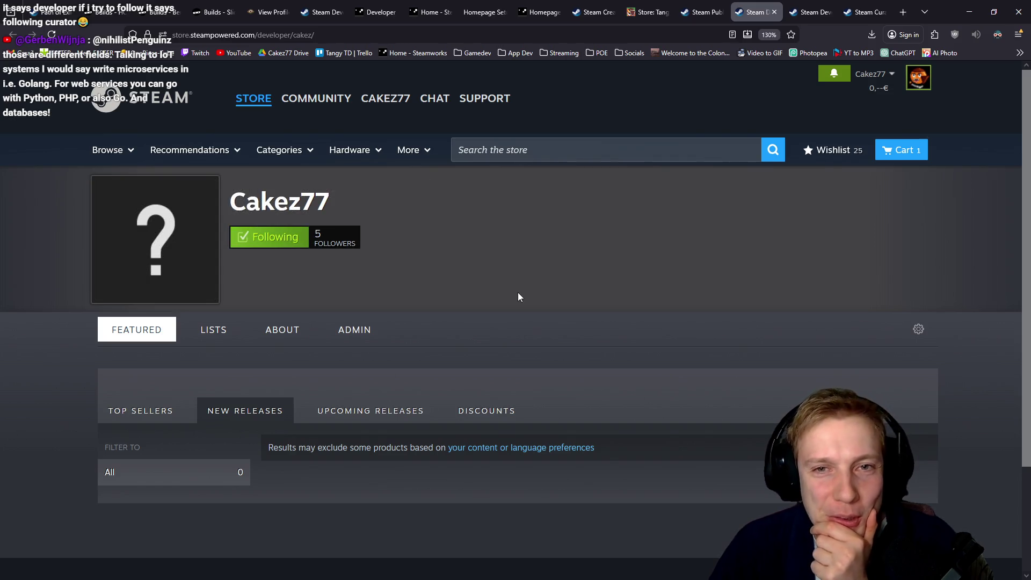
pyautogui.click(809, 11)
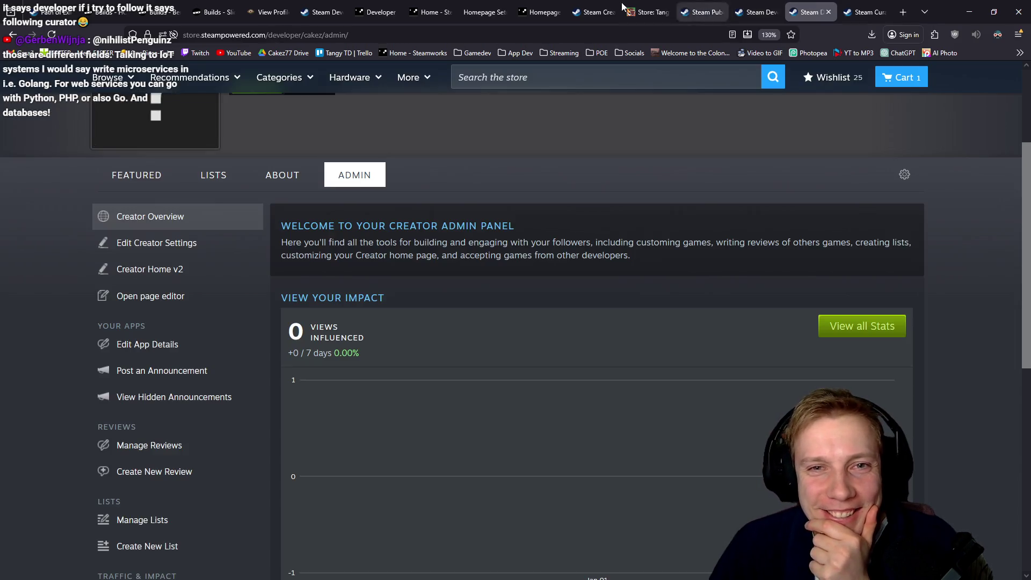
pyautogui.click(654, 5)
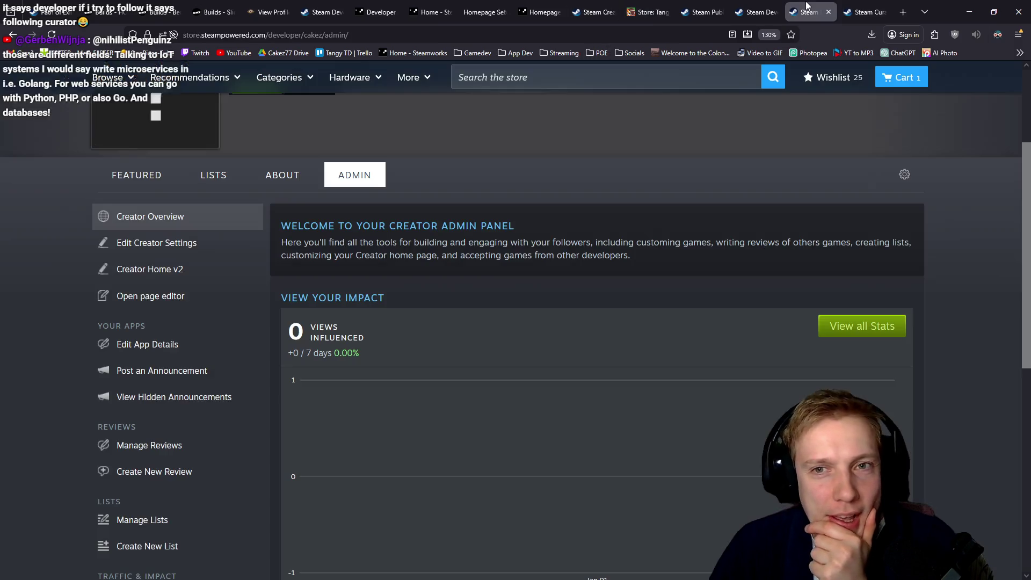
pyautogui.click(809, 11)
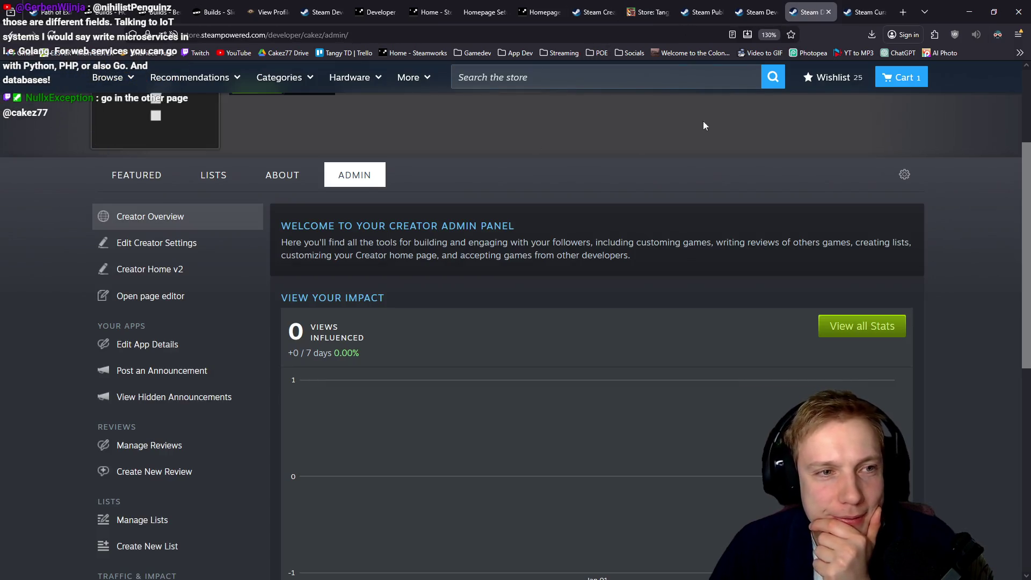
# Confirm Tangy TD's developer Cakez link reaches the Cakez77 curator page after reloading.
pyautogui.click(874, 6)
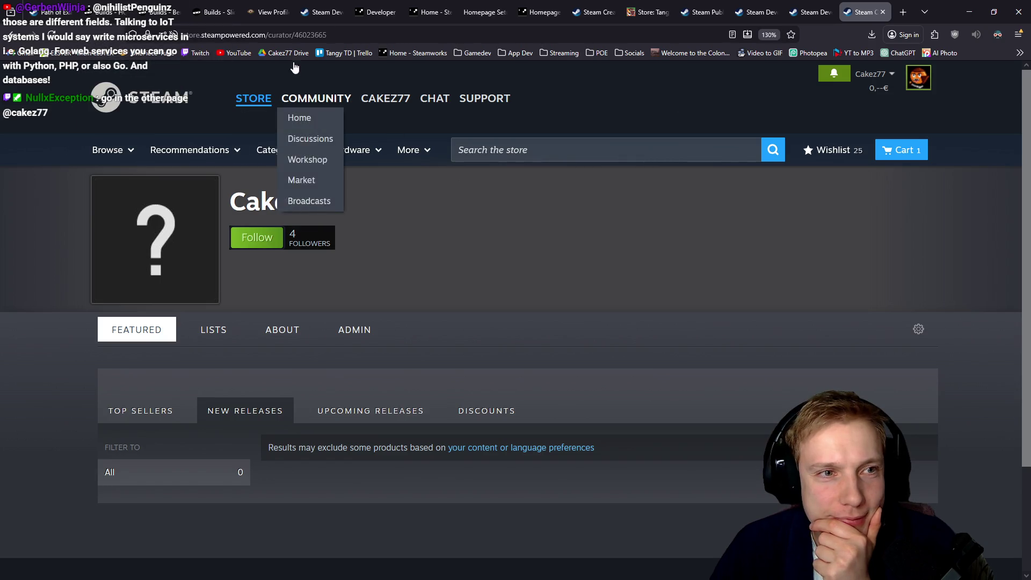
pyautogui.hotkey('alt', 'Left')
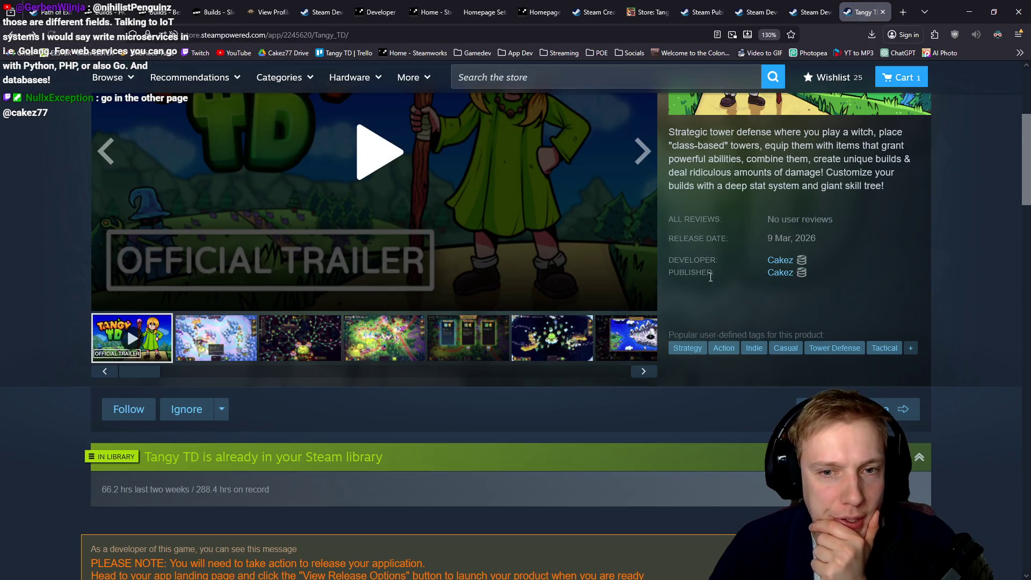
pyautogui.click(777, 261)
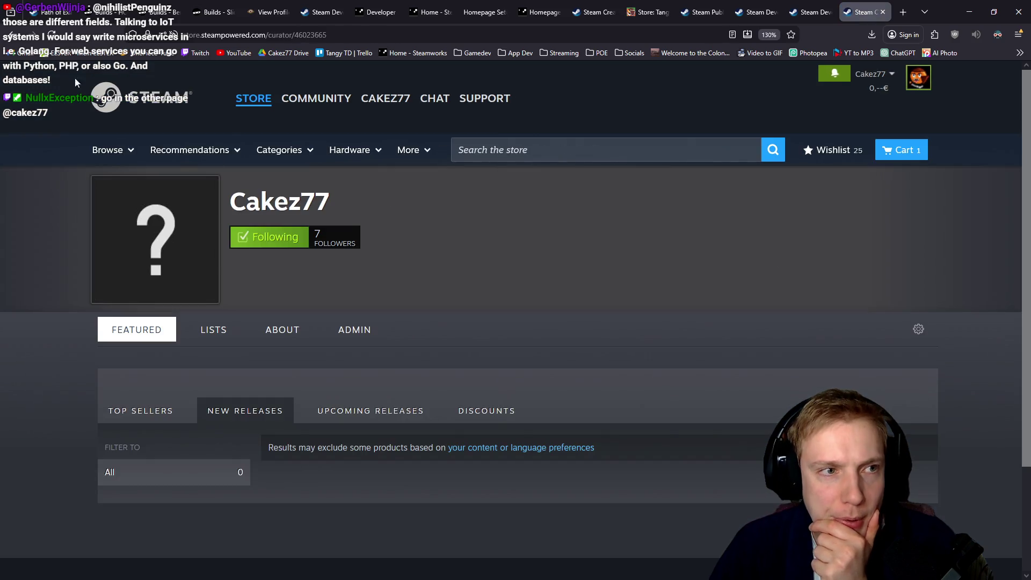
pyautogui.hotkey('alt', 'Left')
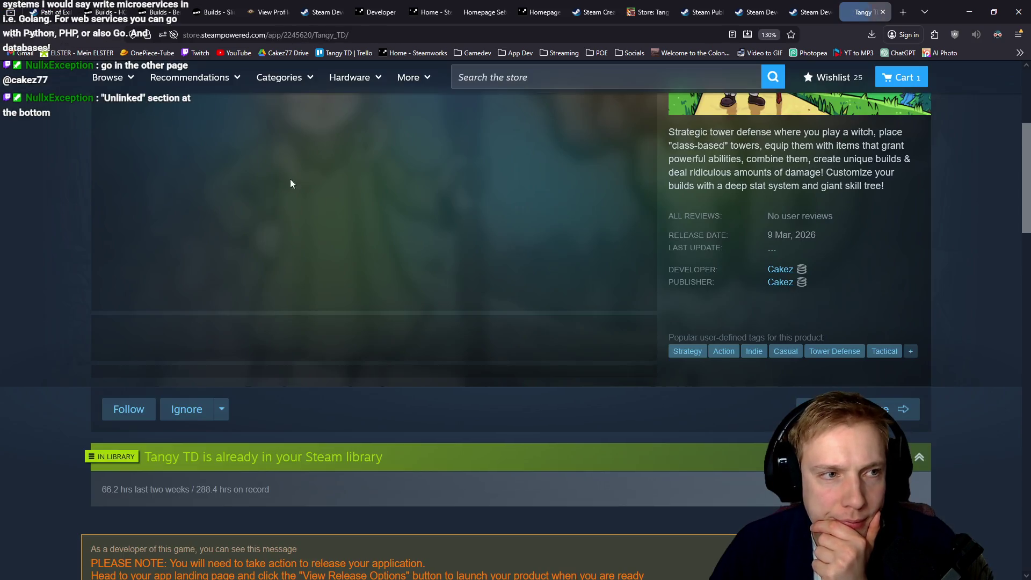
pyautogui.press('F5')
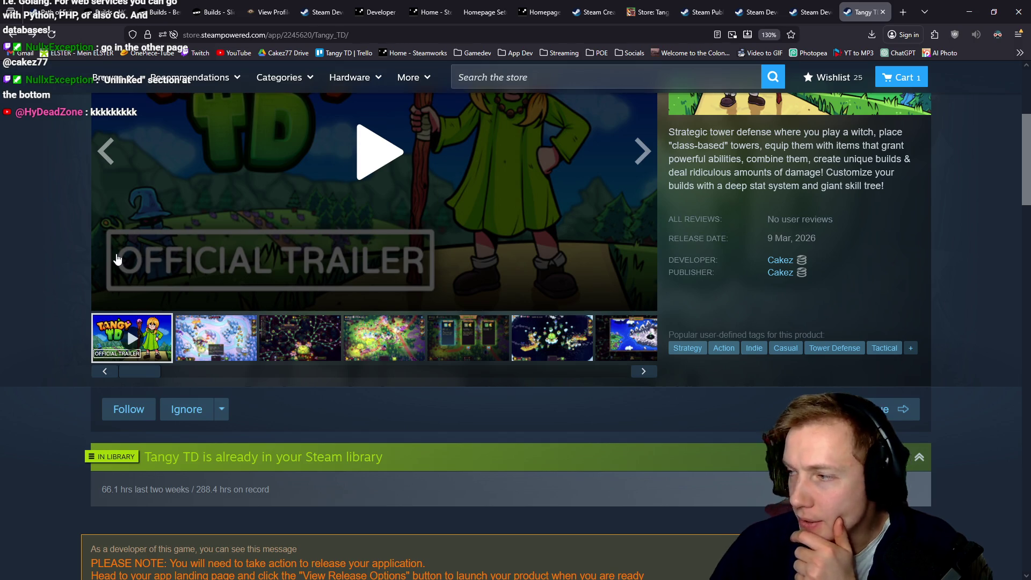
pyautogui.click(787, 263)
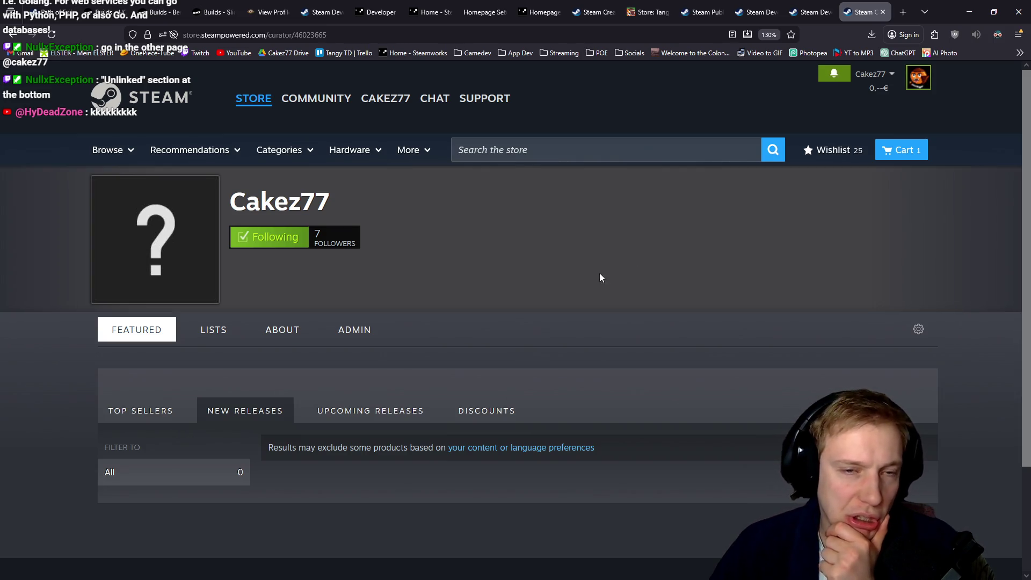
# Check that the publisher Cakez link also leads to the Cakez77 curator page.
pyautogui.click(801, 7)
pyautogui.click(863, 11)
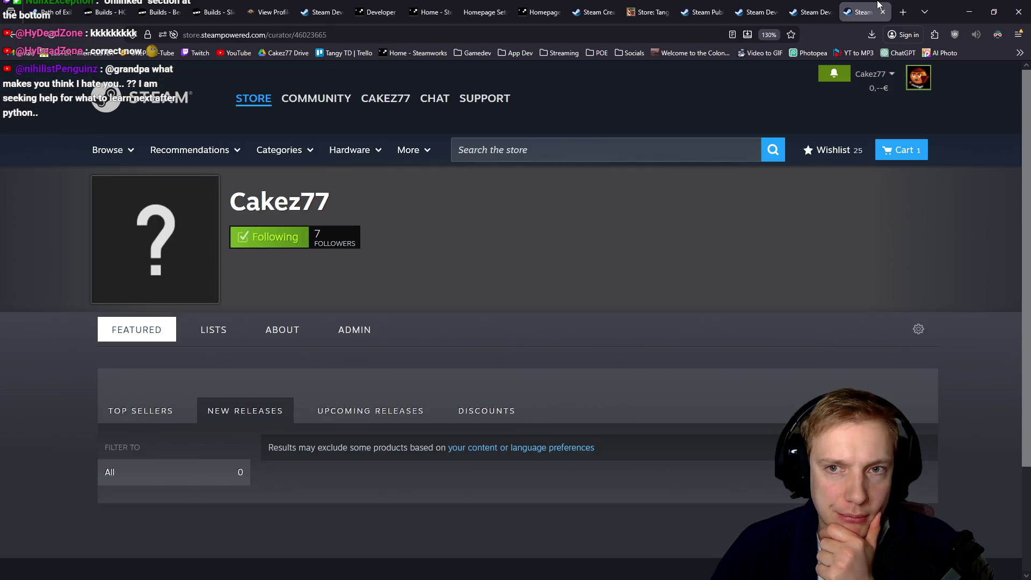
pyautogui.hotkey('alt', 'Left')
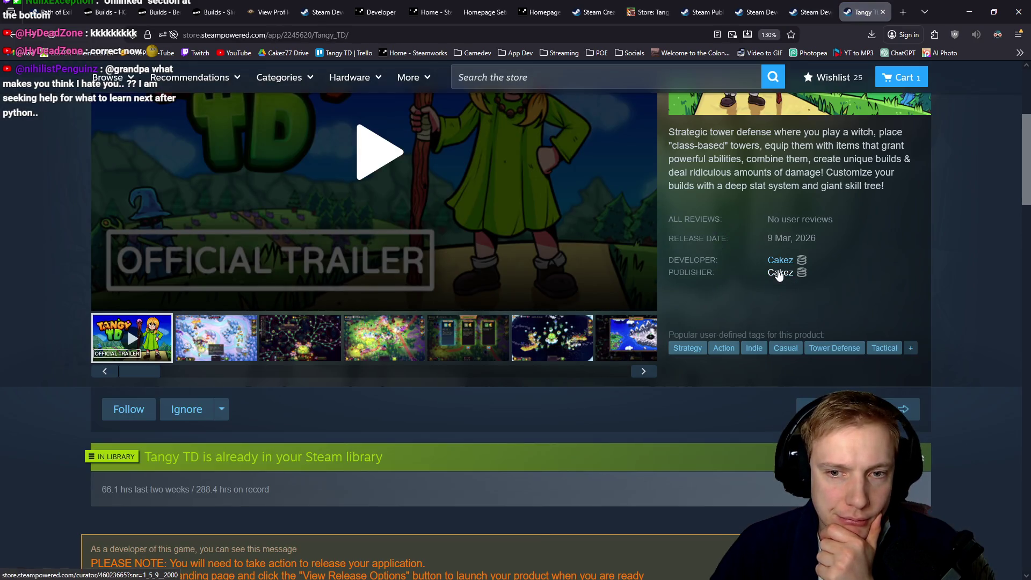
pyautogui.click(779, 273)
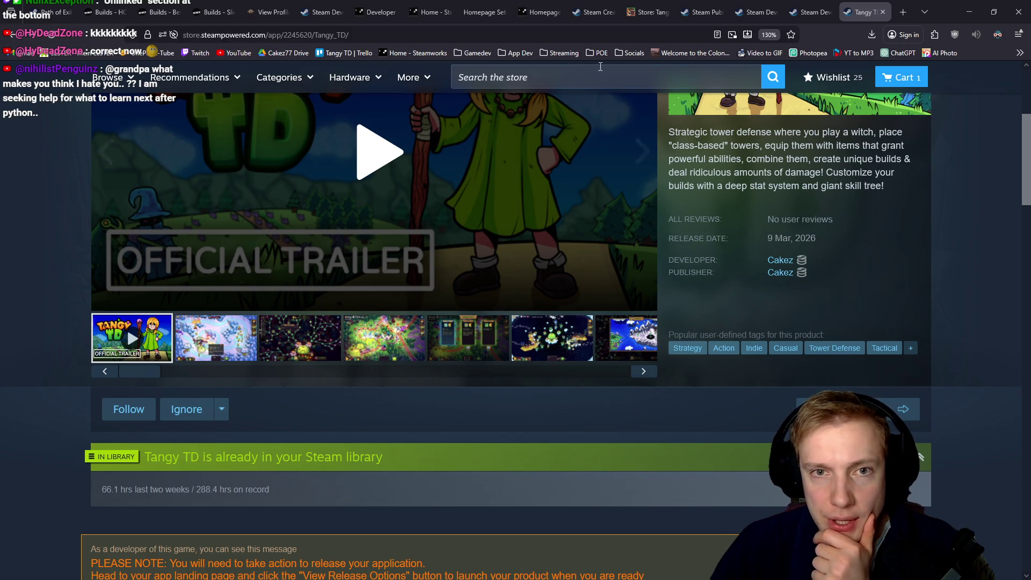
pyautogui.click(539, 11)
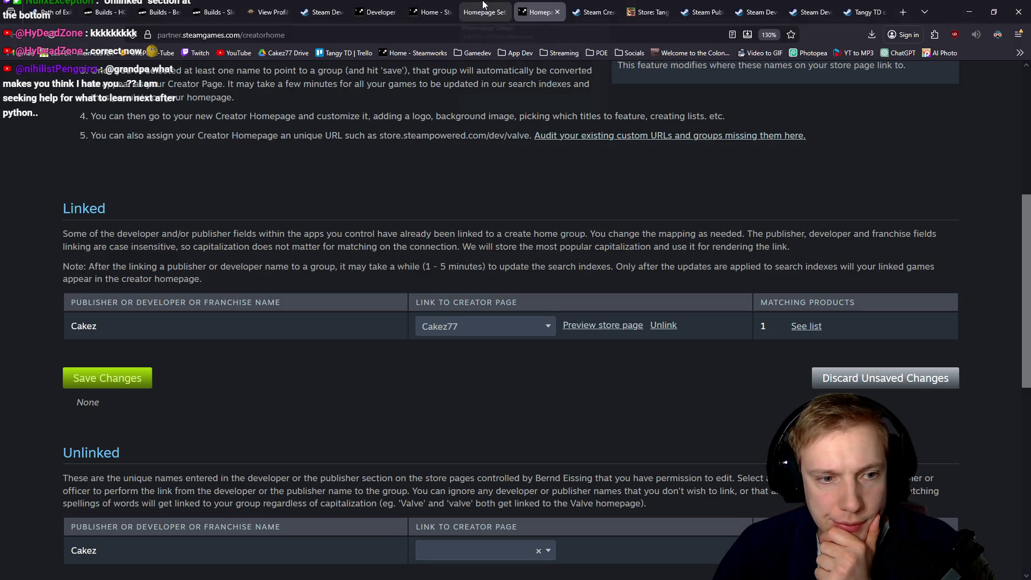
# Link the remaining unlinked Cakez name to Cakez77 and save the link update.
pyautogui.scroll(-4, 481, 345)
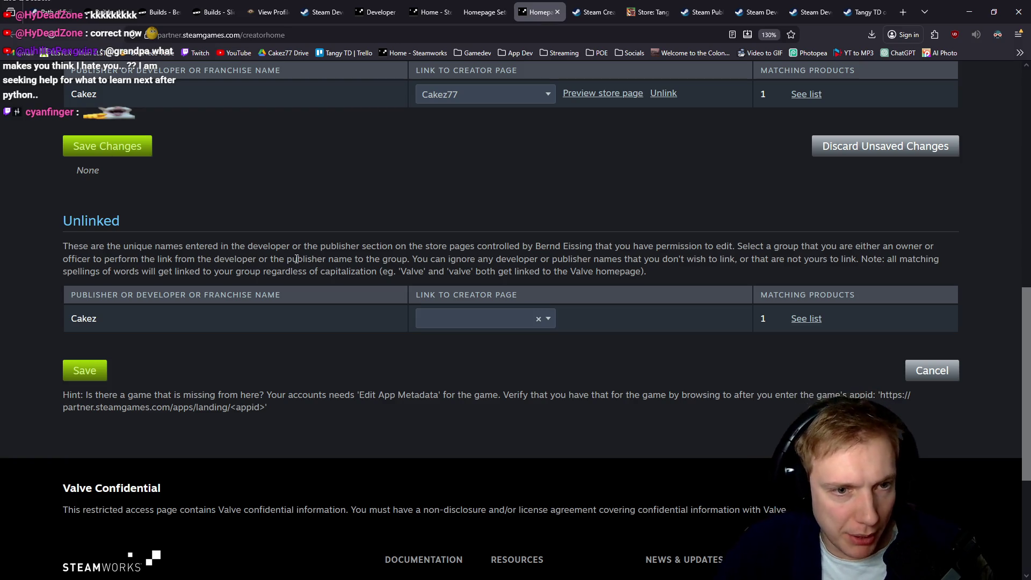
pyautogui.click(549, 319)
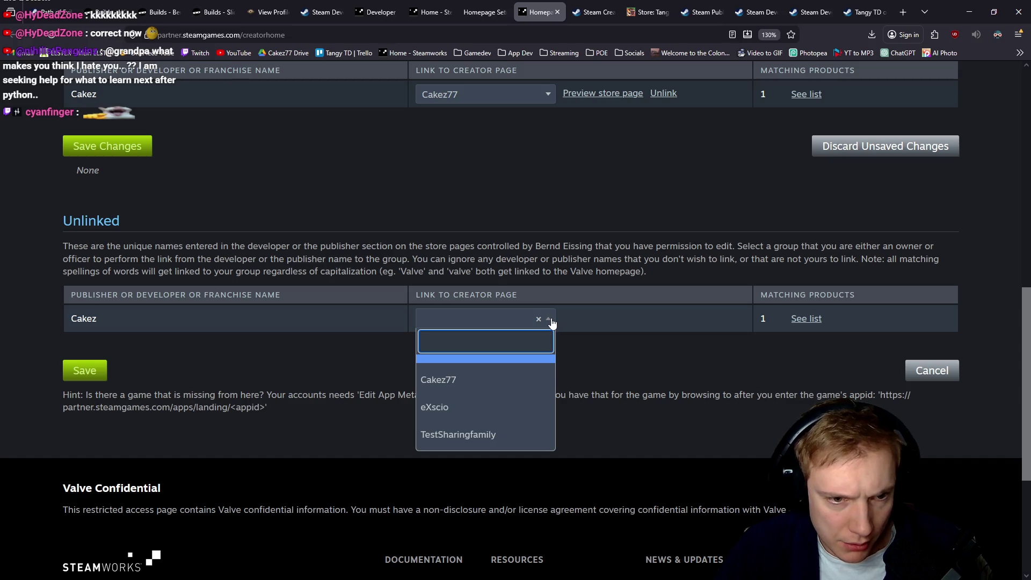
pyautogui.click(493, 377)
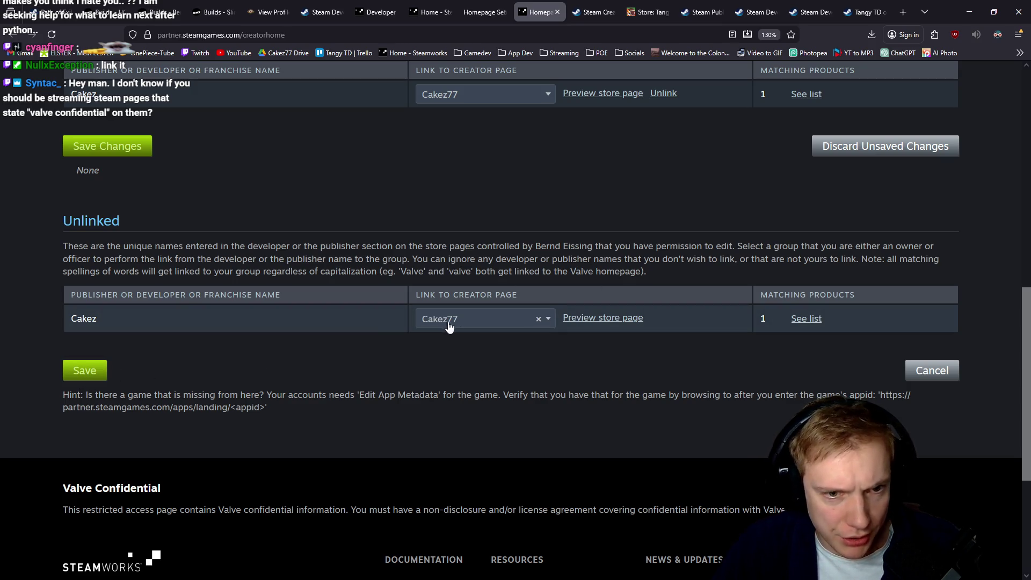
pyautogui.click(84, 371)
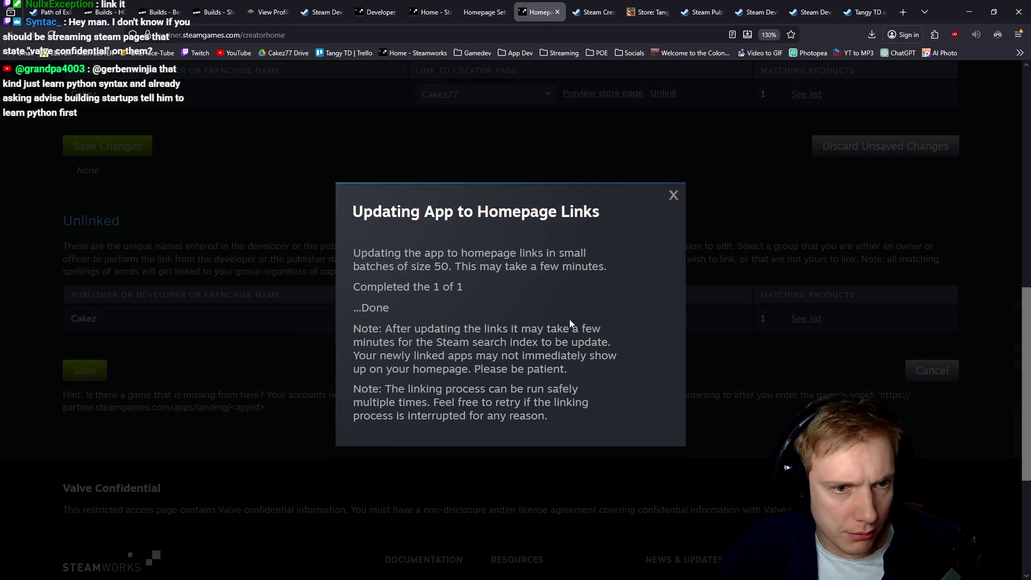
pyautogui.click(674, 196)
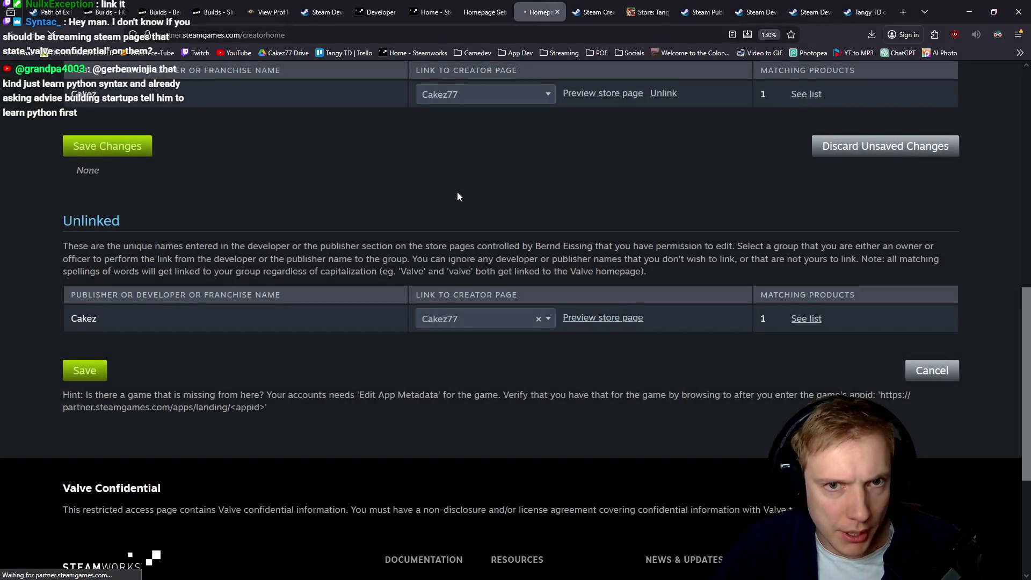
# Check the products matching the Cakez link: Tangy TD and Tangy TD Demo.
pyautogui.scroll(5, 376, 293)
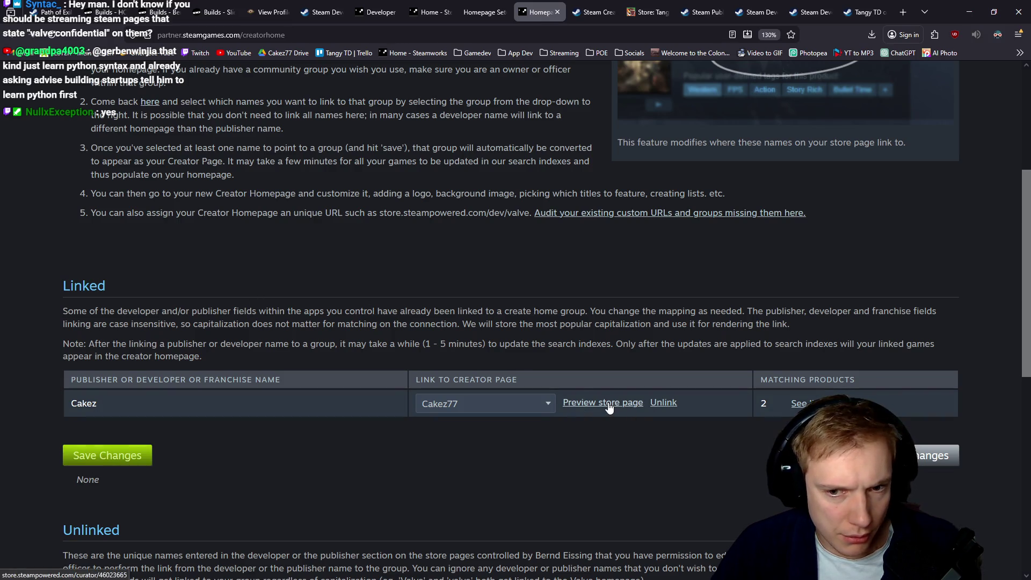
pyautogui.click(801, 404)
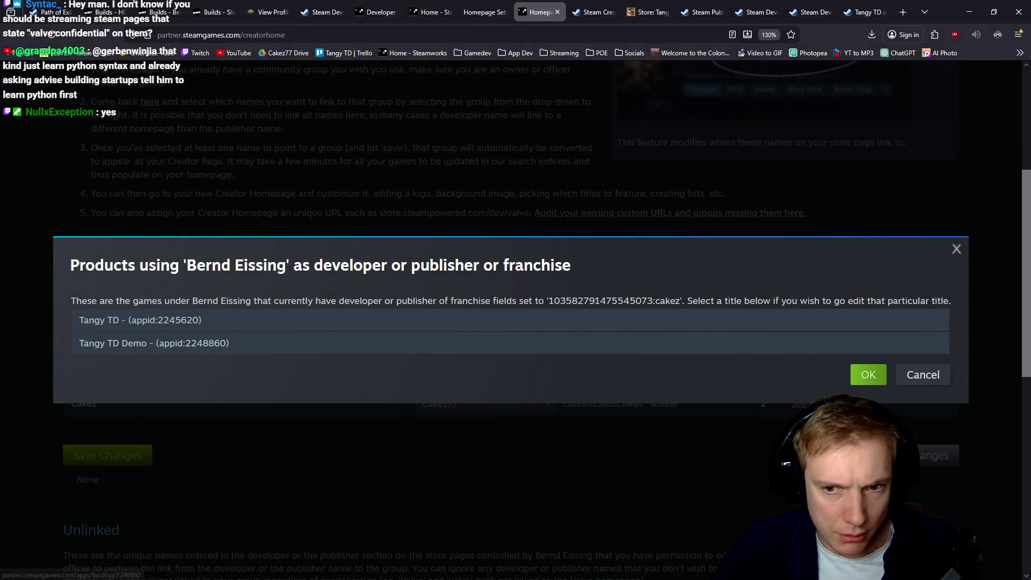
pyautogui.click(876, 375)
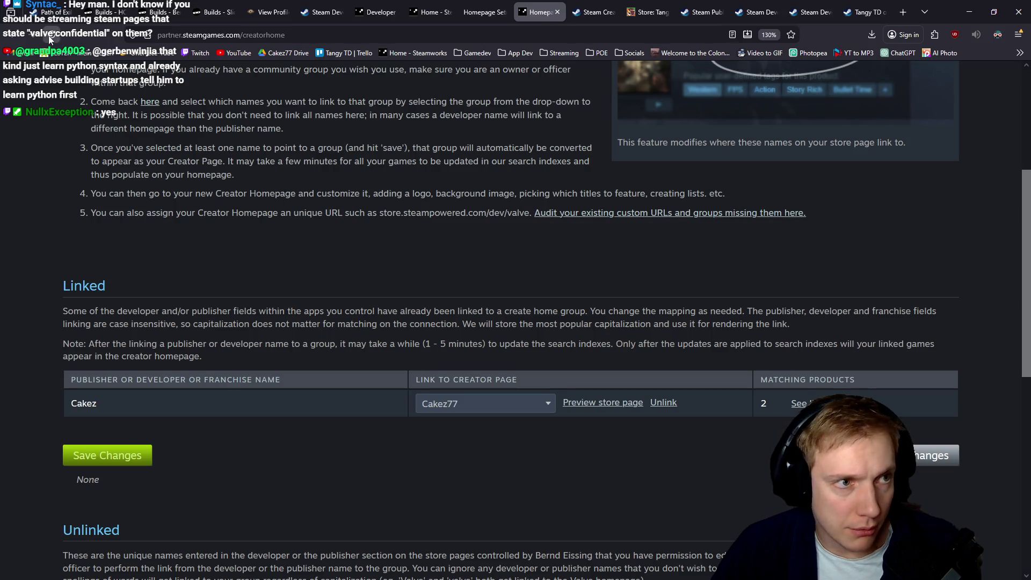
pyautogui.scroll(-5, 382, 289)
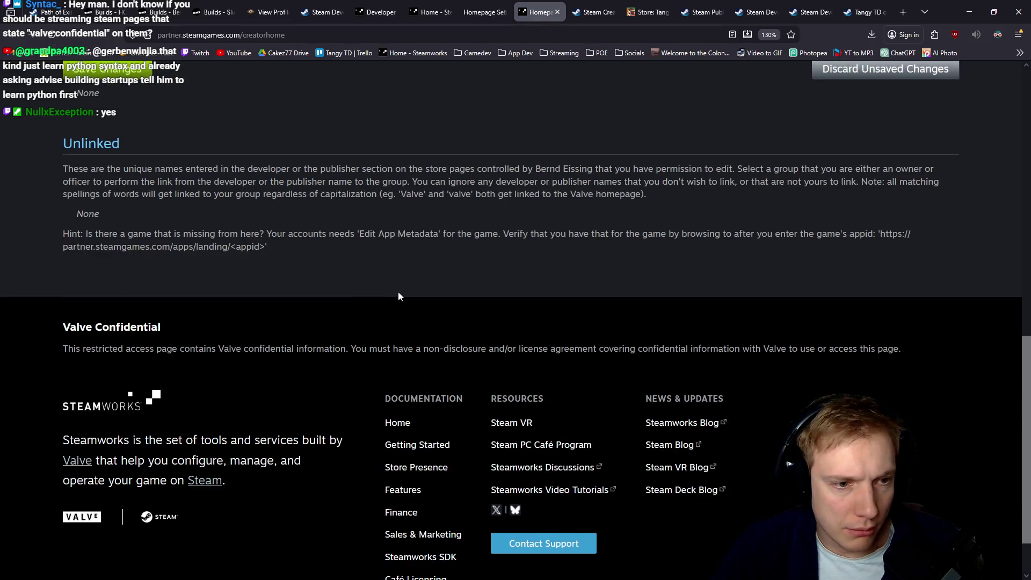
pyautogui.scroll(4, 398, 291)
pyautogui.scroll(-1, 416, 327)
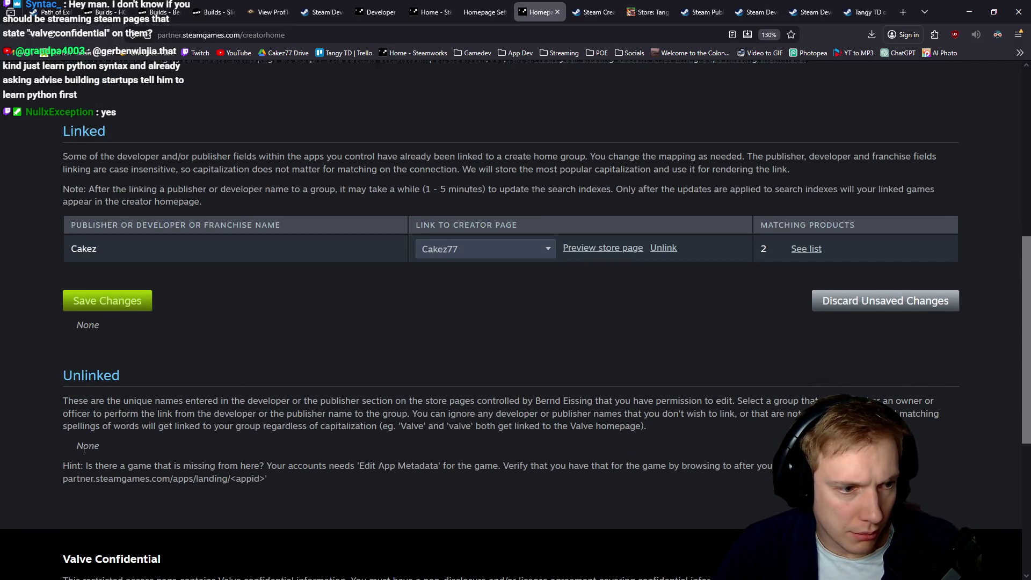
pyautogui.scroll(5, 89, 452)
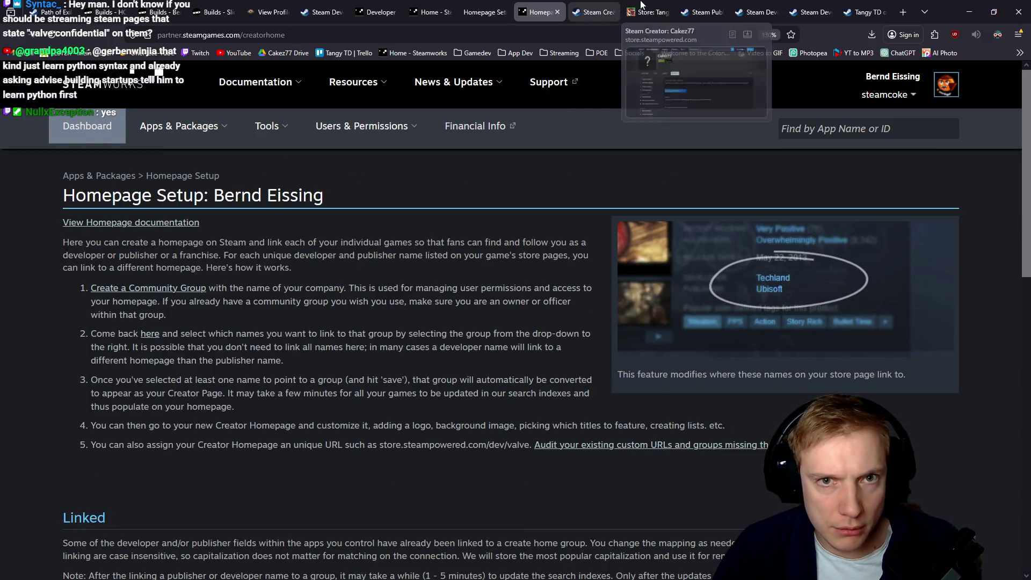
# Follow Tangy TD's Cakez developer link to the Cakez77 creator admin panel, which shows 1 linked app.
pyautogui.click(863, 12)
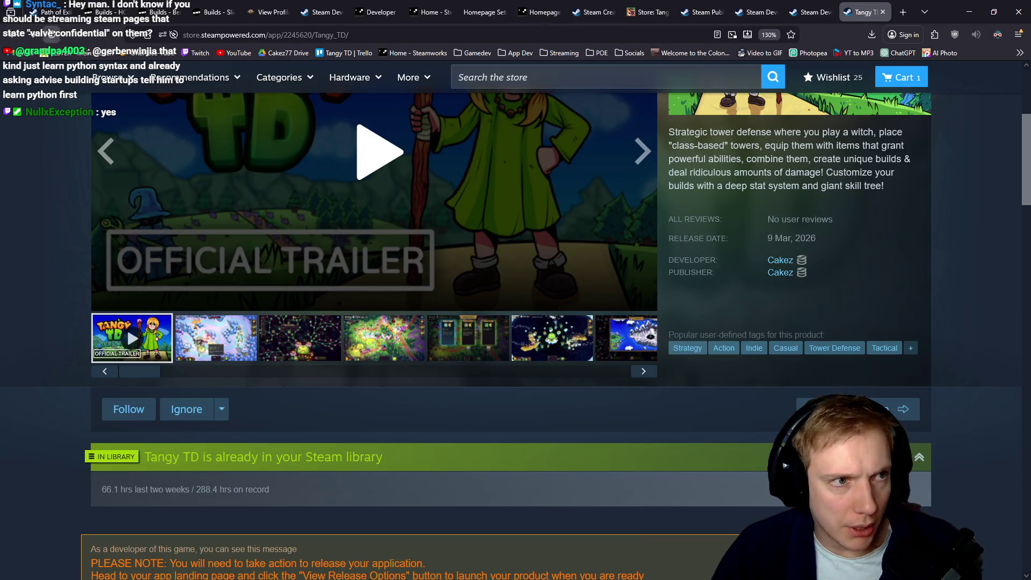
pyautogui.click(782, 265)
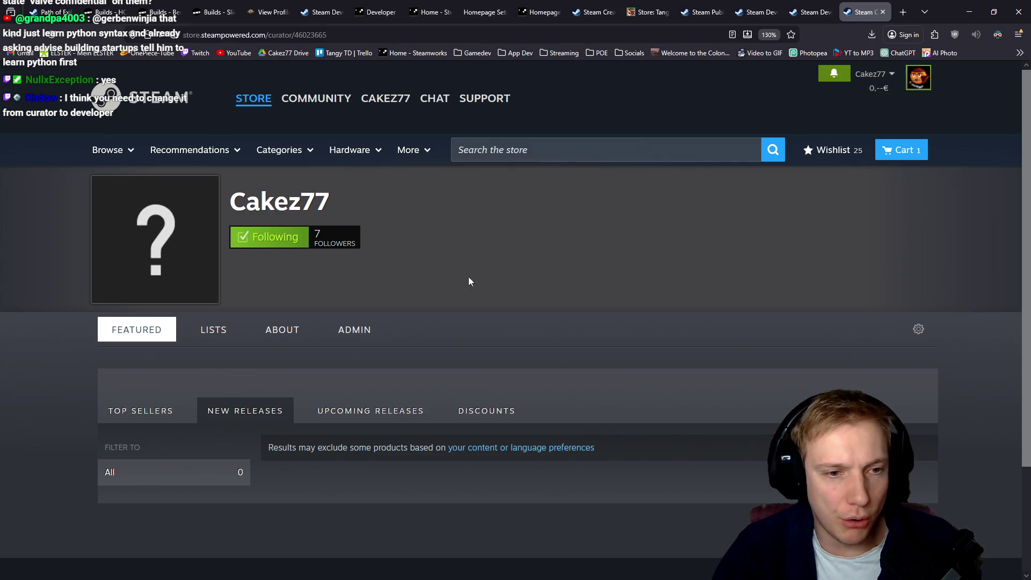
pyautogui.click(357, 333)
pyautogui.scroll(-1, 513, 263)
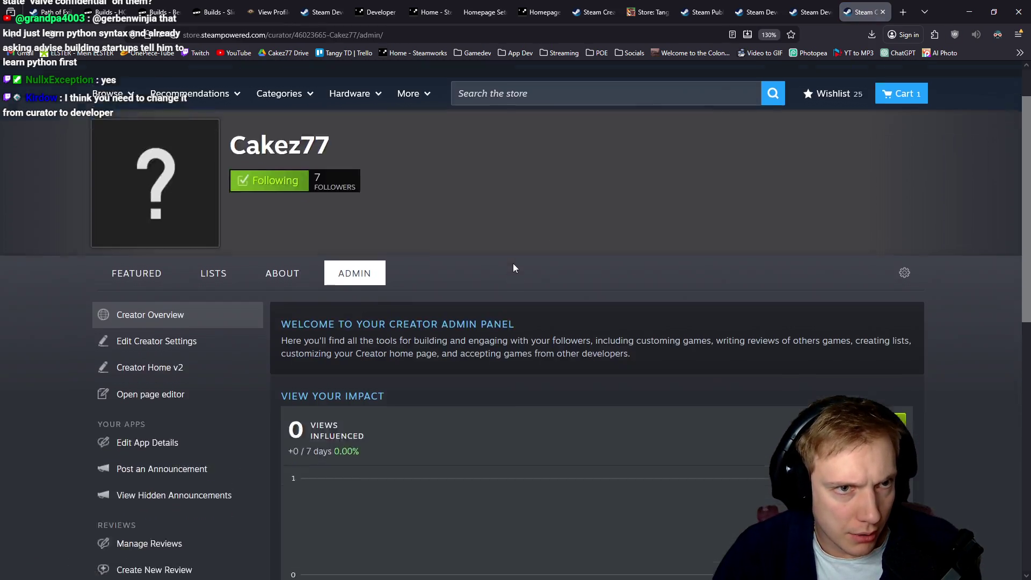
pyautogui.scroll(-2, 514, 263)
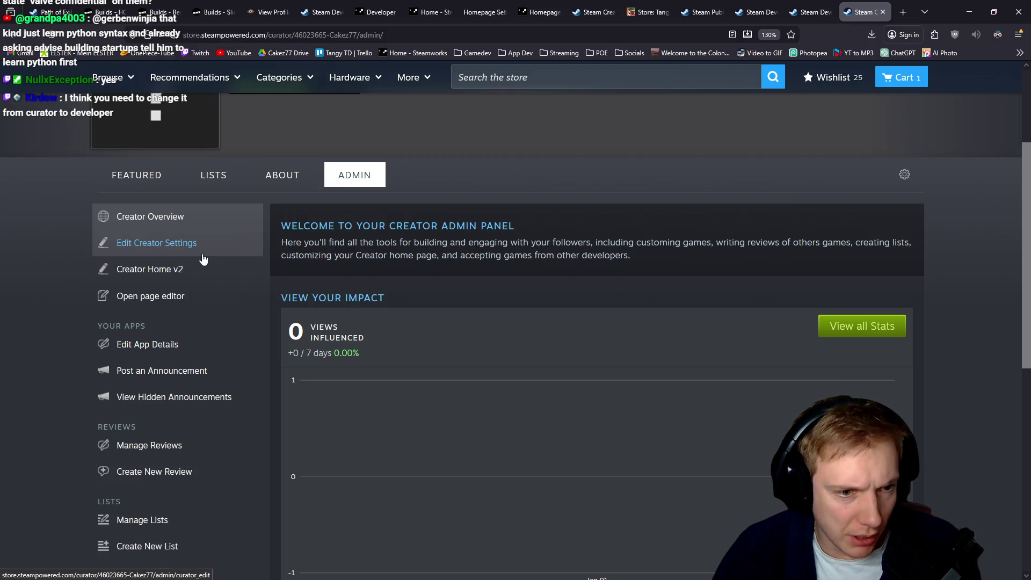
pyautogui.scroll(-6, 203, 260)
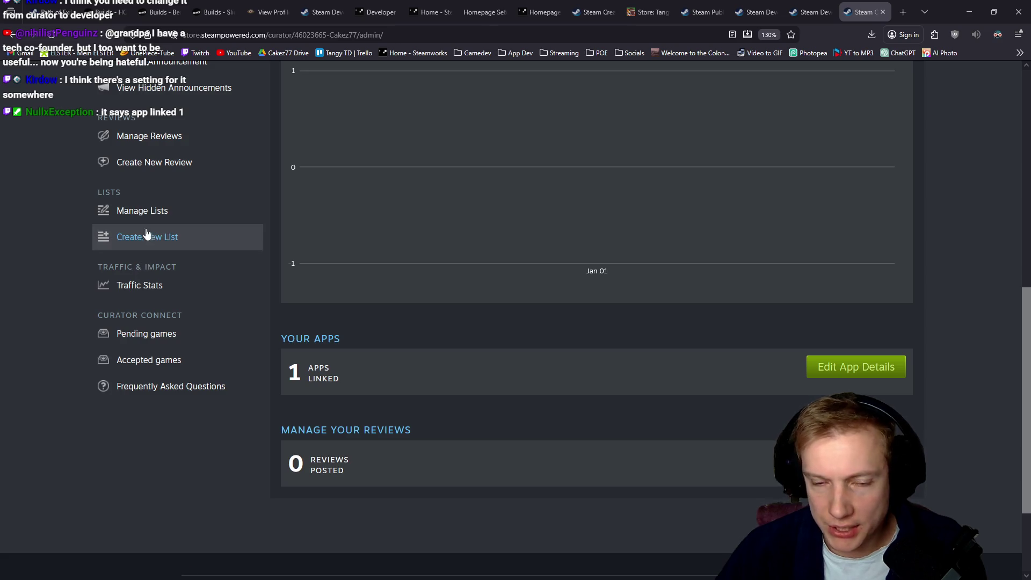
# Choose Tangy TD as the product in Cakez77's Manage My Games and save the customization.
pyautogui.click(846, 371)
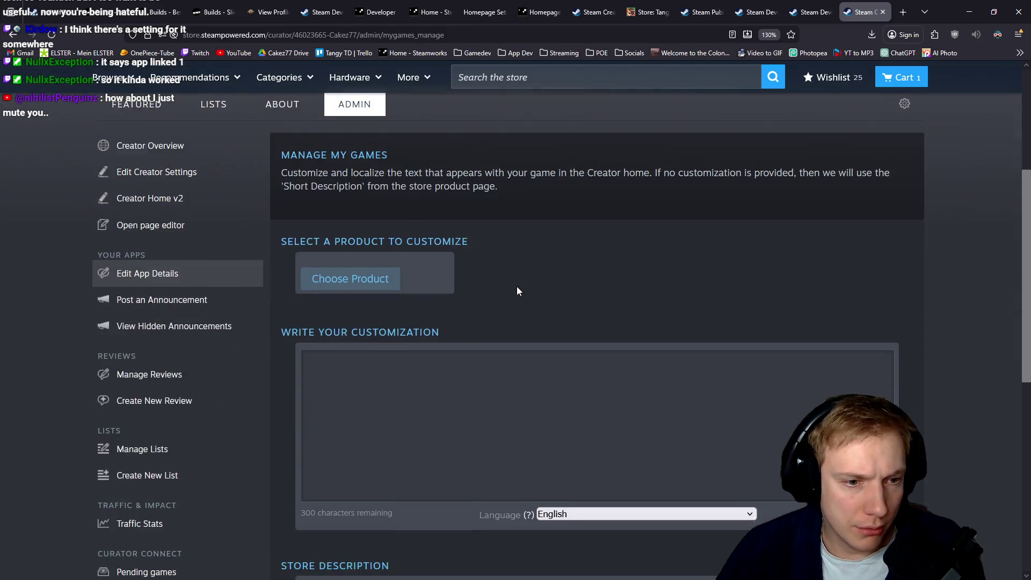
pyautogui.click(307, 275)
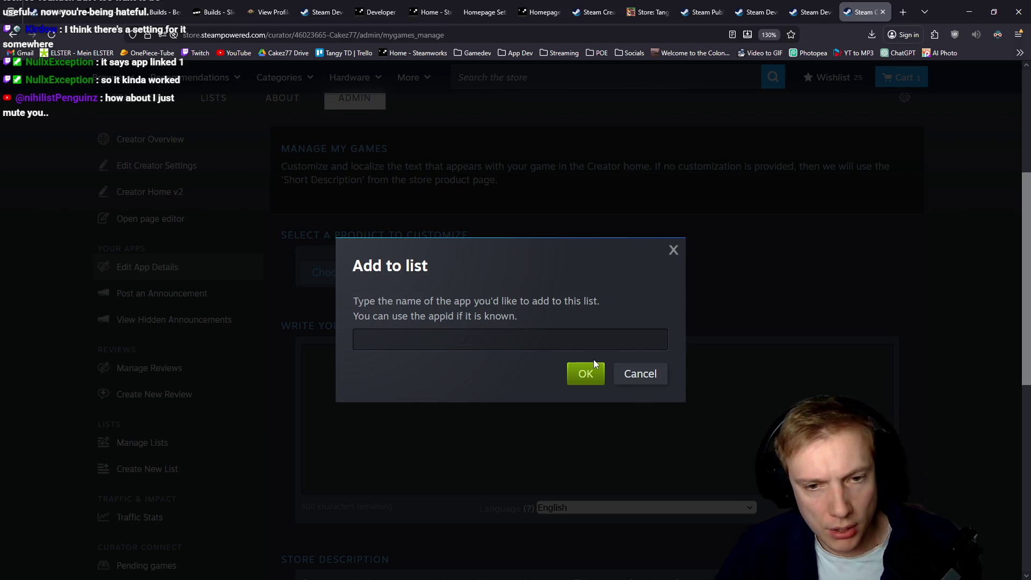
pyautogui.write('Tangy')
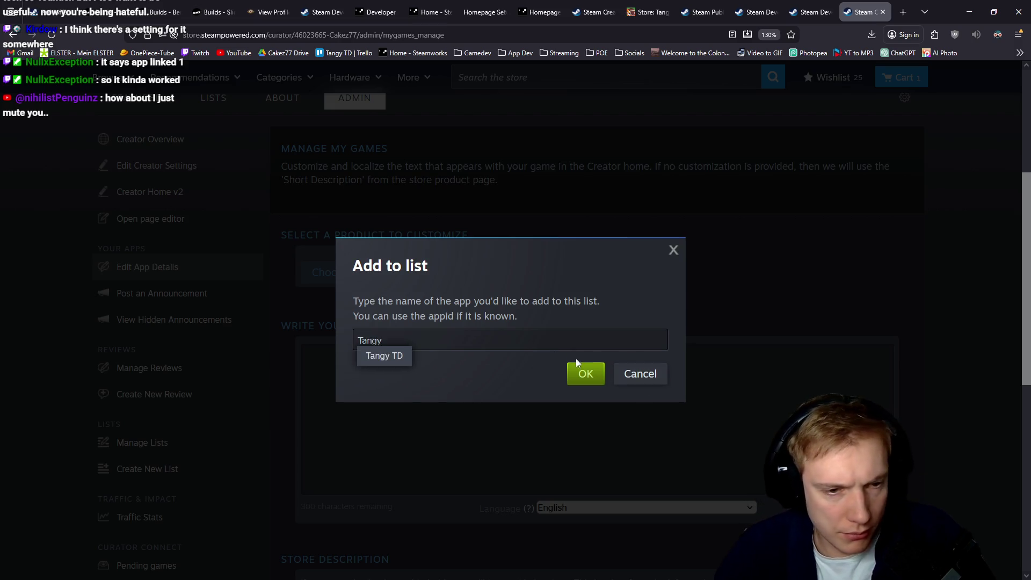
pyautogui.click(402, 356)
pyautogui.click(574, 380)
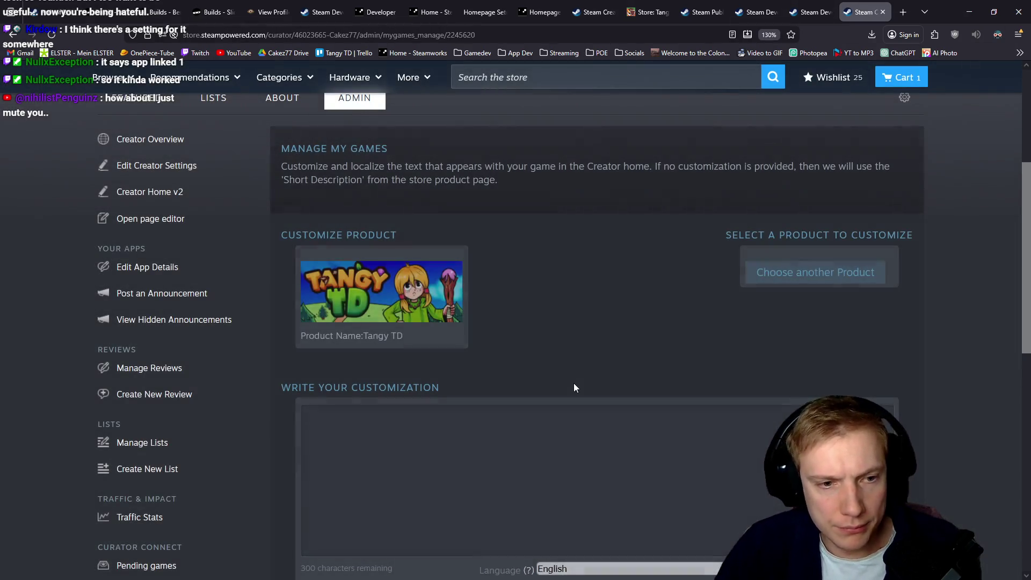
pyautogui.scroll(-3, 568, 295)
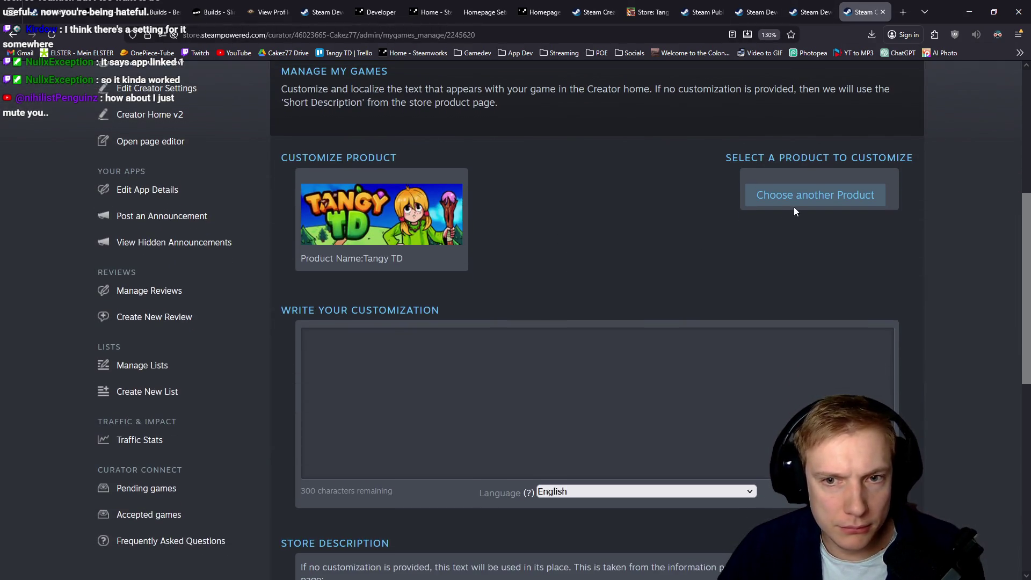
pyautogui.scroll(-15, 770, 221)
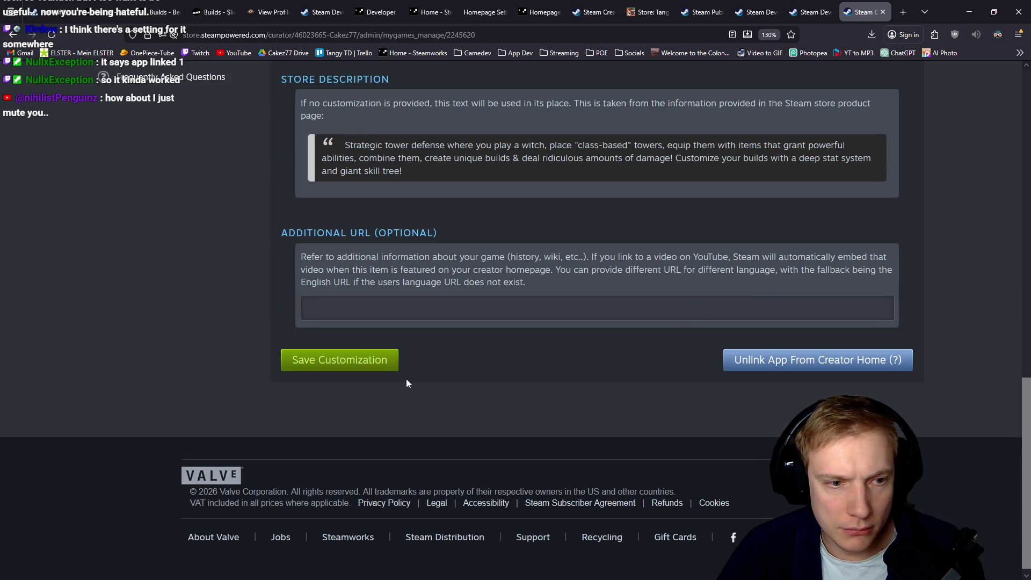
pyautogui.click(284, 356)
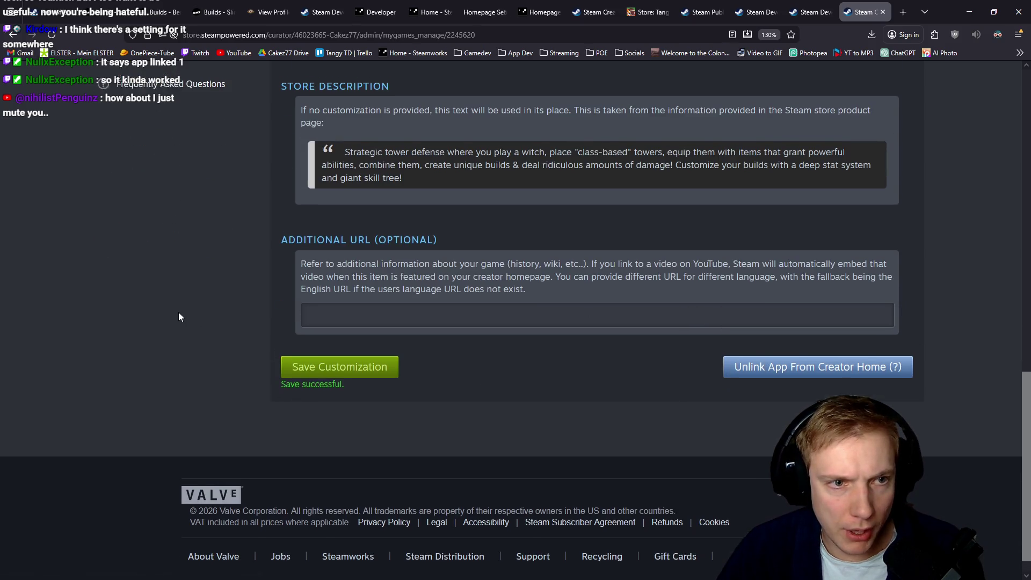
pyautogui.scroll(20, 178, 311)
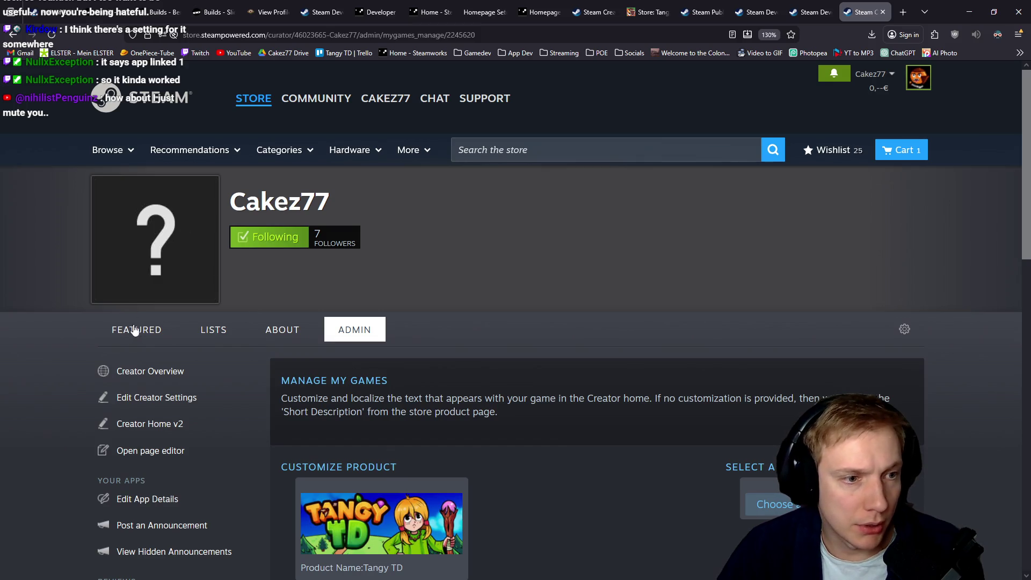
# Look through the Cakez77 creator's Featured and Lists pages, then go back to Admin.
pyautogui.click(174, 334)
pyautogui.scroll(-2, 449, 275)
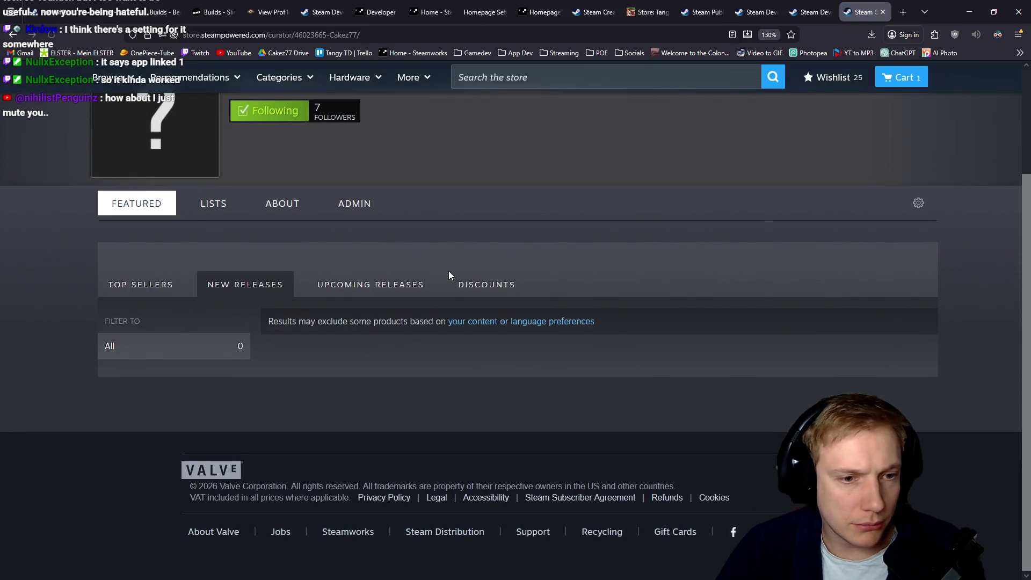
pyautogui.click(212, 207)
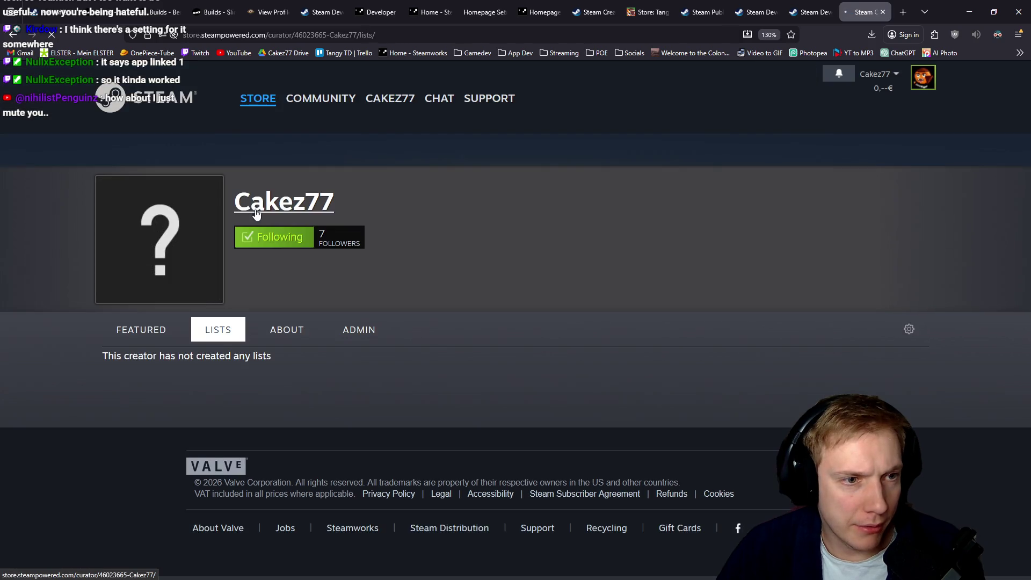
pyautogui.click(363, 333)
pyautogui.scroll(-2, 427, 297)
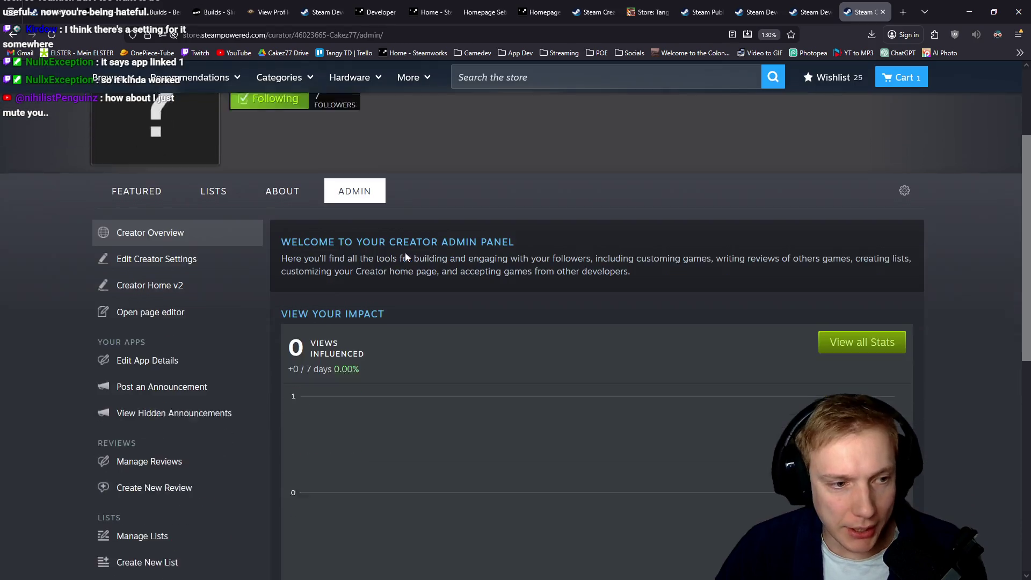
pyautogui.scroll(2, 411, 280)
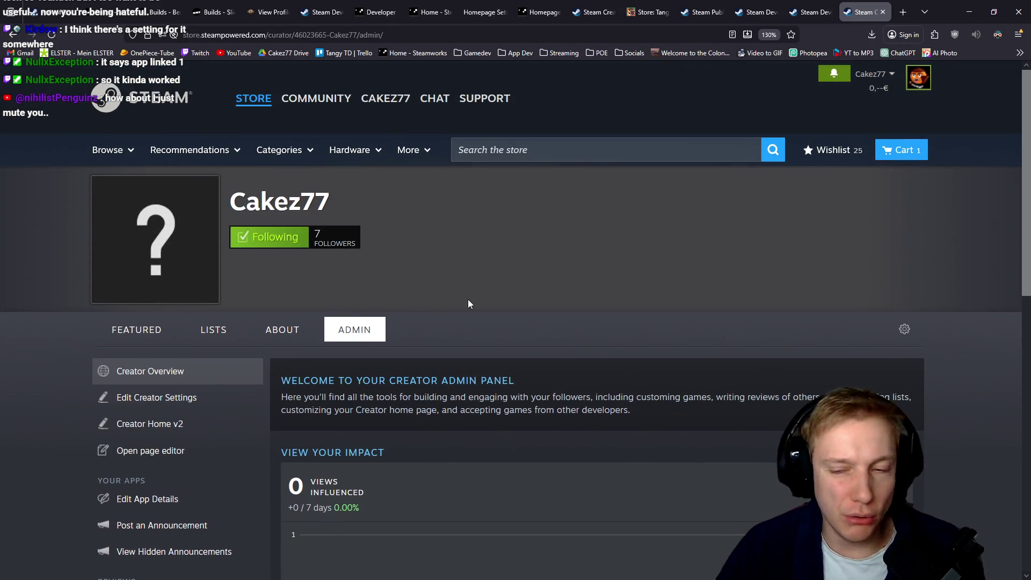
# Compare the Cakez developer and publisher store pages with Tangy TD's developer and publisher links.
pyautogui.click(752, 5)
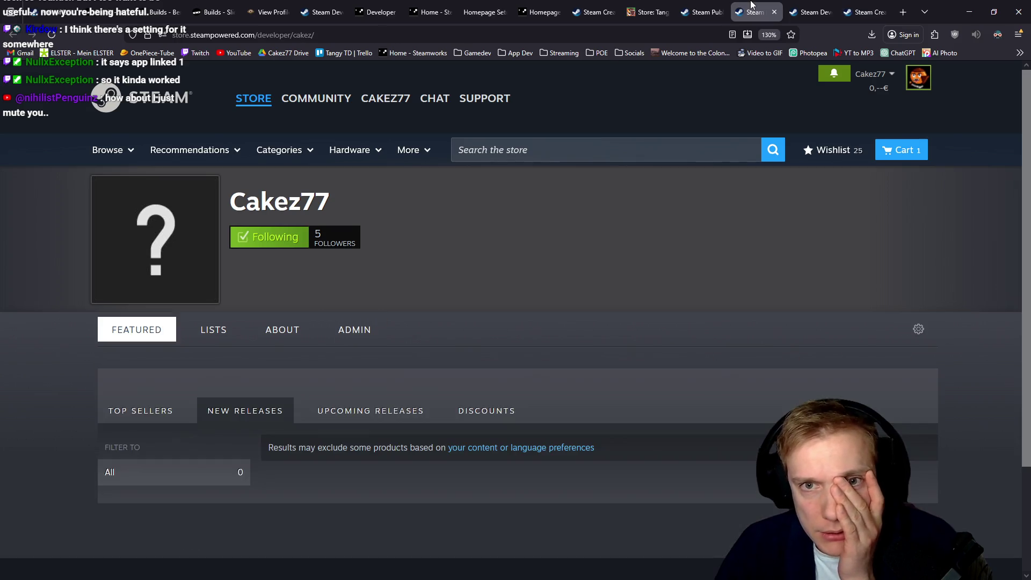
pyautogui.click(709, 5)
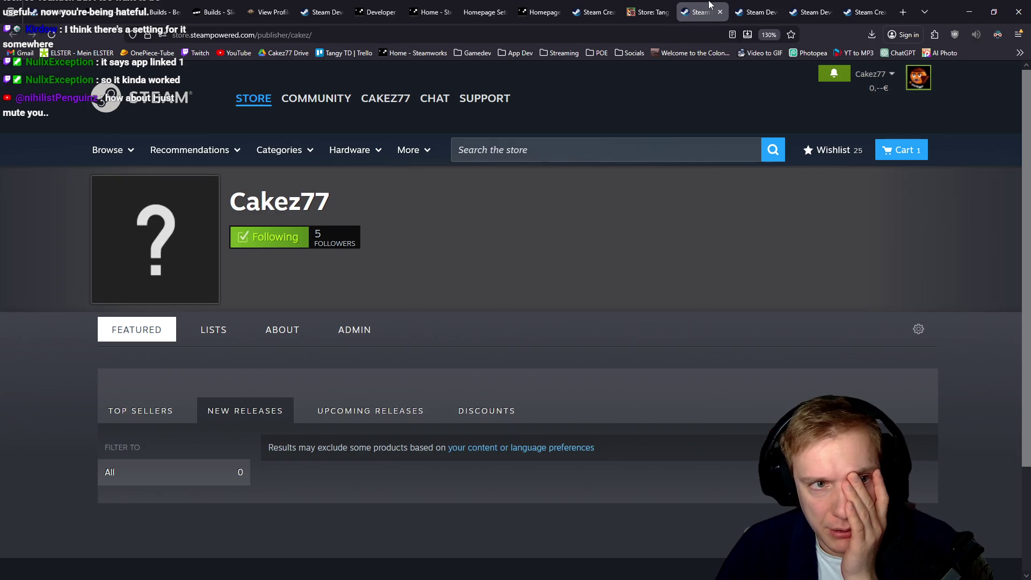
pyautogui.click(644, 5)
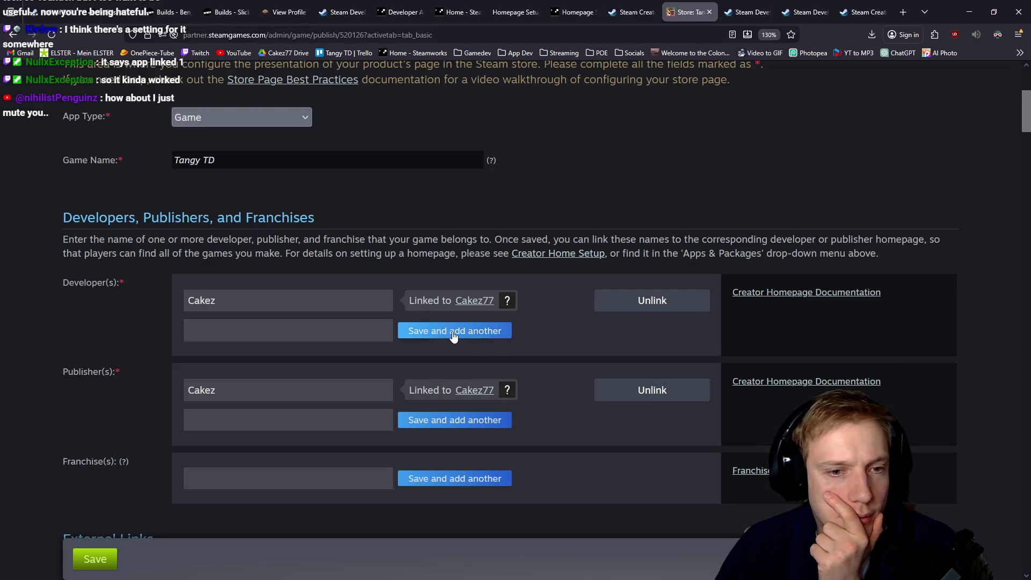
pyautogui.click(473, 304)
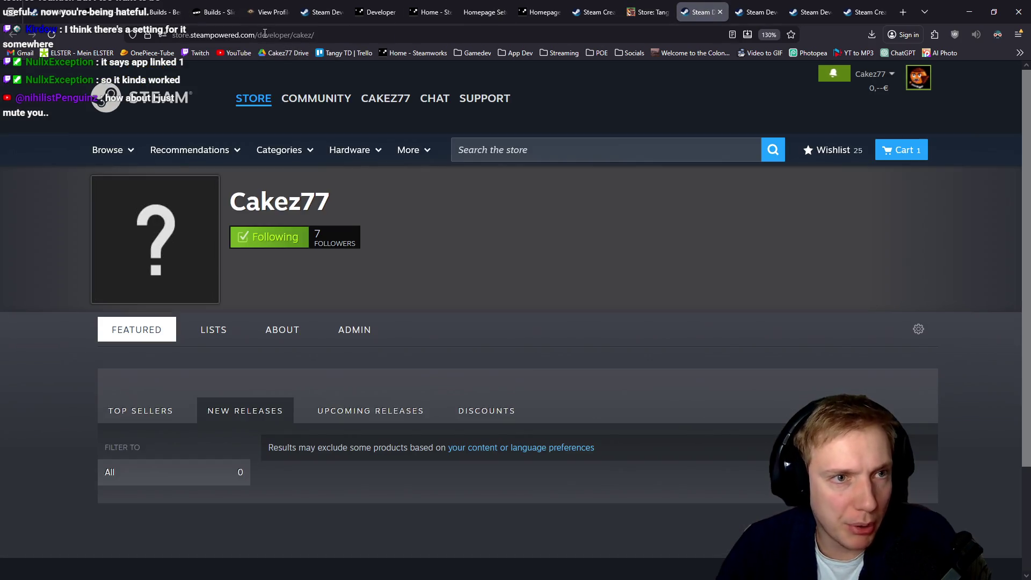
pyautogui.click(647, 12)
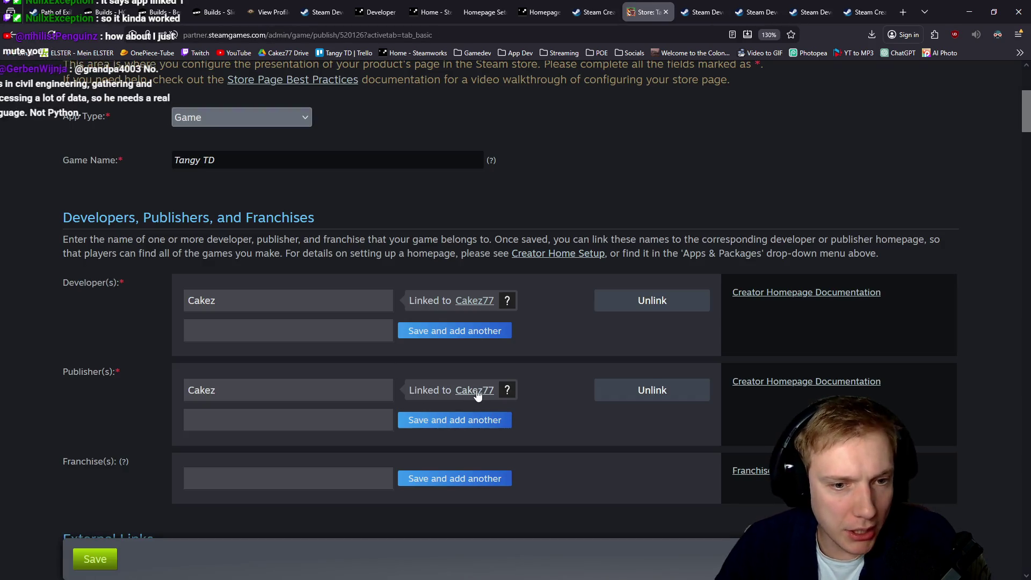
pyautogui.click(663, 12)
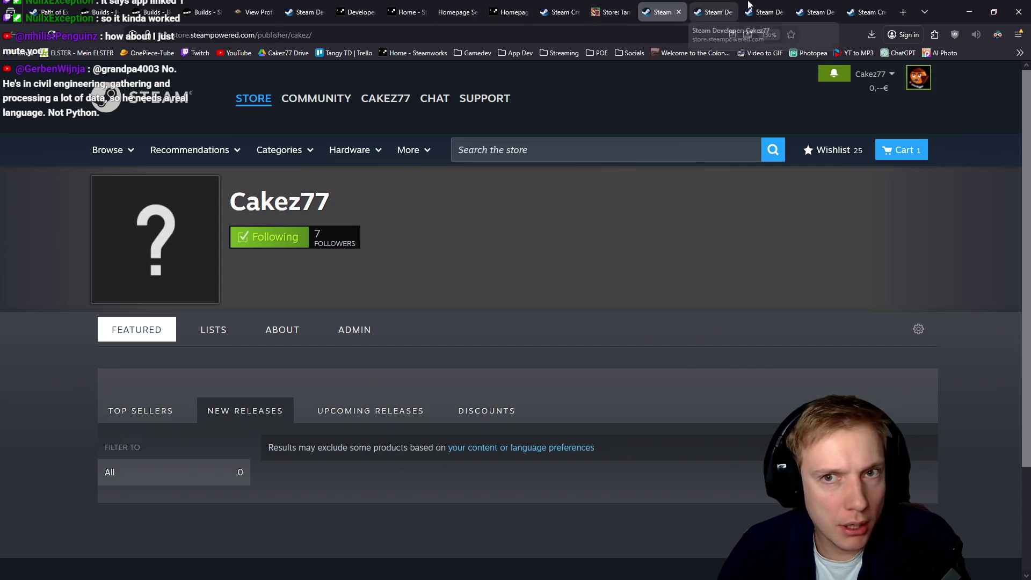
pyautogui.click(866, 12)
pyautogui.click(139, 36)
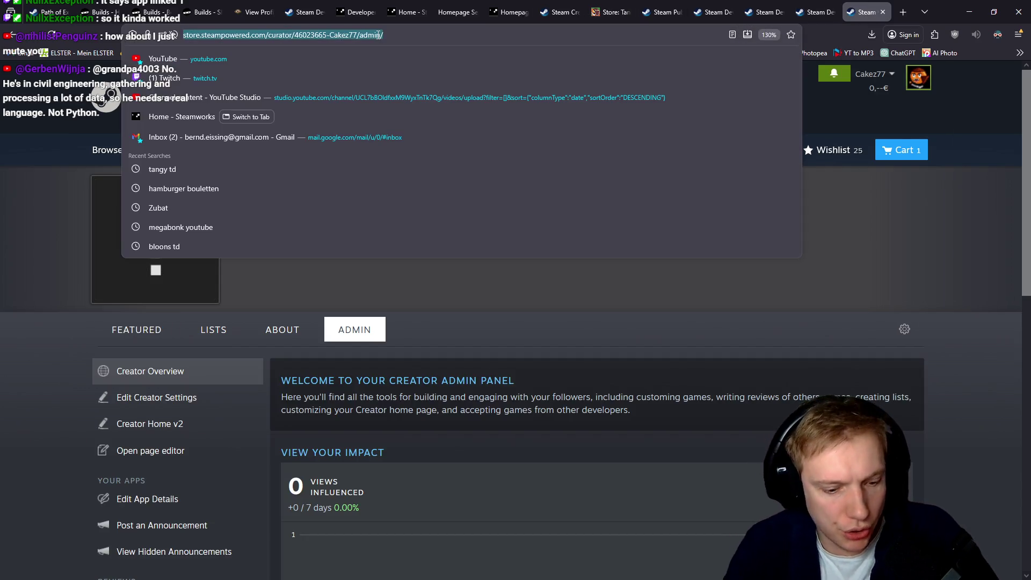
# Search Google for 'tangy td' and check the developer listed on its Steam page.
pyautogui.write('tangy td')
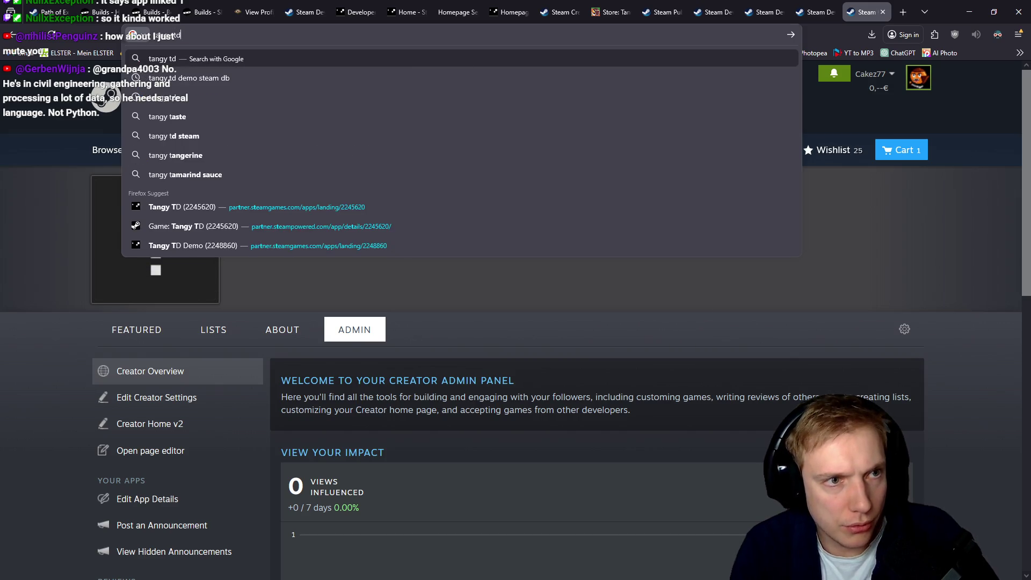
pyautogui.press('Return')
pyautogui.scroll(-2, 81, 376)
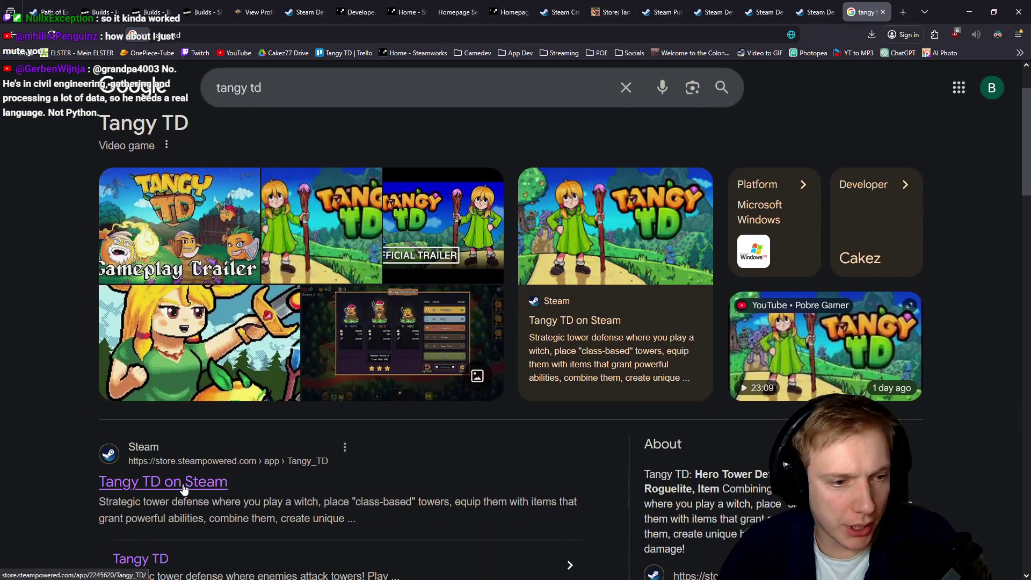
pyautogui.click(184, 487)
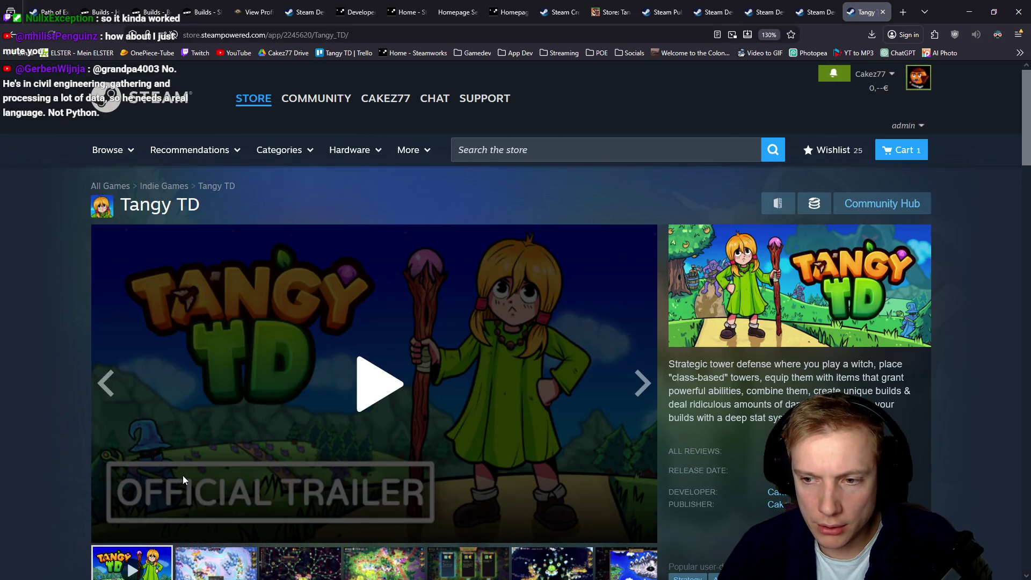
pyautogui.scroll(-3, 410, 350)
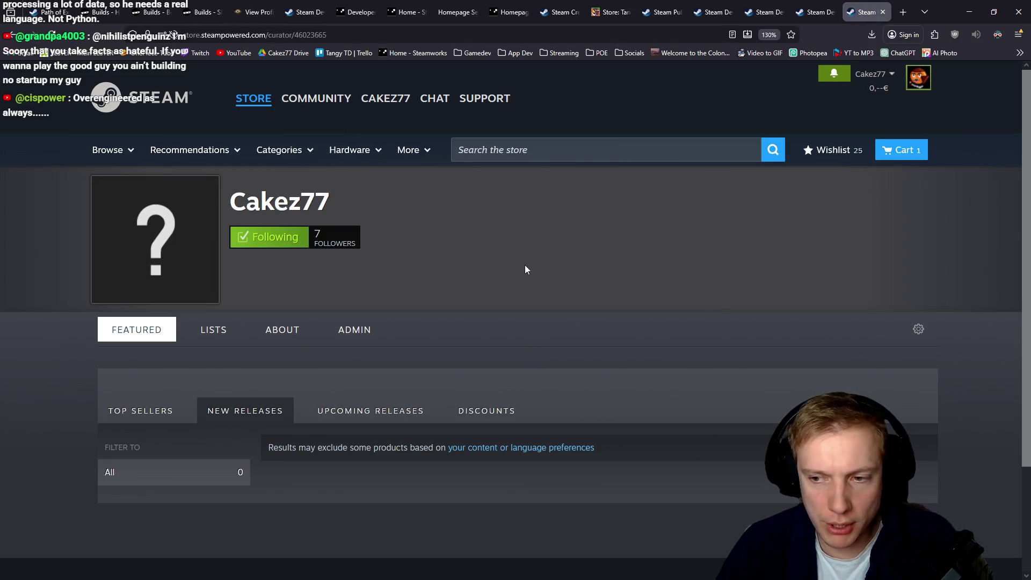
pyautogui.hotkey('alt', 'Left')
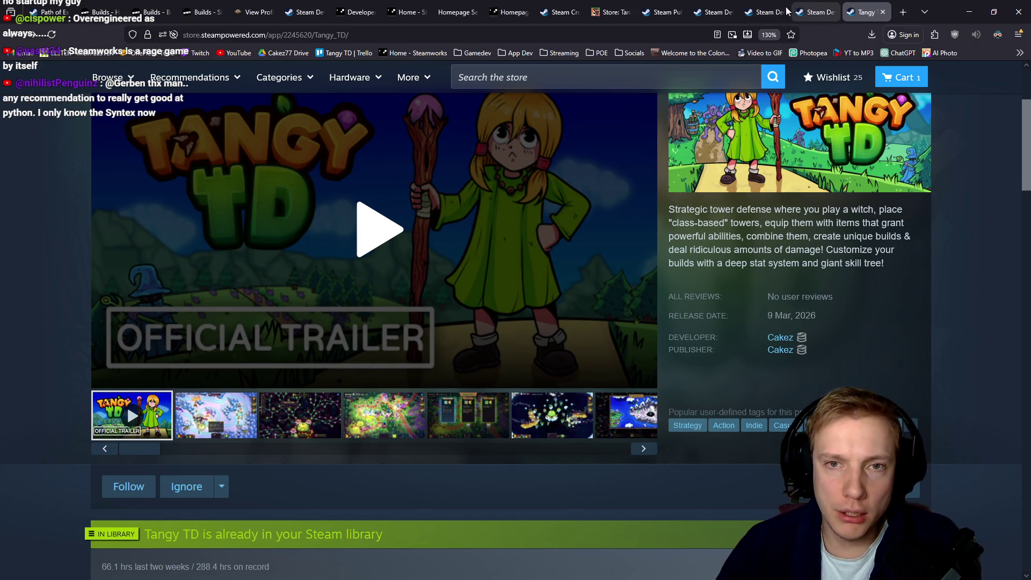
# Review the Tangy TD search results, then return to the Cakez77 creator admin panel.
pyautogui.click(11, 40)
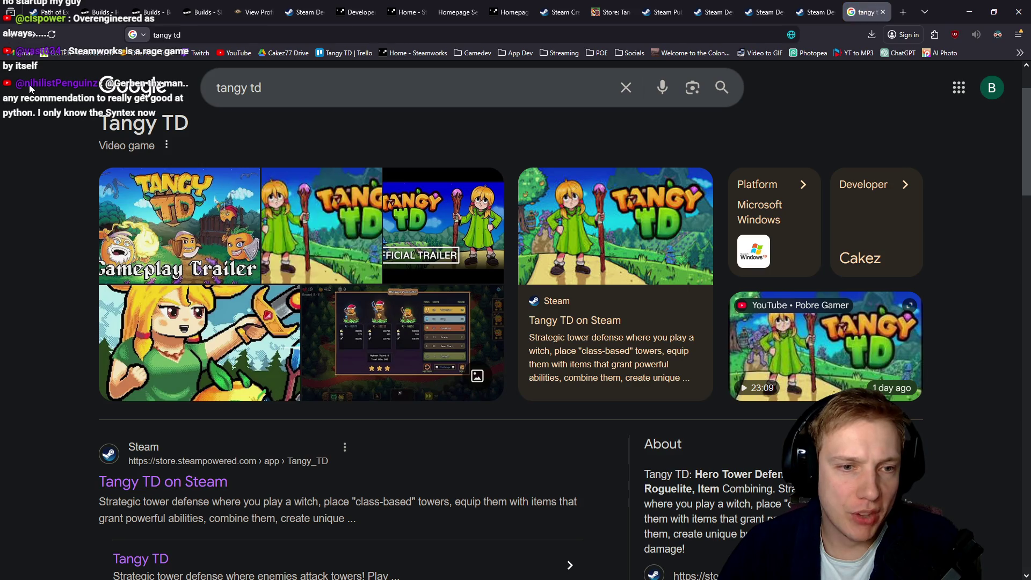
pyautogui.scroll(-10, 55, 232)
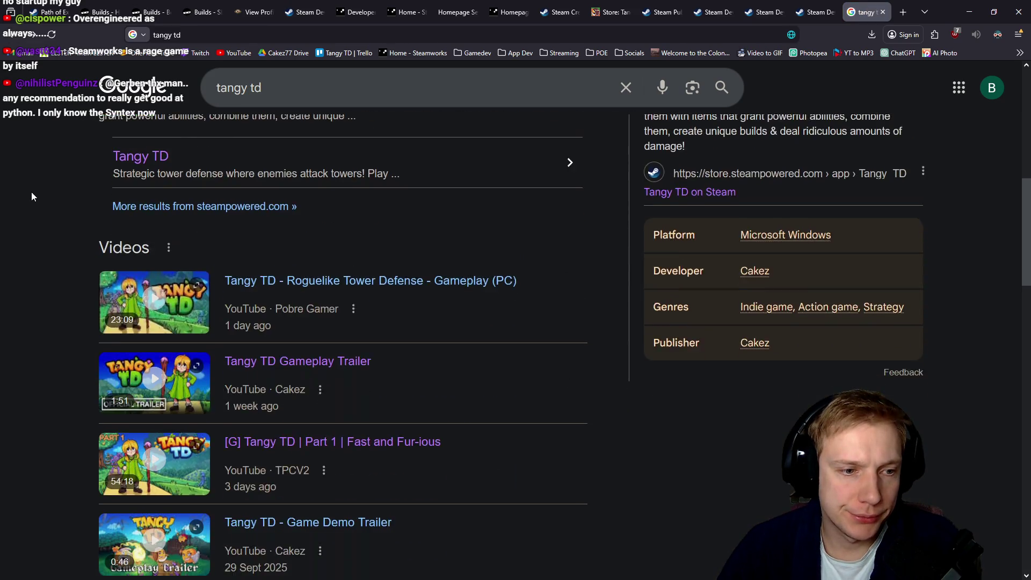
pyautogui.scroll(3, 31, 197)
pyautogui.scroll(-7, 31, 196)
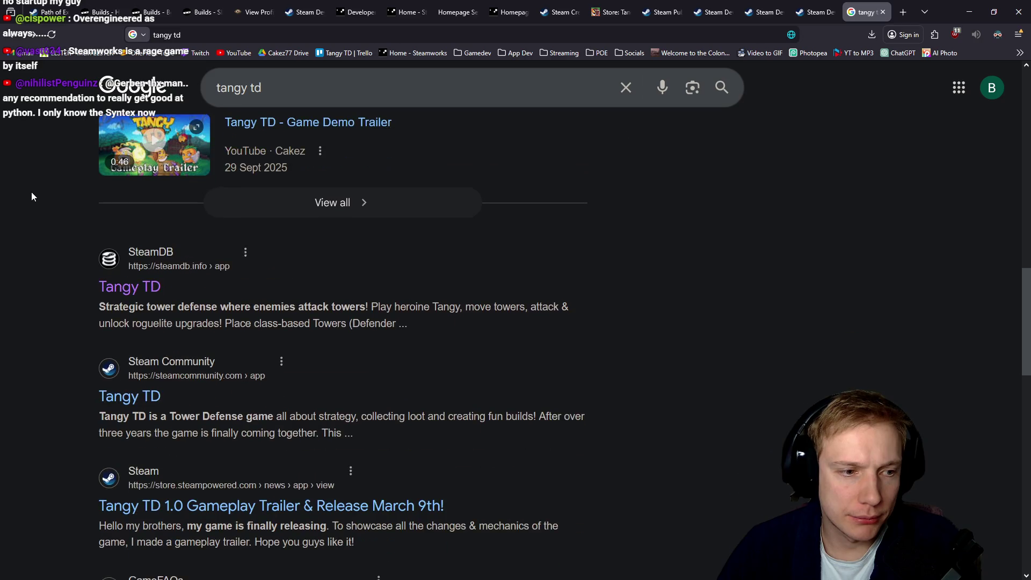
pyautogui.scroll(15, 31, 197)
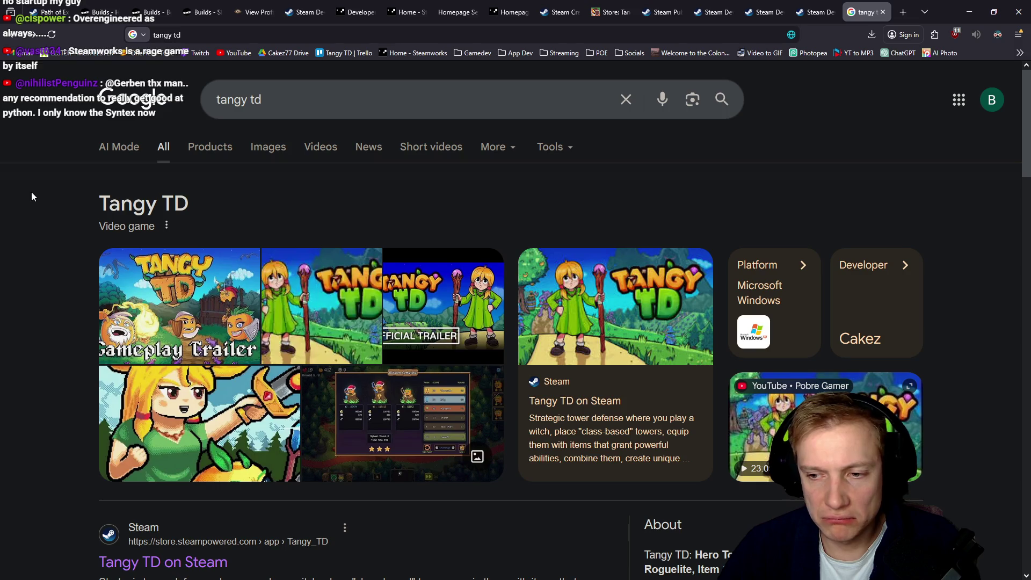
pyautogui.click(813, 8)
pyautogui.click(771, 7)
pyautogui.click(807, 6)
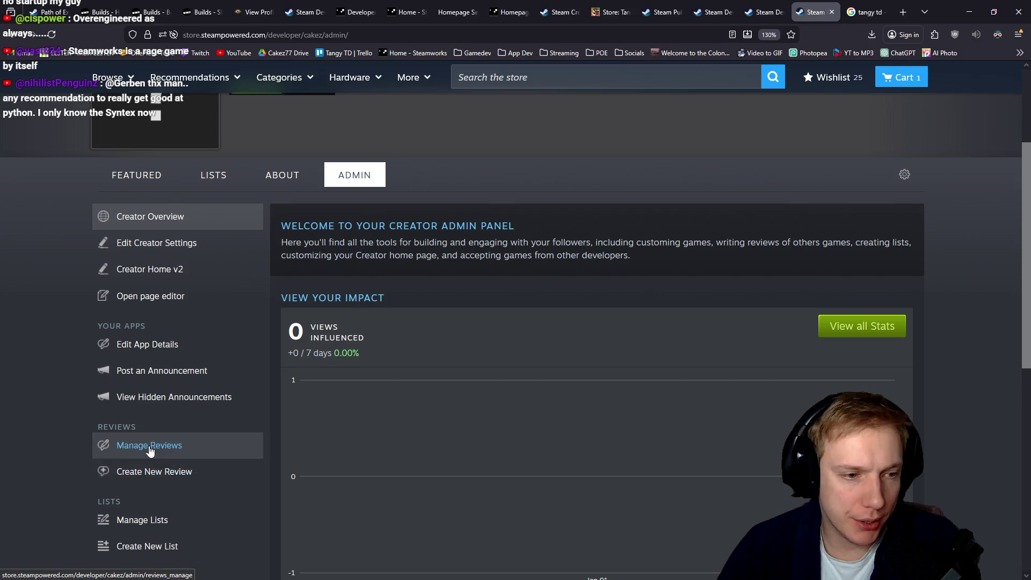
# Bring up Tangy TD's Basic Info and try editing the locked Cakez developer field.
pyautogui.scroll(-3, 186, 475)
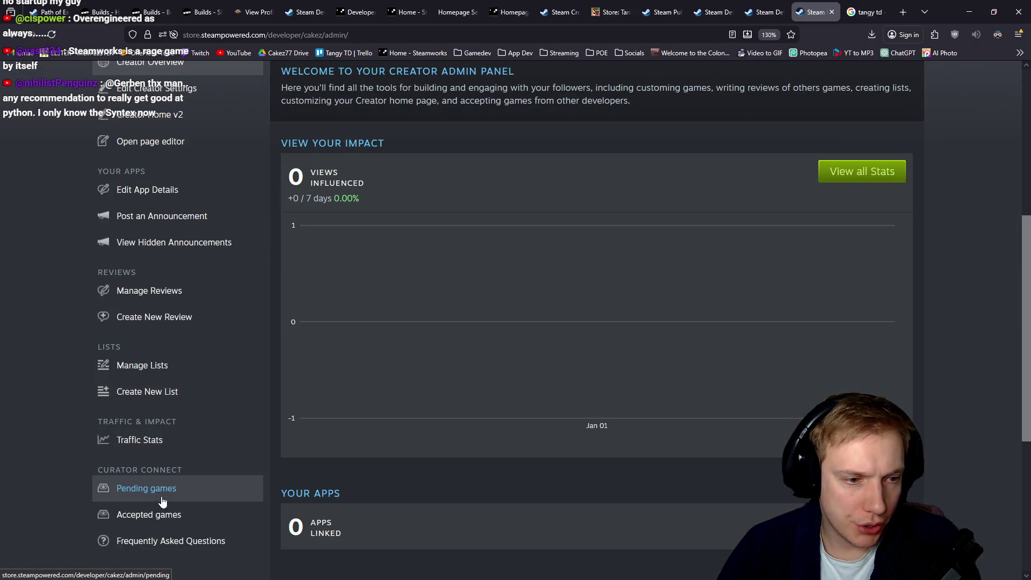
pyautogui.scroll(-3, 182, 517)
pyautogui.scroll(10, 102, 478)
pyautogui.click(611, 7)
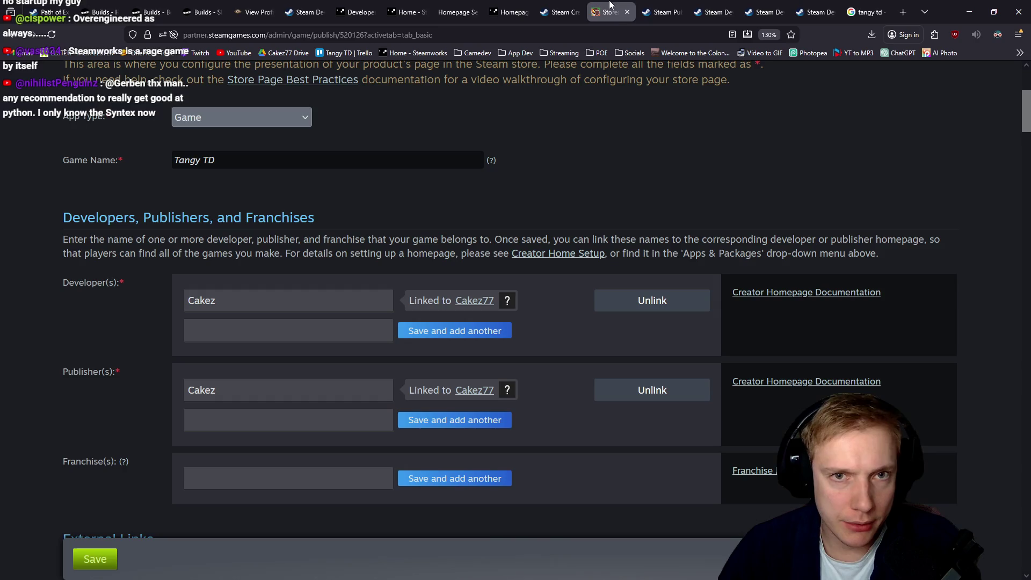
pyautogui.scroll(-4, 360, 225)
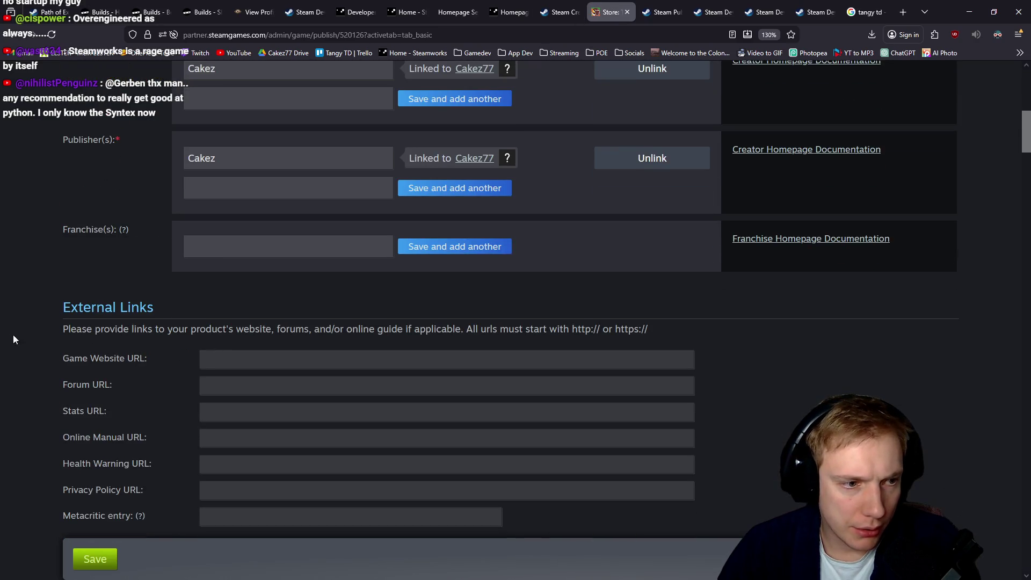
pyautogui.scroll(-7, 24, 299)
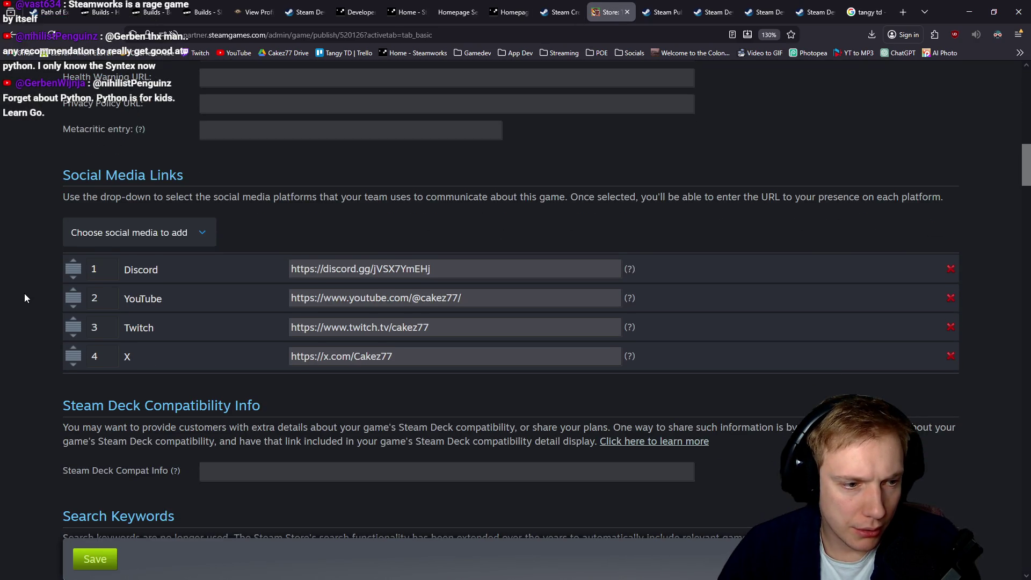
pyautogui.scroll(15, 24, 298)
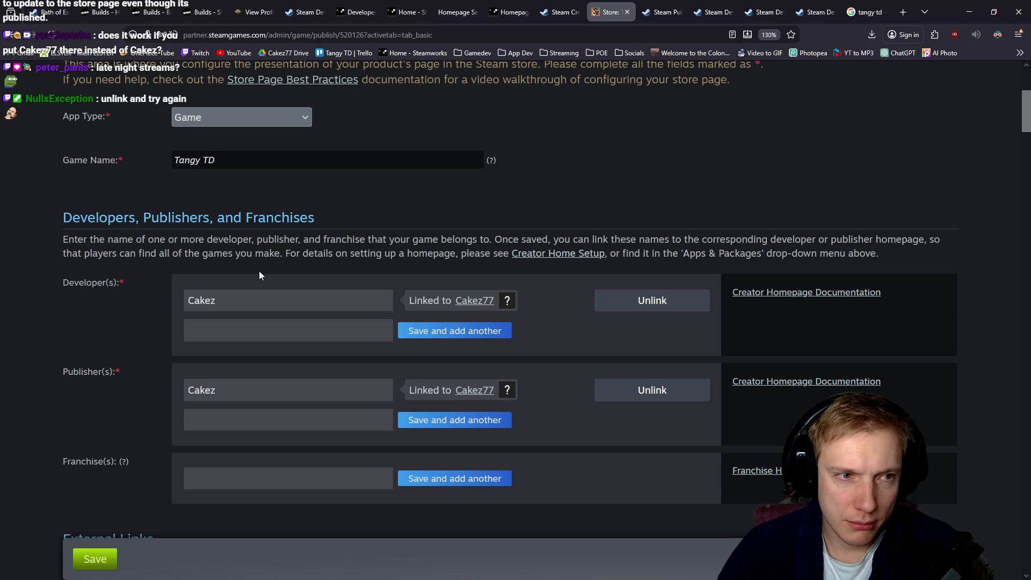
pyautogui.click(234, 299)
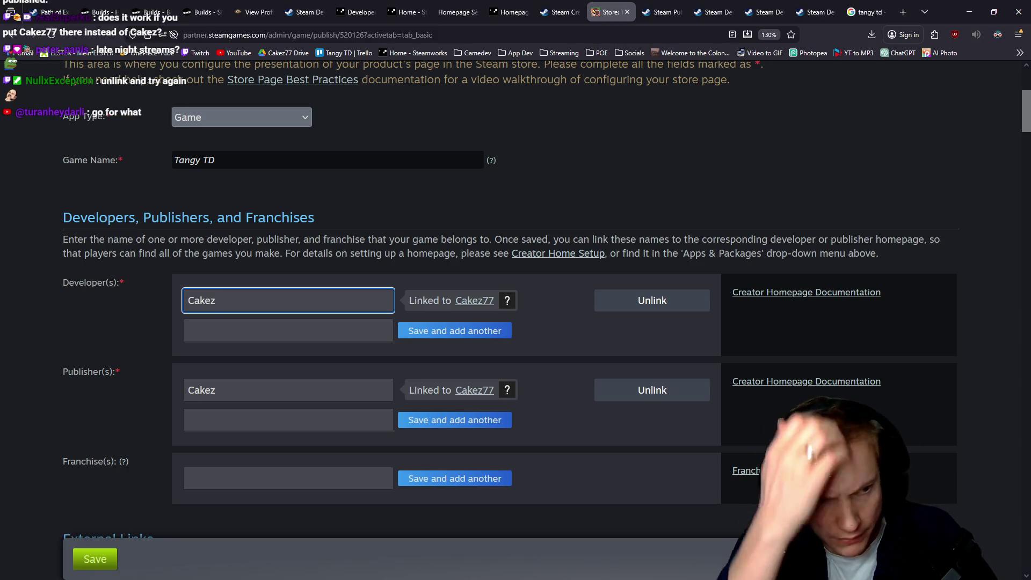
# Unlink Tangy TD's Cakez developer entry from its creator homepage.
pyautogui.click(221, 299)
pyautogui.scroll(5, 162, 285)
pyautogui.scroll(-3, 122, 277)
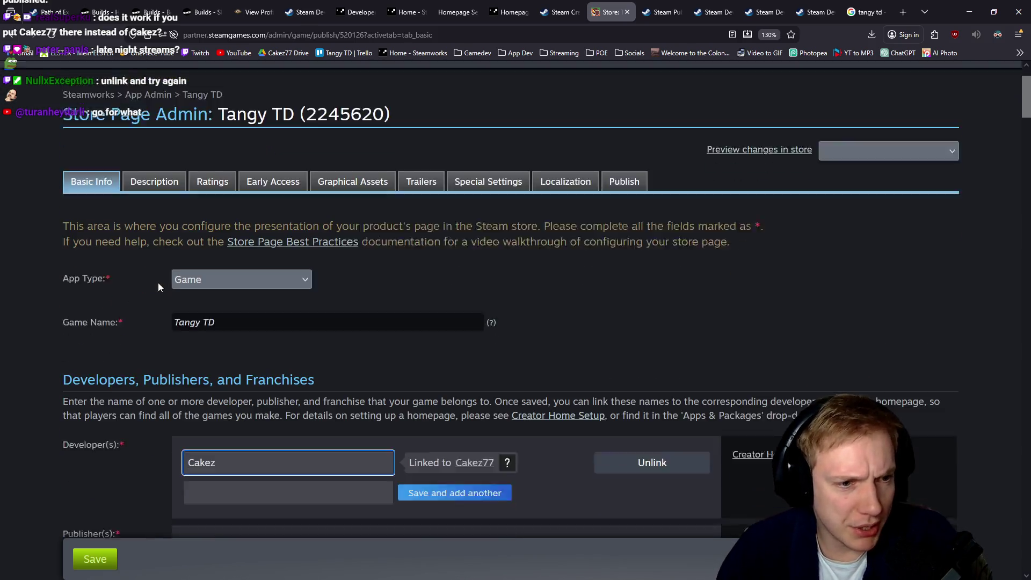
pyautogui.scroll(3, 184, 237)
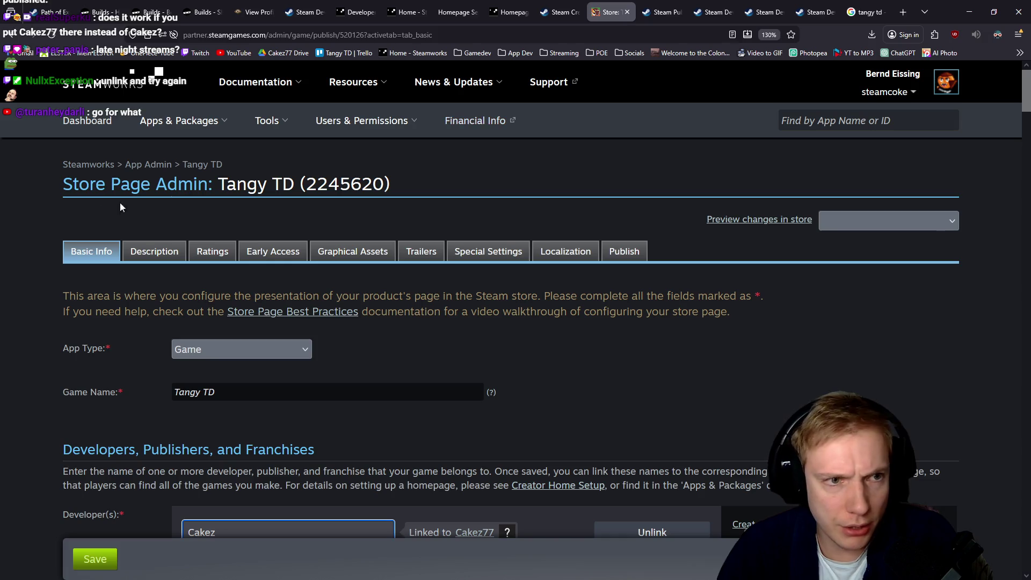
pyautogui.scroll(-3, 202, 363)
pyautogui.scroll(-3, 72, 334)
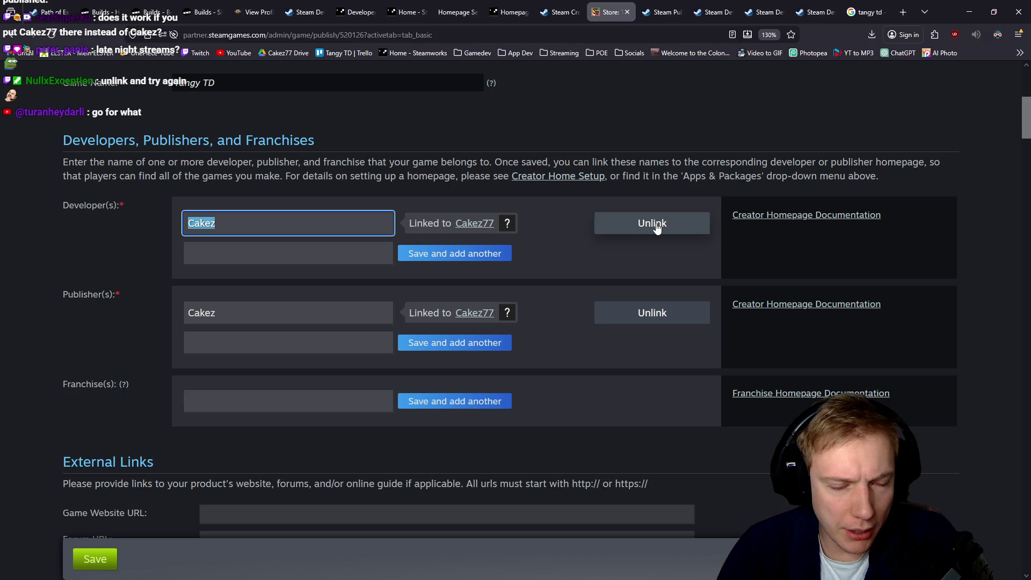
pyautogui.click(290, 256)
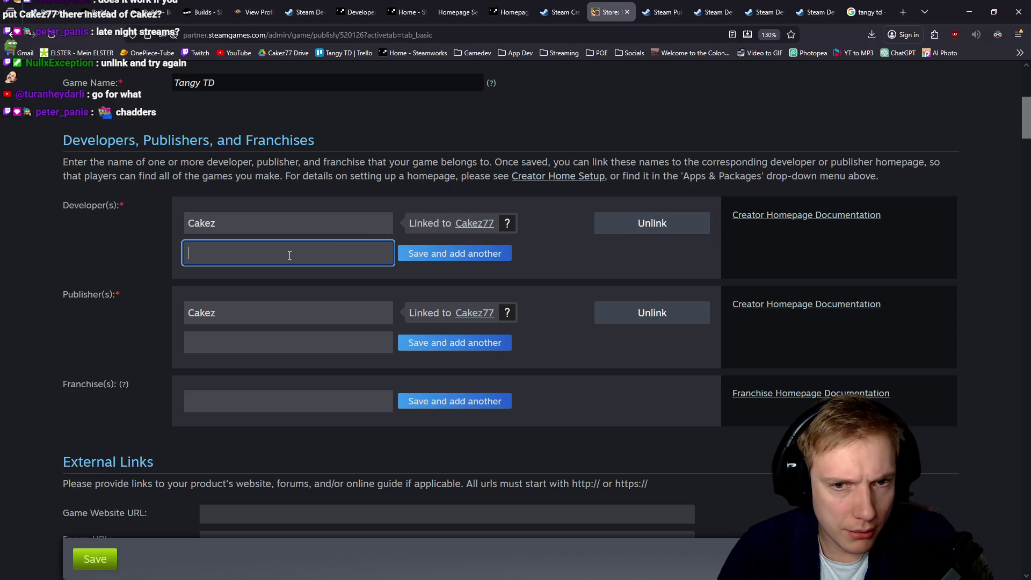
pyautogui.click(636, 224)
pyautogui.click(402, 361)
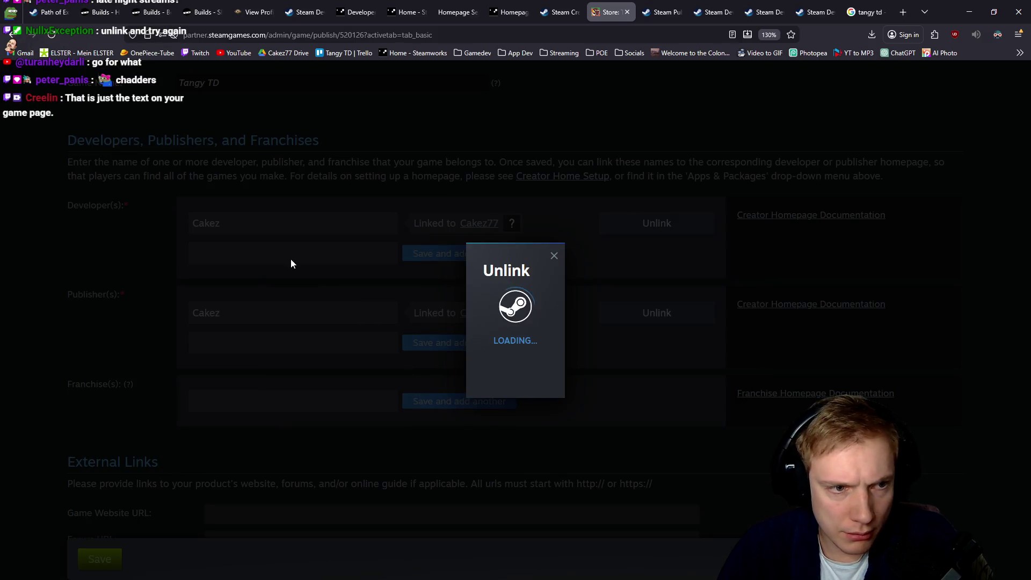
# Rename the developer to Cakez77 and choose the Cakez77 creator homepage to link it to.
pyautogui.click(229, 226)
pyautogui.write('77')
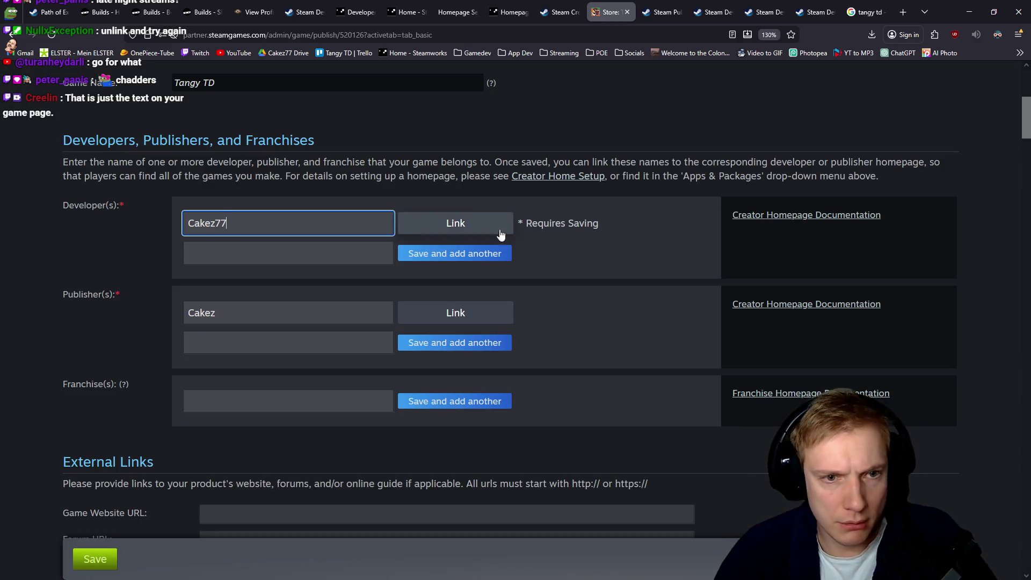
pyautogui.click(472, 218)
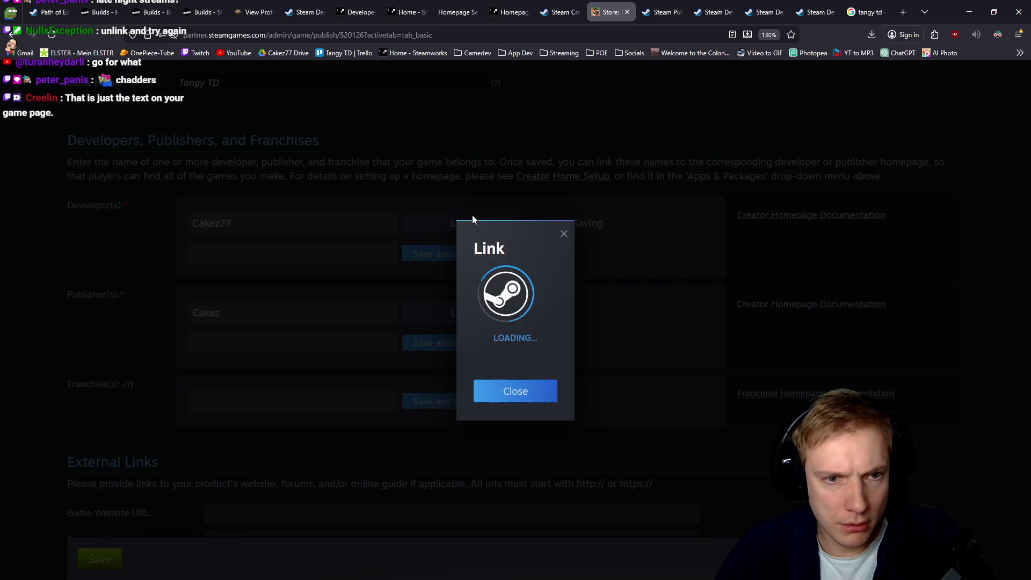
pyautogui.click(701, 331)
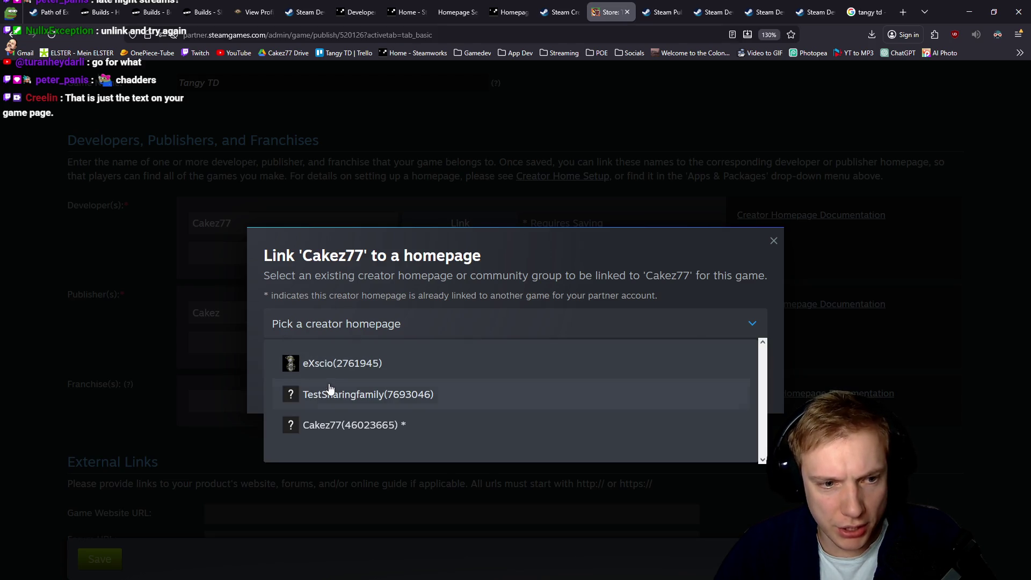
pyautogui.click(297, 426)
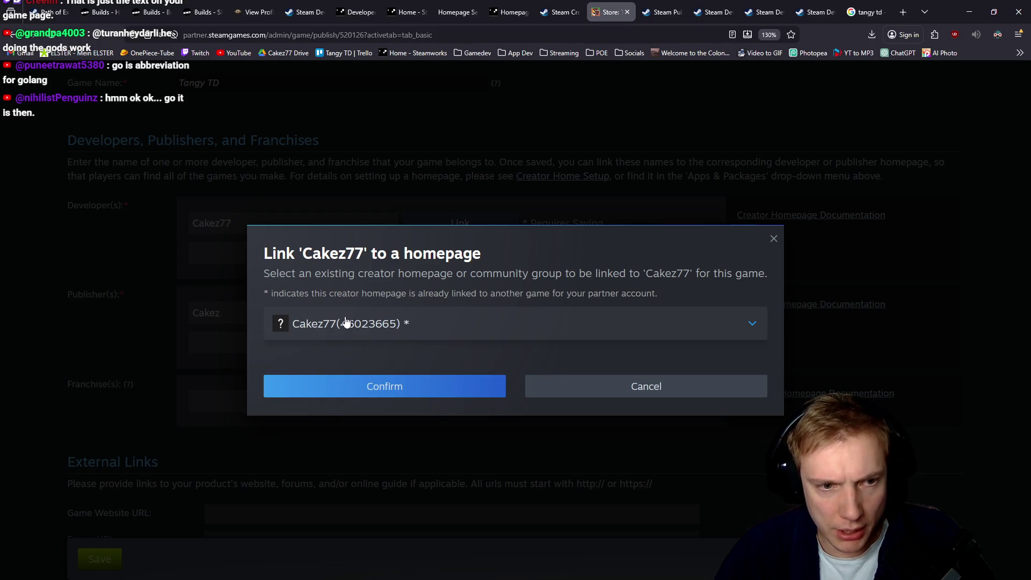
pyautogui.moveTo(408, 327)
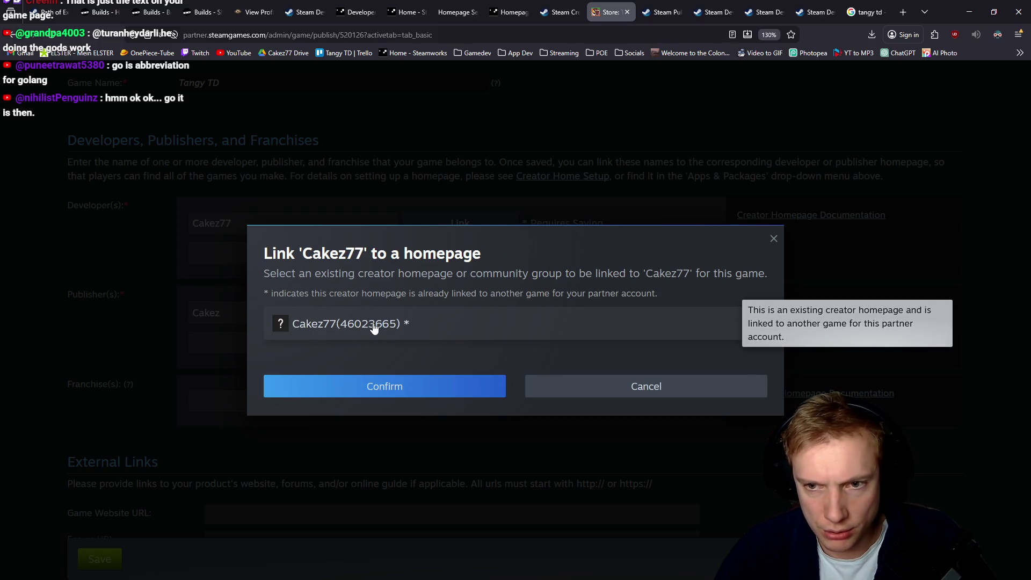
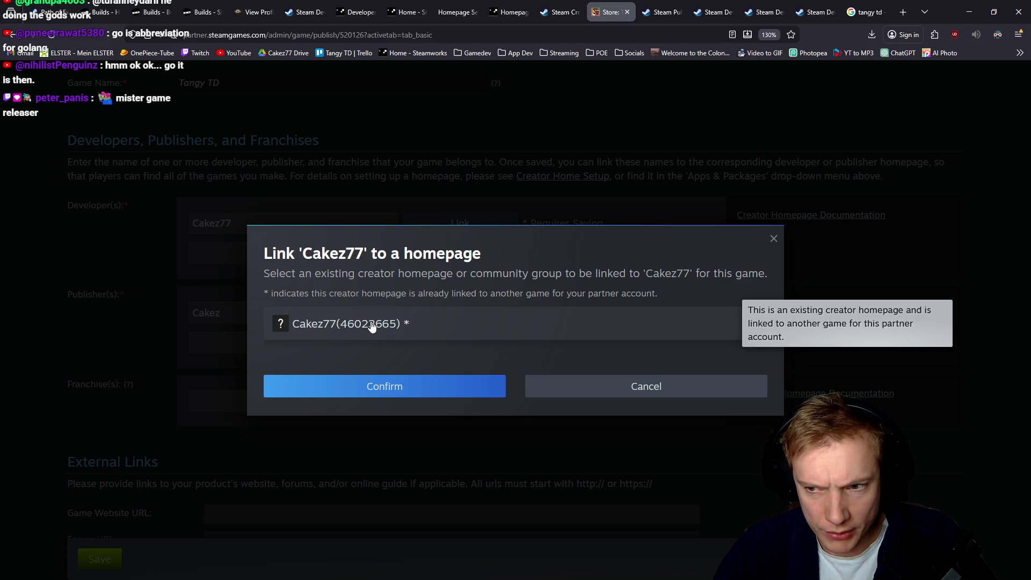
# Change the developer name to Cakez and link it to the Cakez77 creator homepage.
pyautogui.click(774, 239)
pyautogui.click(240, 227)
pyautogui.click(454, 224)
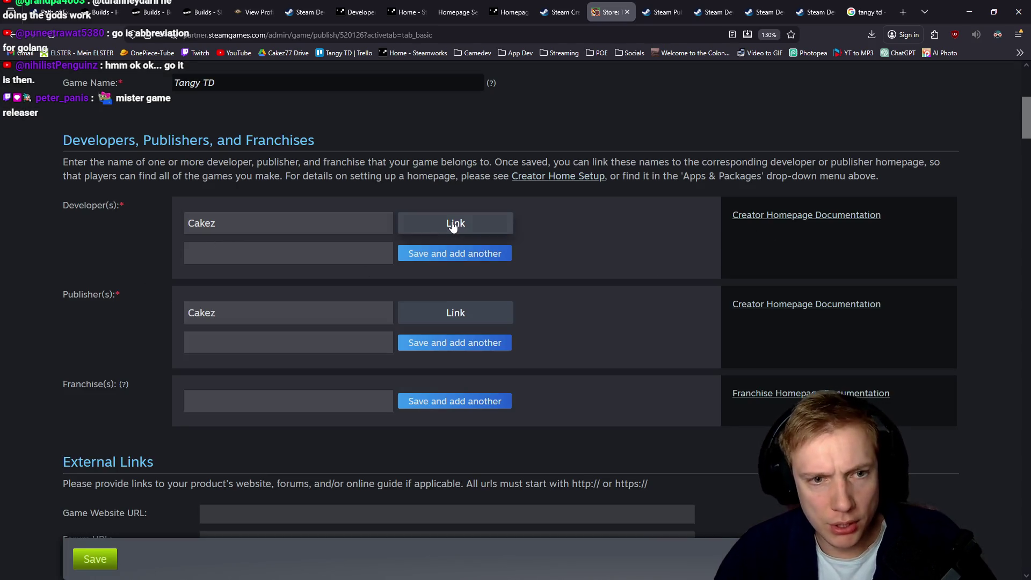
pyautogui.click(478, 326)
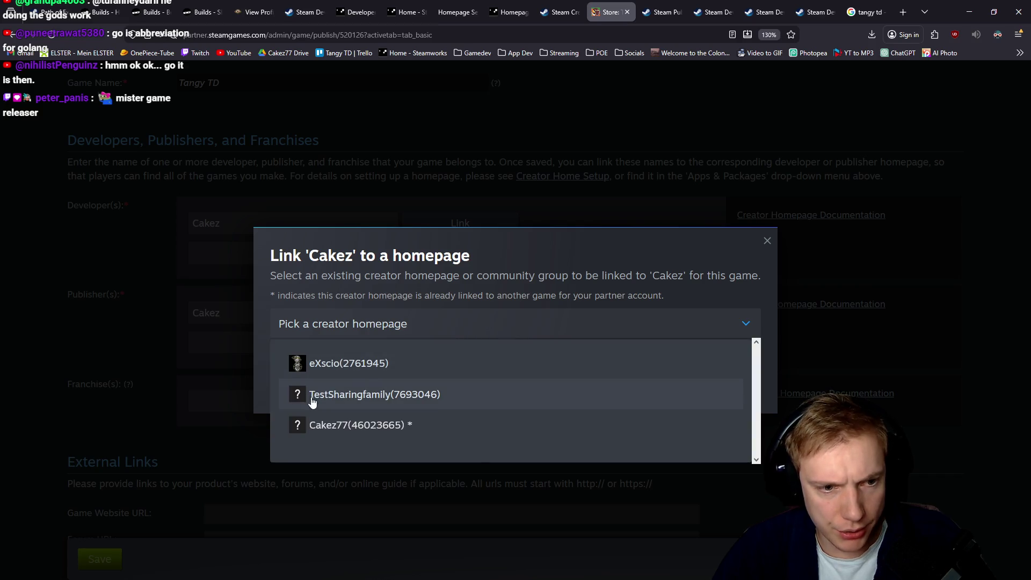
pyautogui.click(344, 423)
pyautogui.click(409, 389)
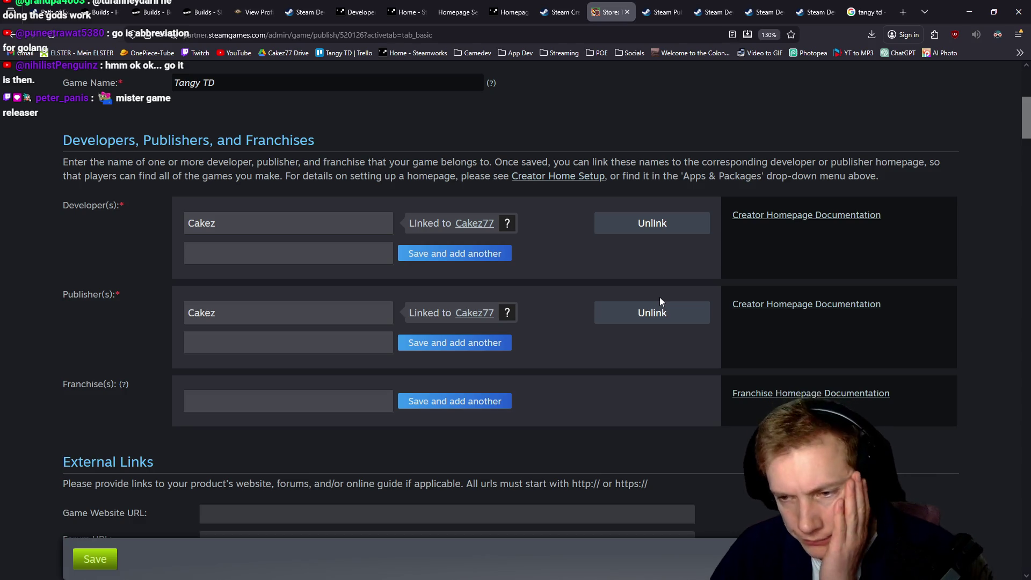
# Save the developer and publisher changes on the Basic Info page.
pyautogui.scroll(-5, 707, 295)
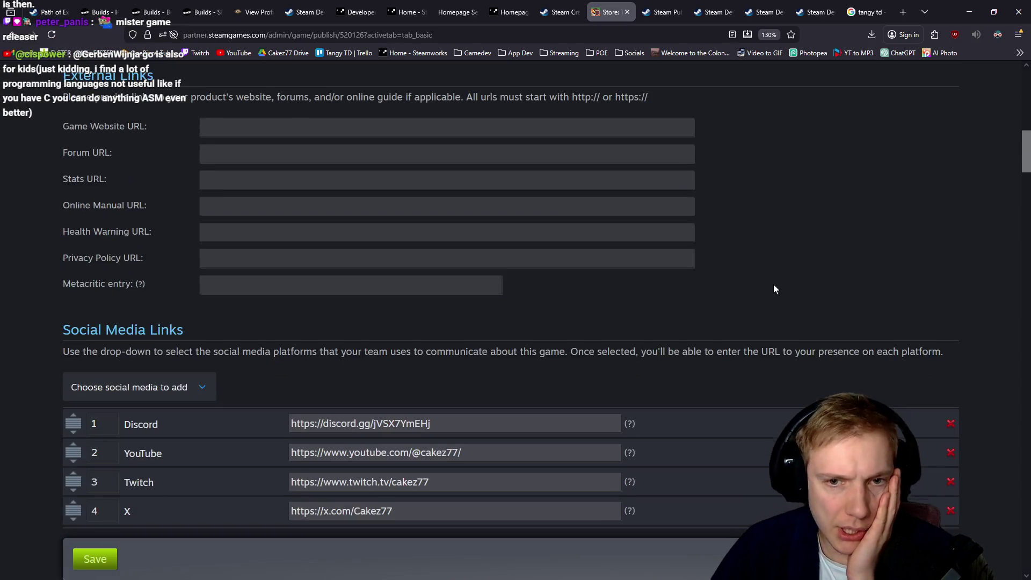
pyautogui.scroll(5, 774, 285)
pyautogui.scroll(-7, 779, 285)
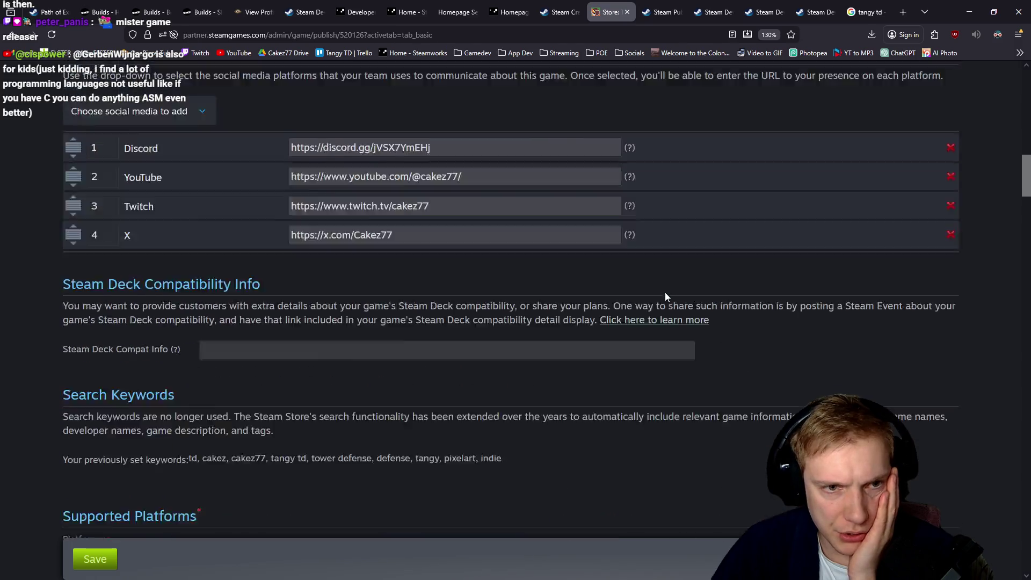
pyautogui.scroll(15, 665, 292)
pyautogui.scroll(-1, 594, 303)
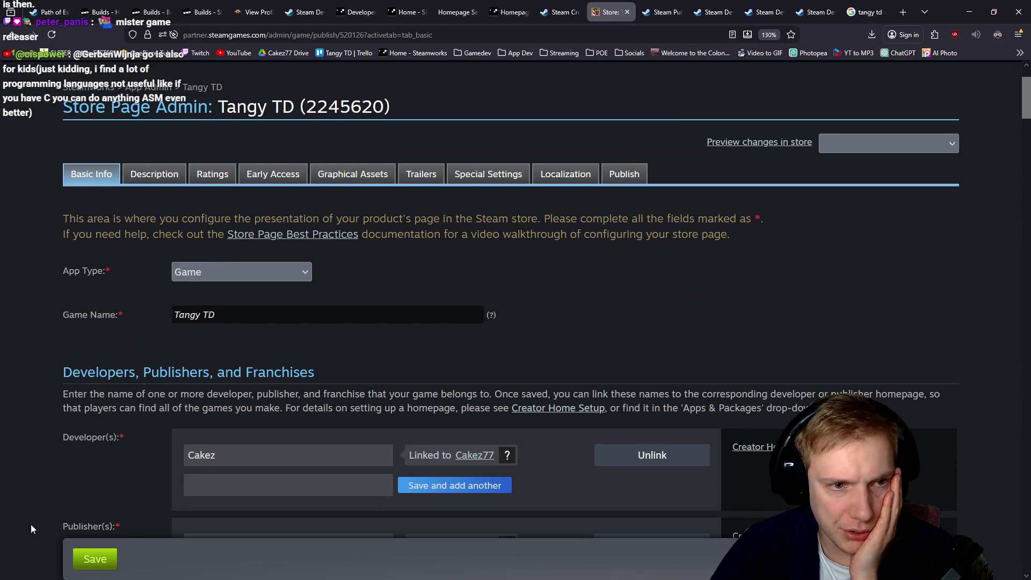
pyautogui.click(94, 561)
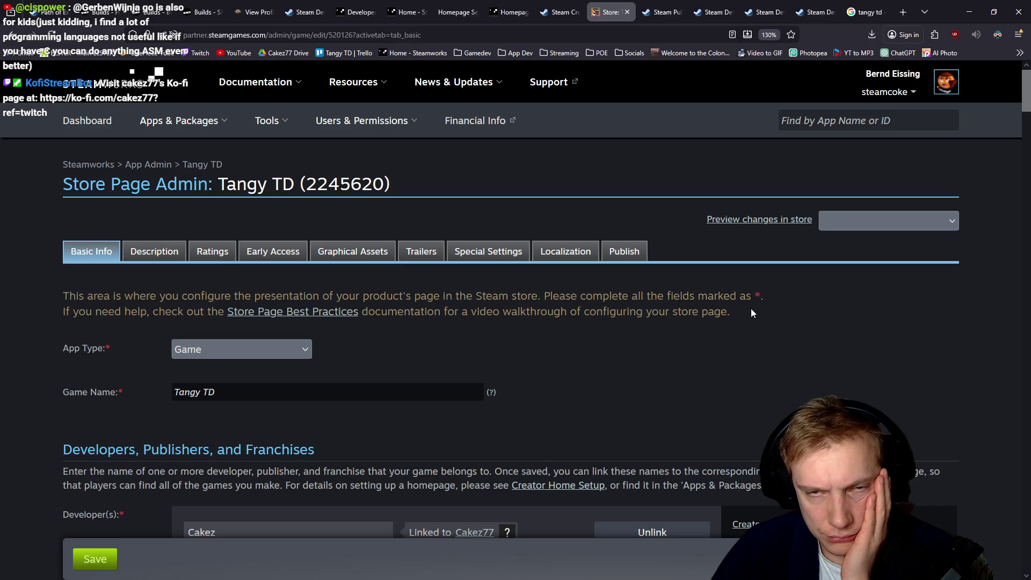
# Publish the saved Tangy TD store page changes to the public.
pyautogui.scroll(-3, 673, 282)
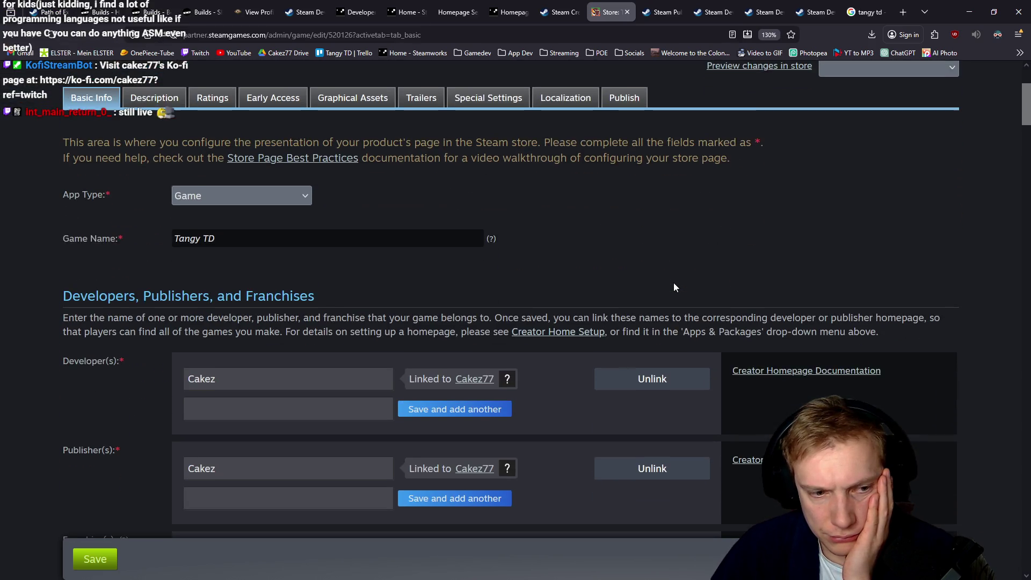
pyautogui.scroll(3, 657, 263)
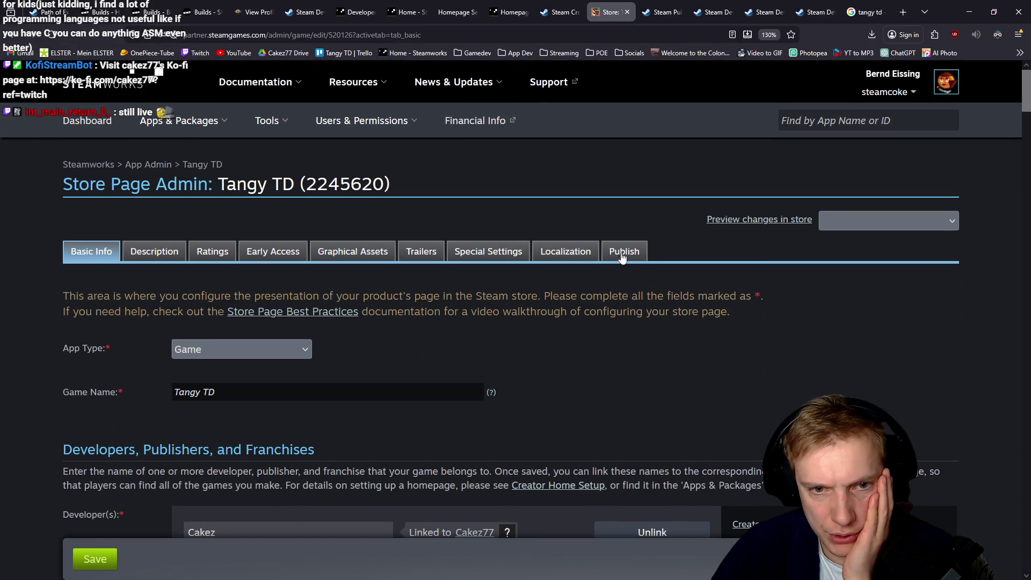
pyautogui.click(622, 257)
pyautogui.click(83, 396)
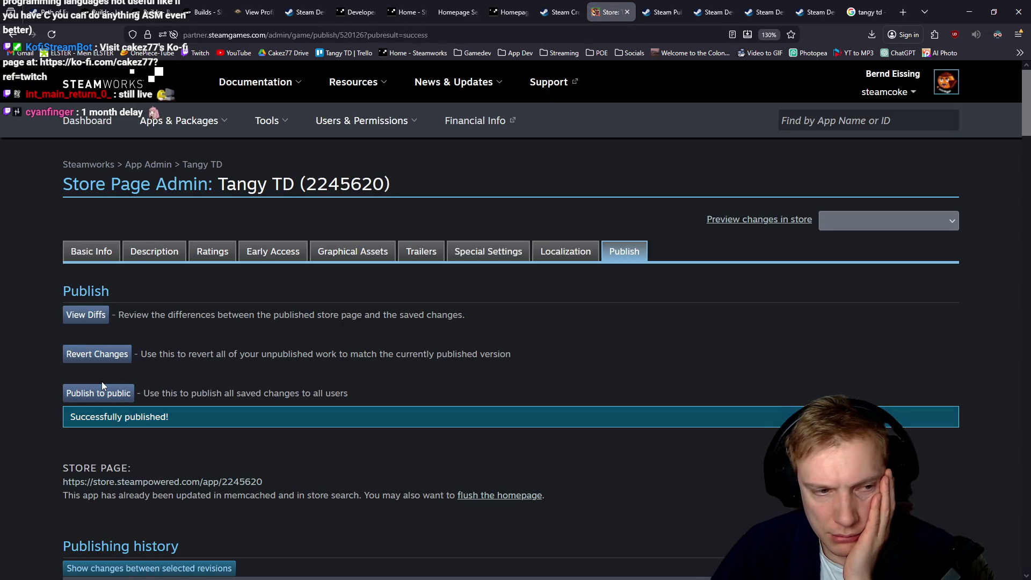
pyautogui.click(101, 398)
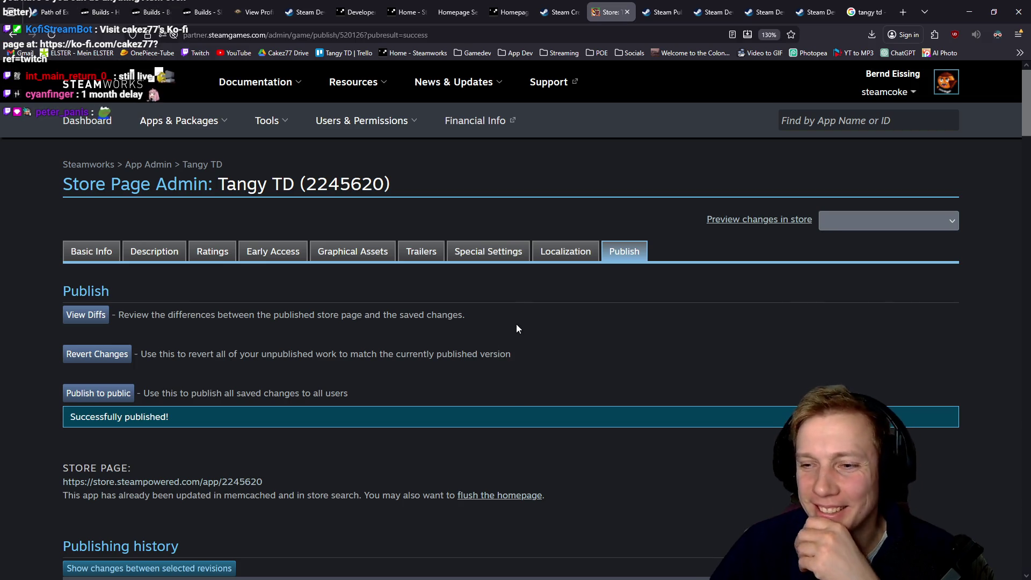
# Open the Tangy TD Steam store page from the tangy td search results.
pyautogui.click(674, 4)
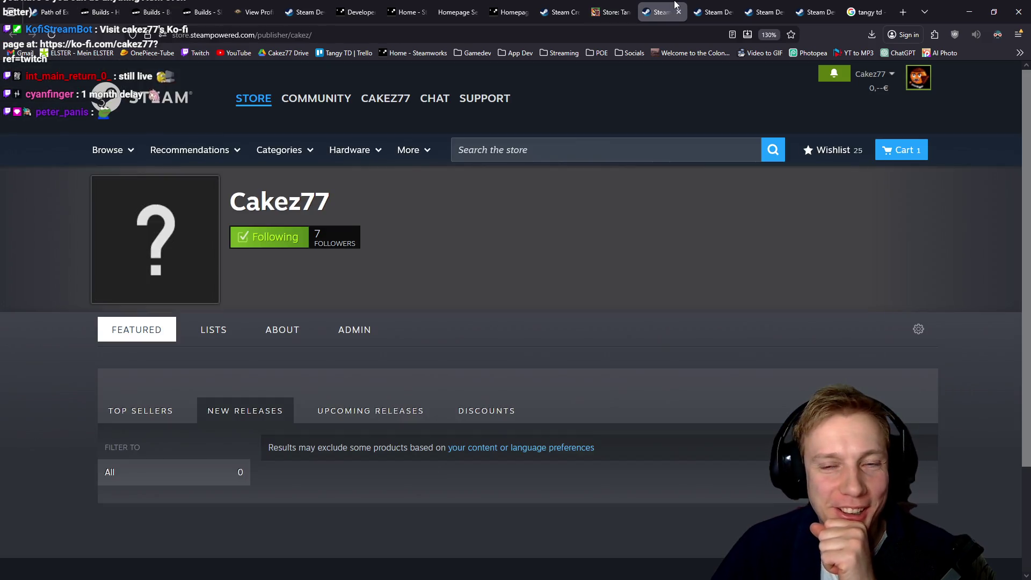
pyautogui.click(812, 12)
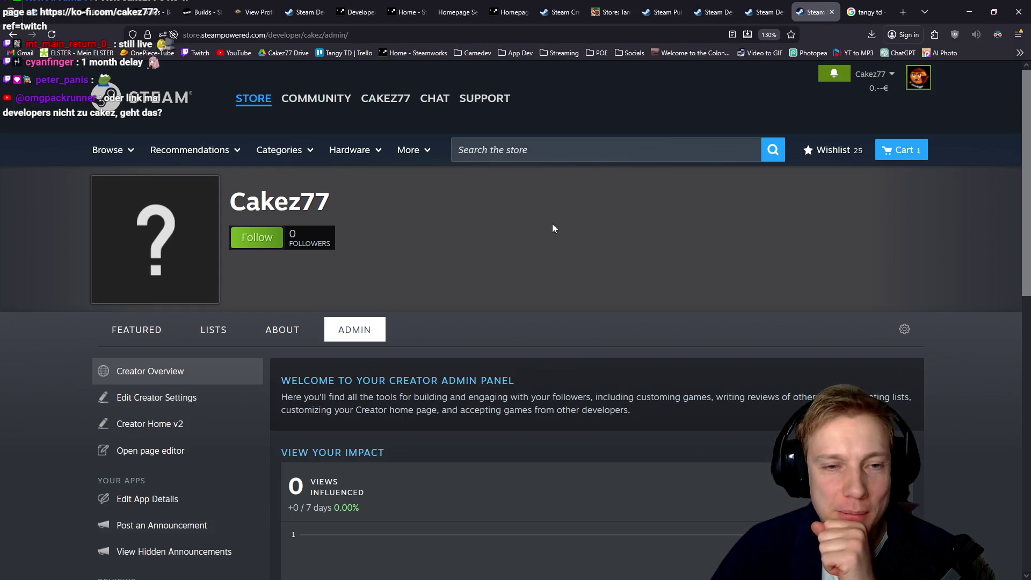
pyautogui.click(768, 8)
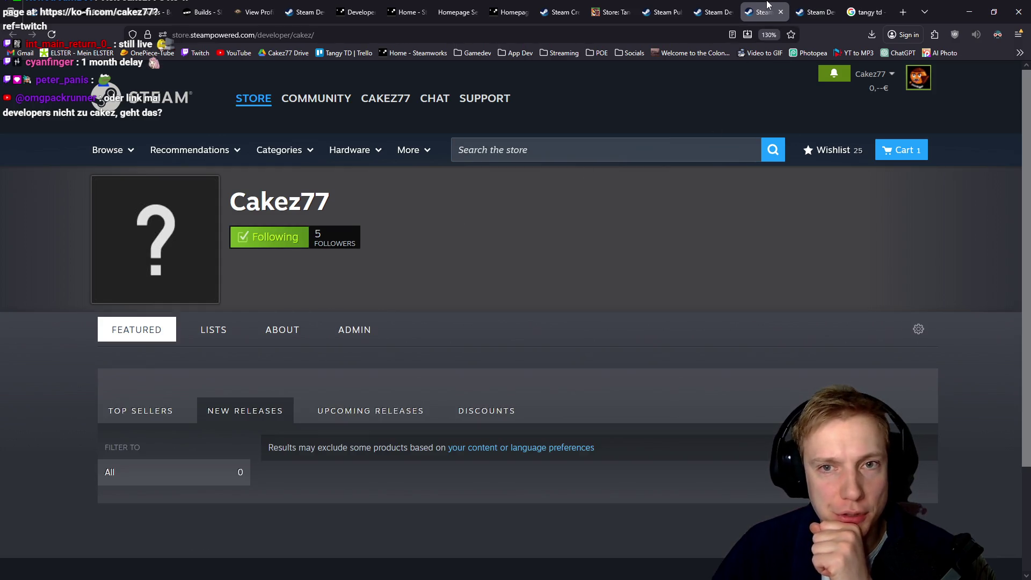
pyautogui.click(814, 12)
pyautogui.click(865, 12)
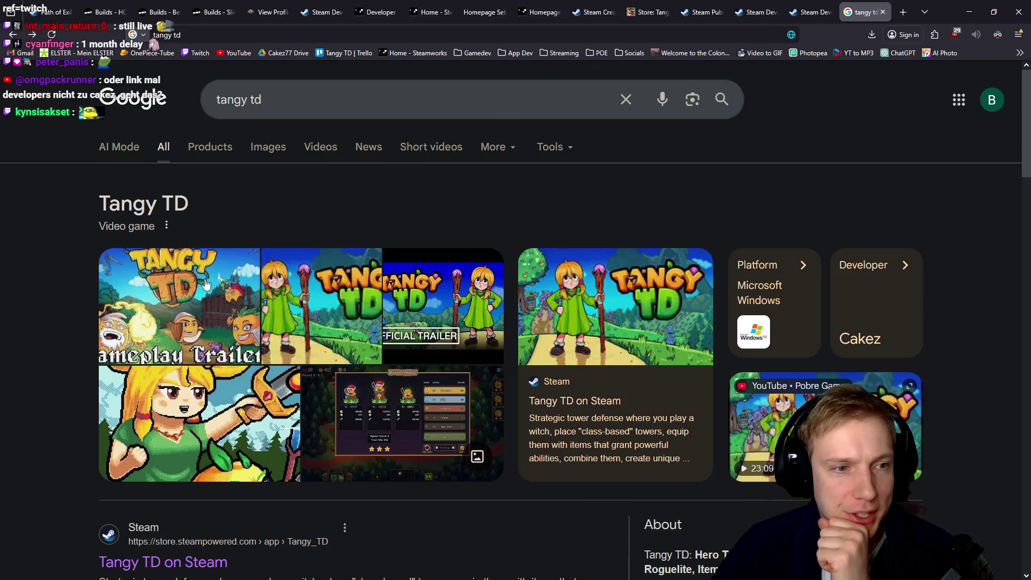
pyautogui.scroll(-3, 215, 259)
pyautogui.click(161, 321)
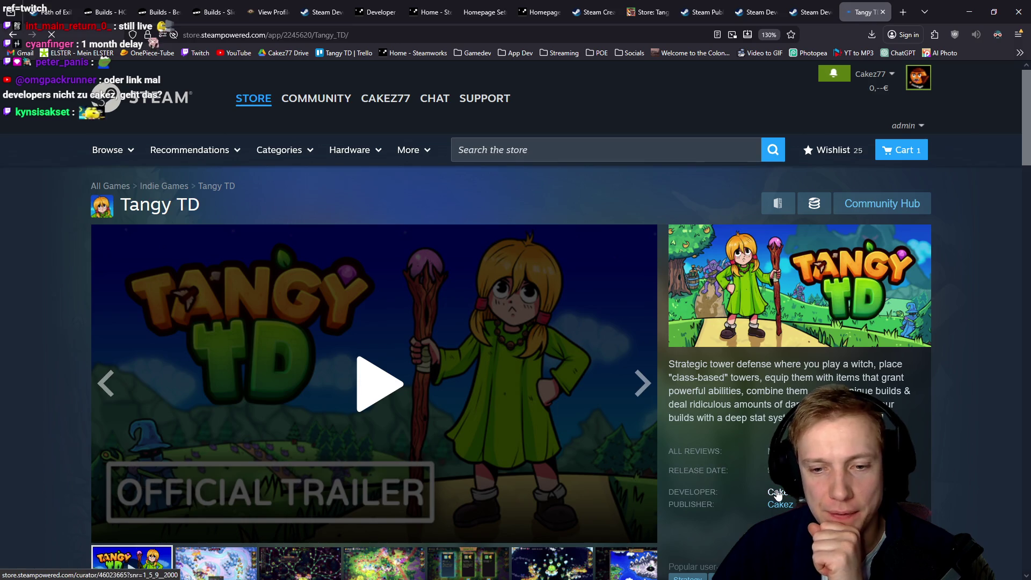
# Follow Tangy TD's developer link to the Cakez77 creator page and check its address.
pyautogui.click(777, 491)
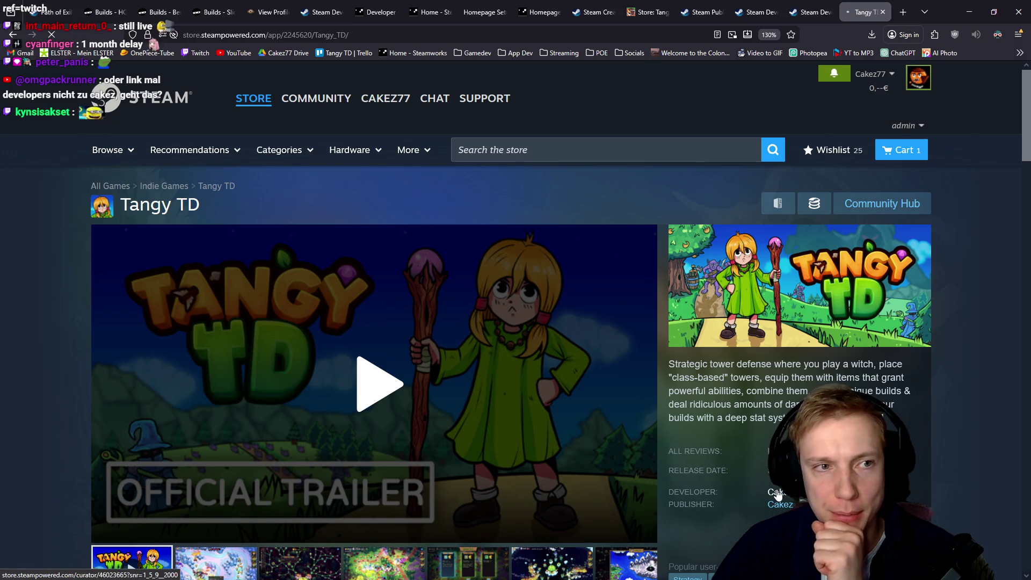
pyautogui.click(281, 34)
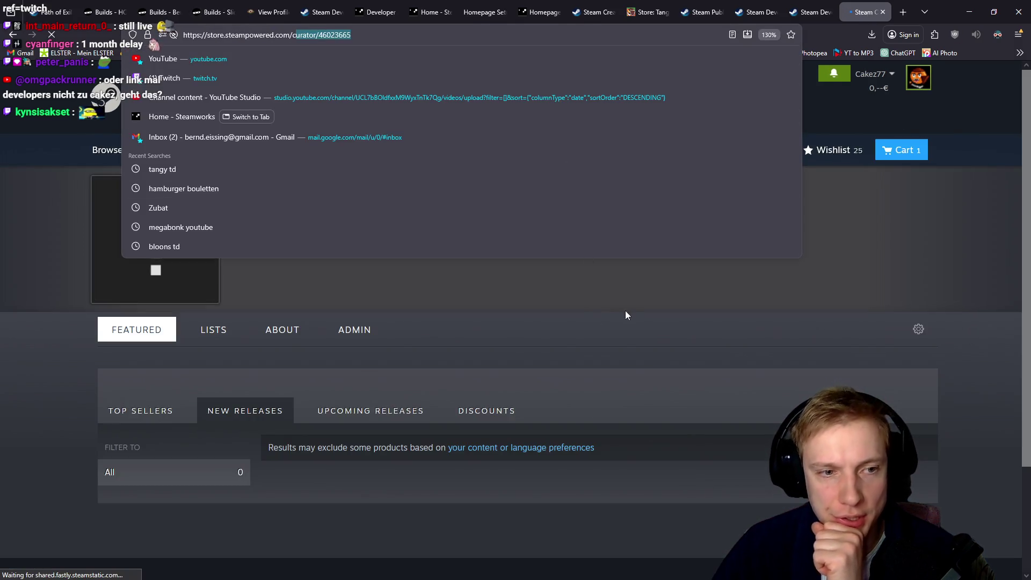
pyautogui.click(618, 298)
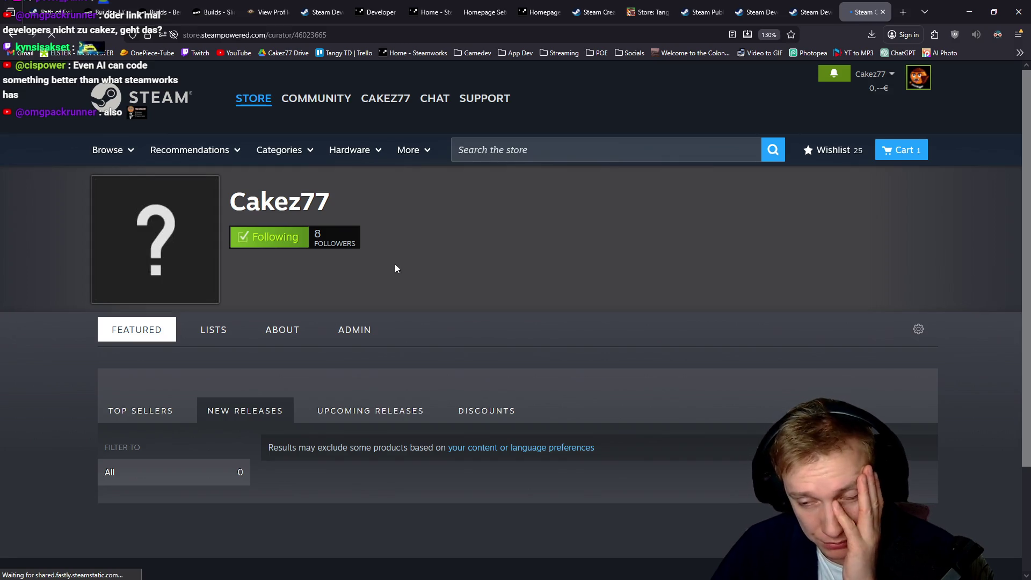
pyautogui.click(354, 330)
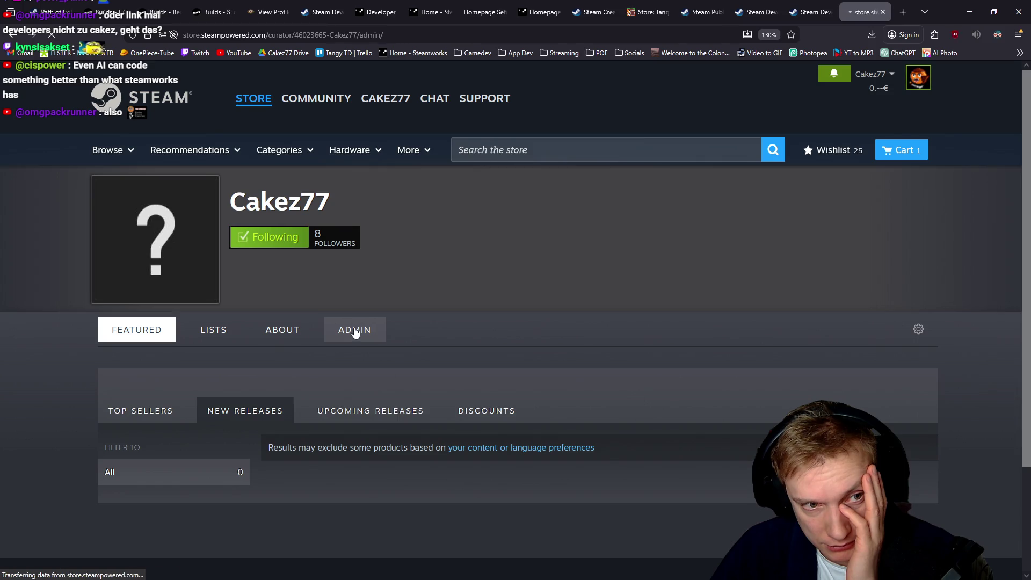
# Open the Cakez77 creator settings from the admin panel.
pyautogui.scroll(-3, 442, 284)
pyautogui.scroll(-3, 442, 283)
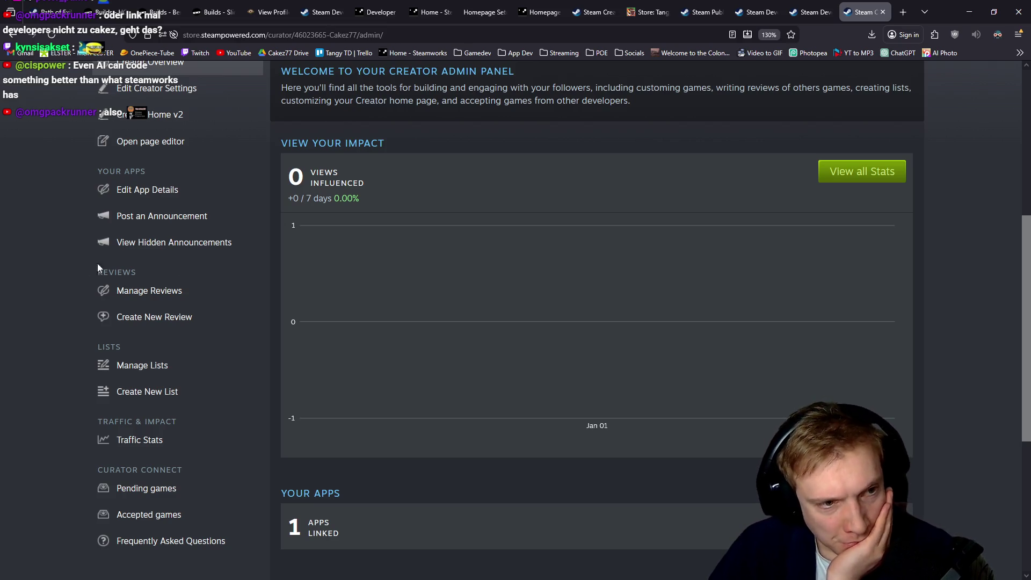
pyautogui.scroll(-2, 49, 259)
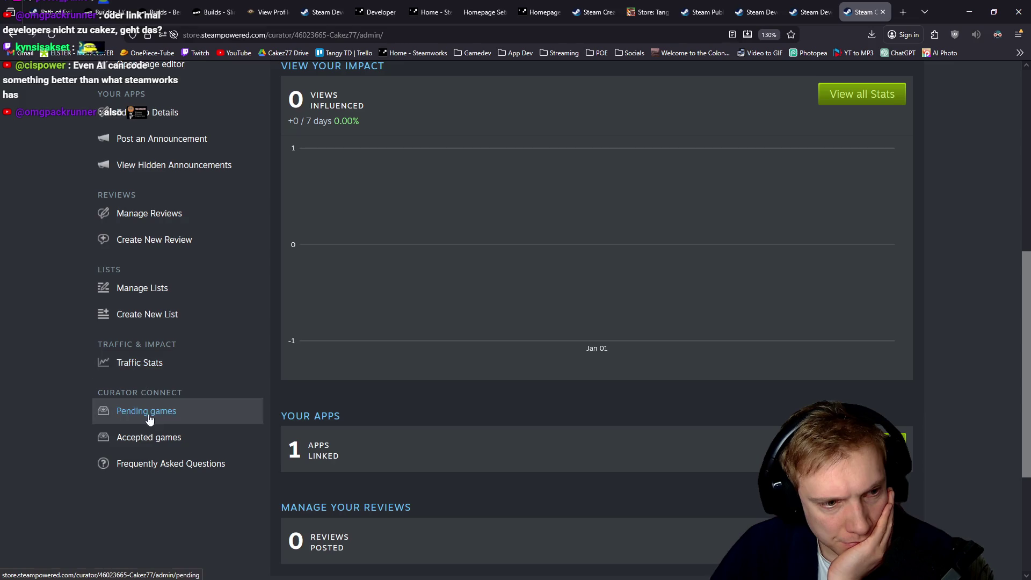
pyautogui.scroll(6, 5, 380)
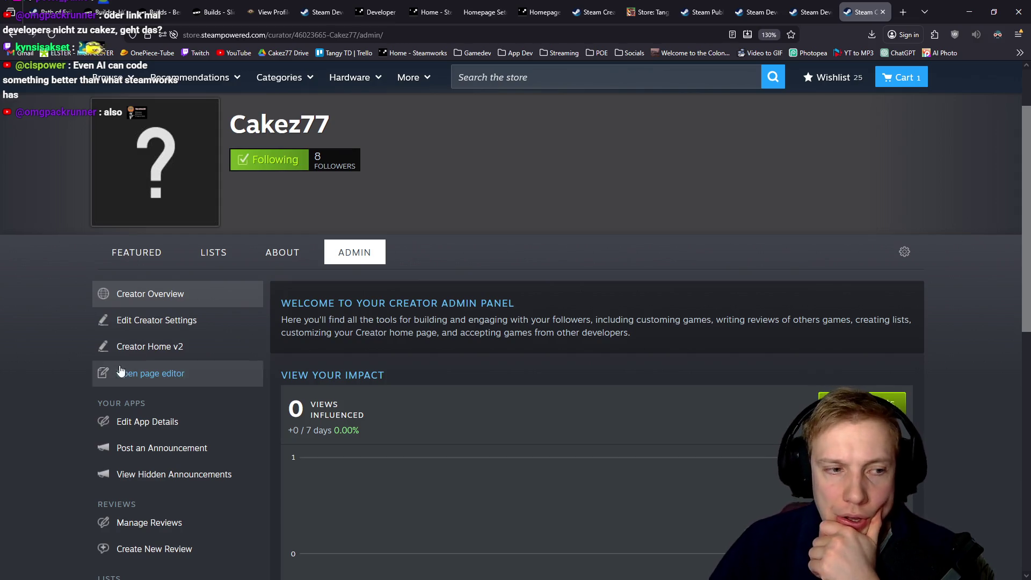
pyautogui.click(144, 320)
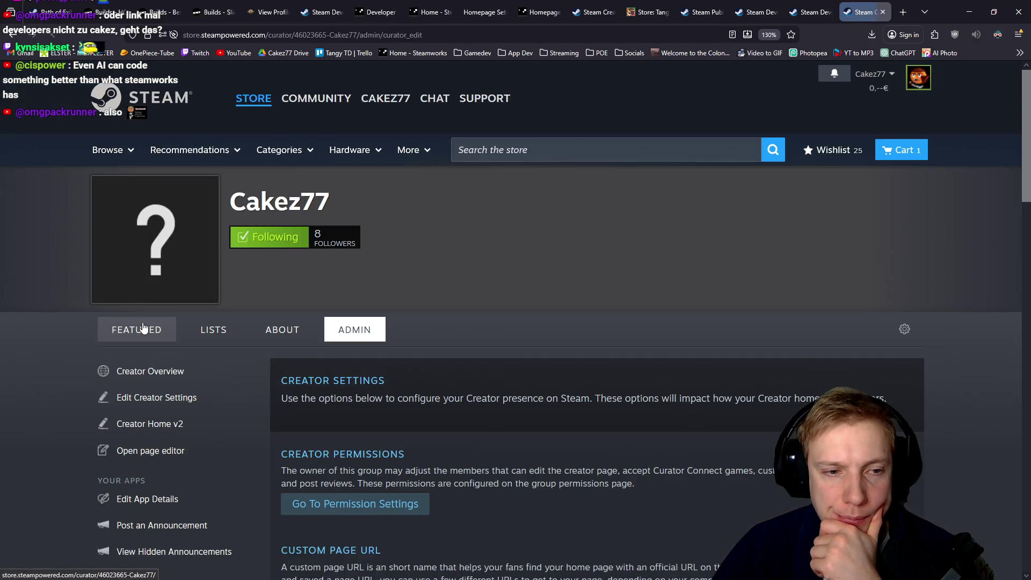
# Look through the creator settings and continue to the App Linker homepage setup.
pyautogui.scroll(-3, 161, 298)
pyautogui.scroll(-3, 371, 300)
pyautogui.scroll(-3, 475, 352)
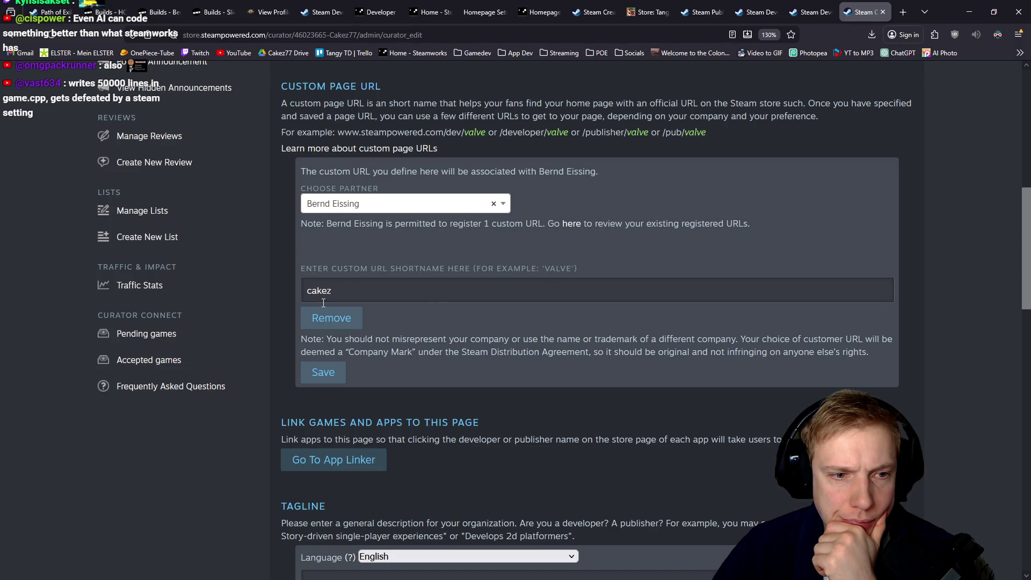
pyautogui.scroll(-3, 462, 331)
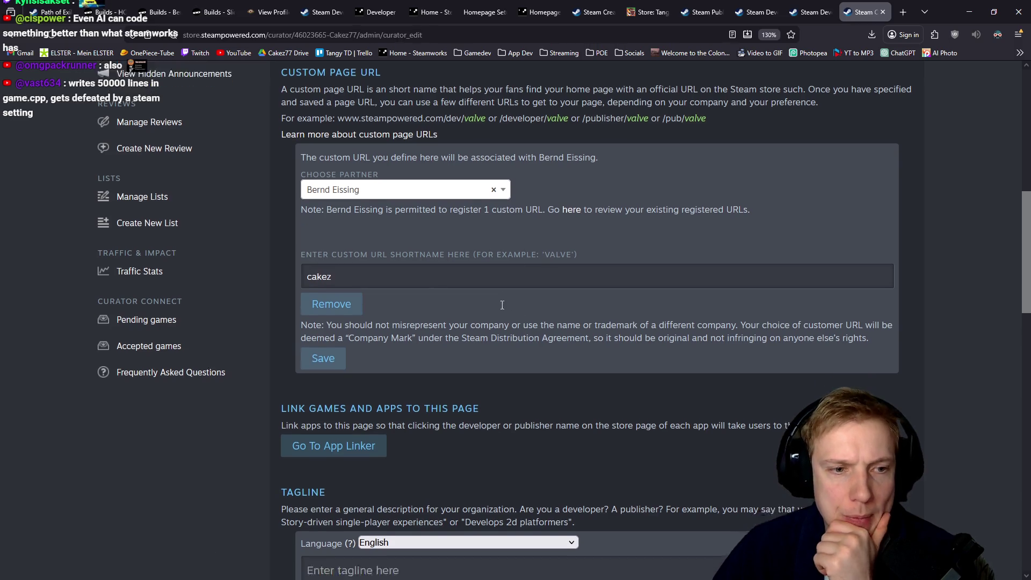
pyautogui.scroll(-3, 475, 289)
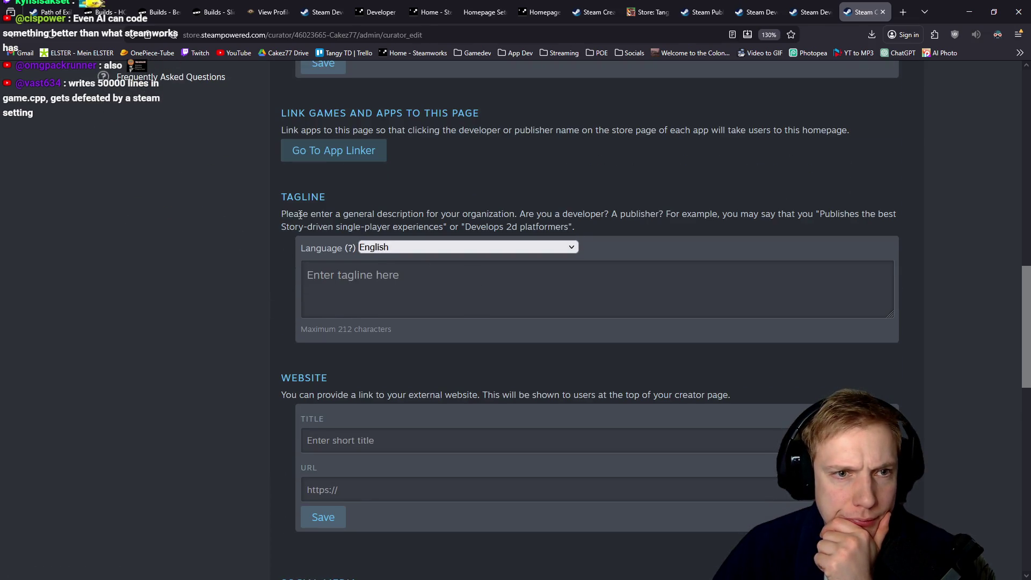
pyautogui.click(321, 155)
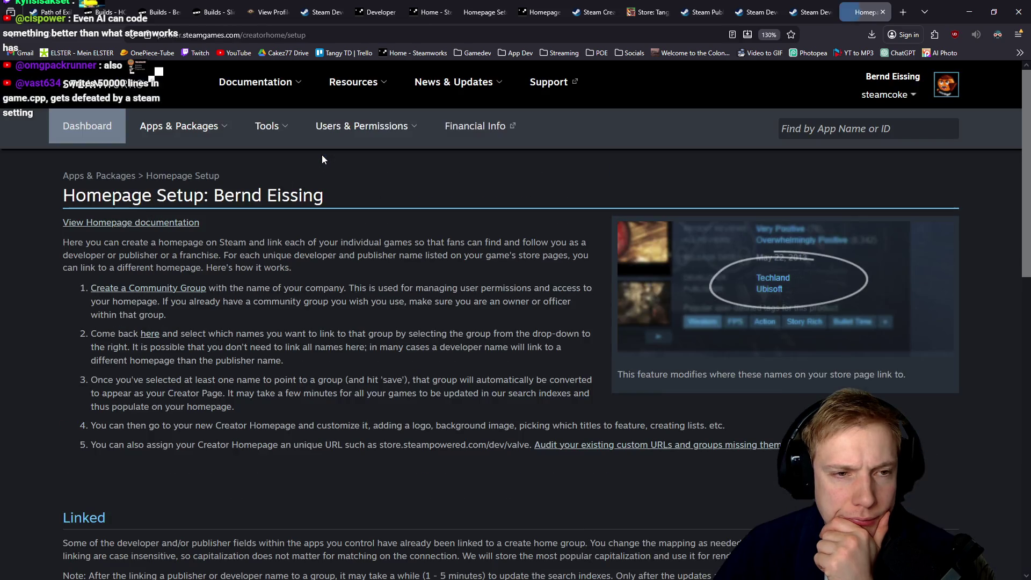
# Preview the Cakez77 creator page in a separate tab, then close it.
pyautogui.scroll(-7, 346, 212)
pyautogui.scroll(6, 400, 251)
pyautogui.scroll(-4, 400, 250)
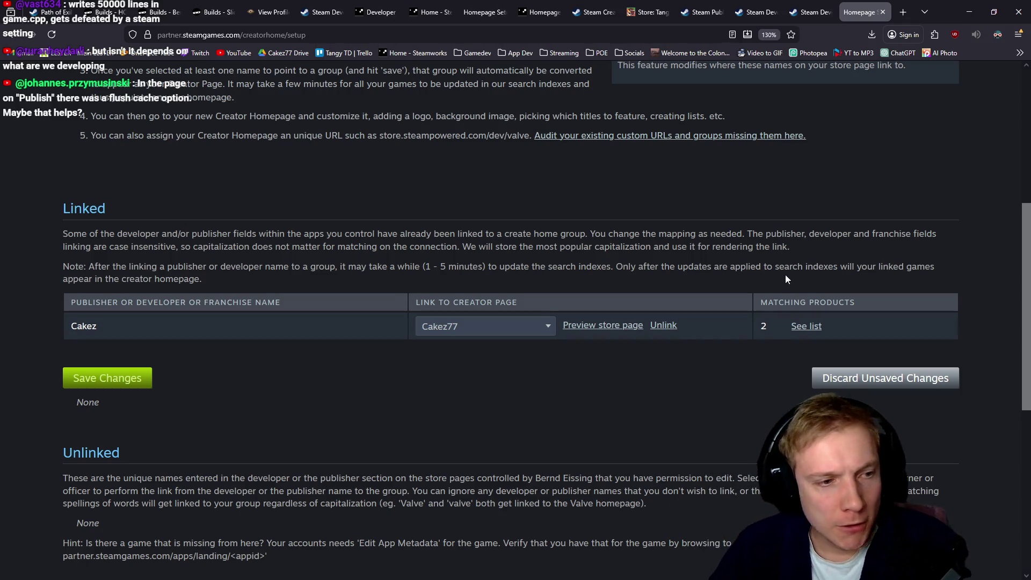
pyautogui.middleClick(591, 326)
pyautogui.click(866, 9)
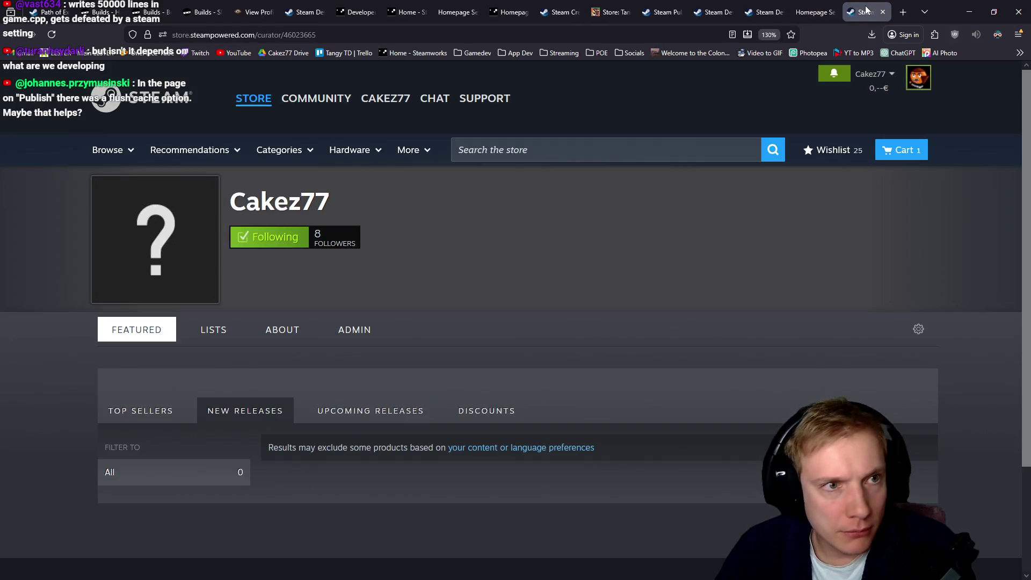
pyautogui.middleClick(866, 10)
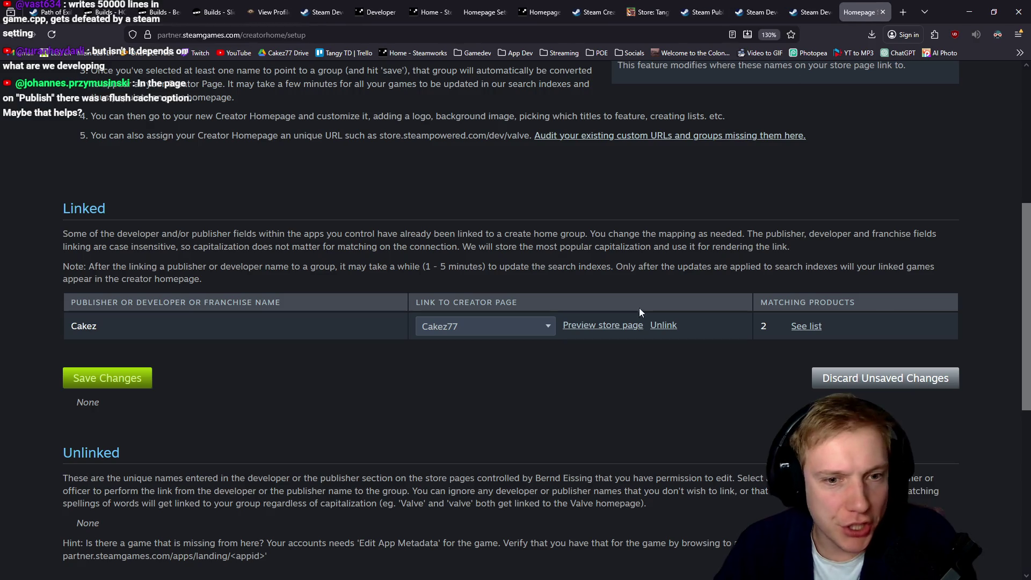
# Keep Cakez linked to Cakez77 and open 'Create a Community Group' in a new tab.
pyautogui.click(547, 327)
pyautogui.click(660, 375)
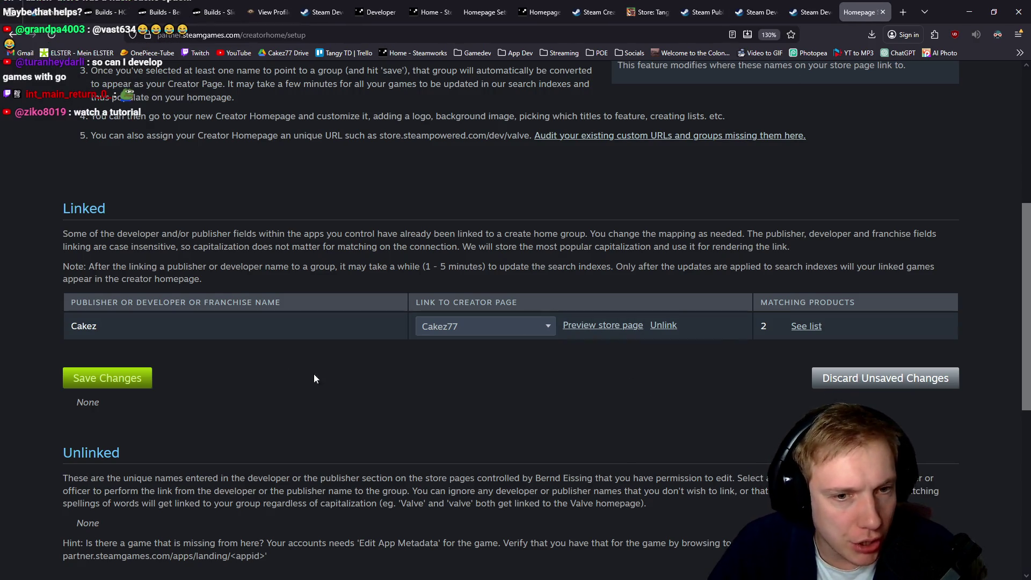
pyautogui.scroll(4, 585, 331)
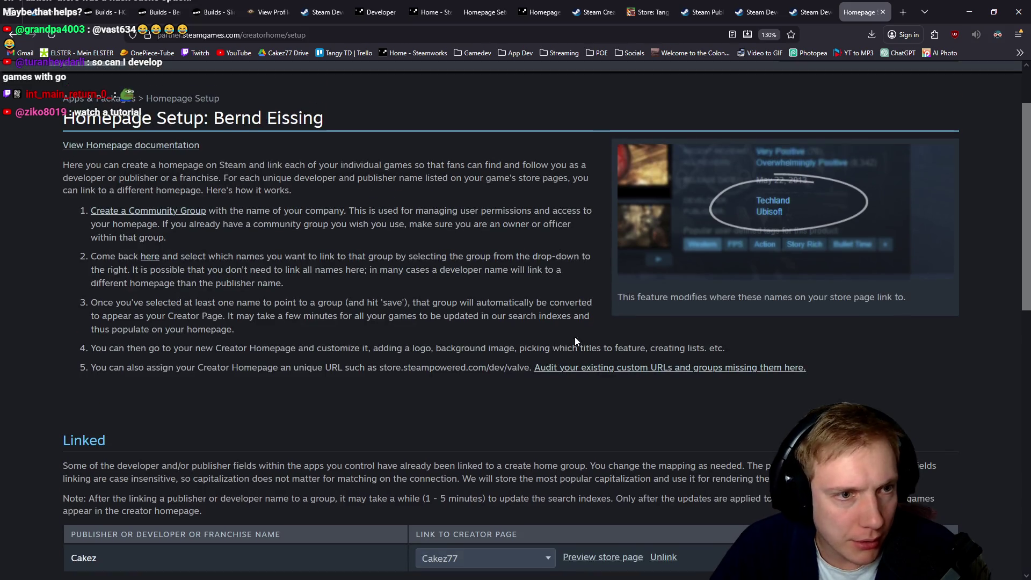
pyautogui.middleClick(182, 210)
pyautogui.click(854, 13)
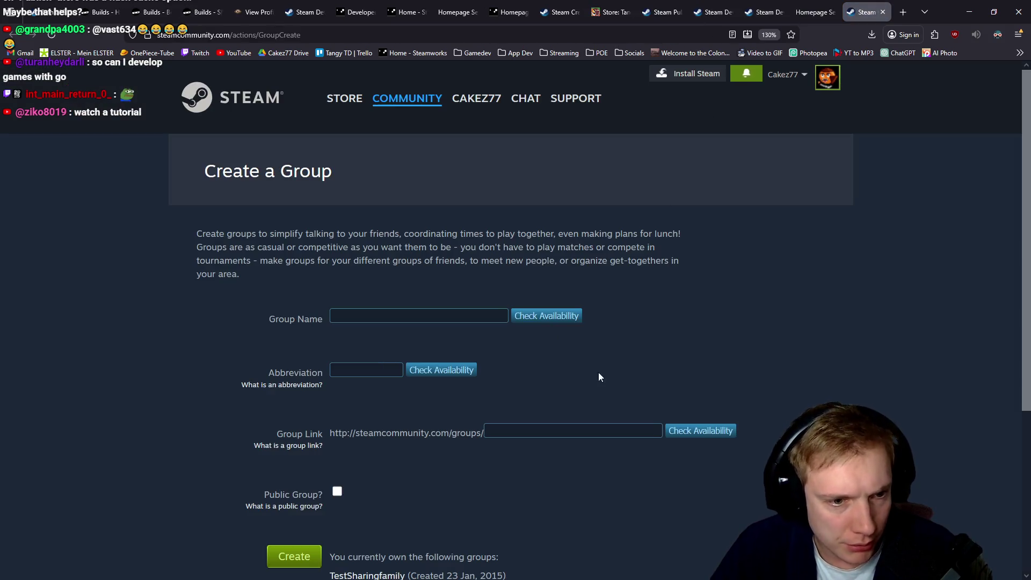
# Leave the Create a Group form unfilled and return via Homepage Setup to the Cakez77 developer page.
pyautogui.scroll(-4, 623, 355)
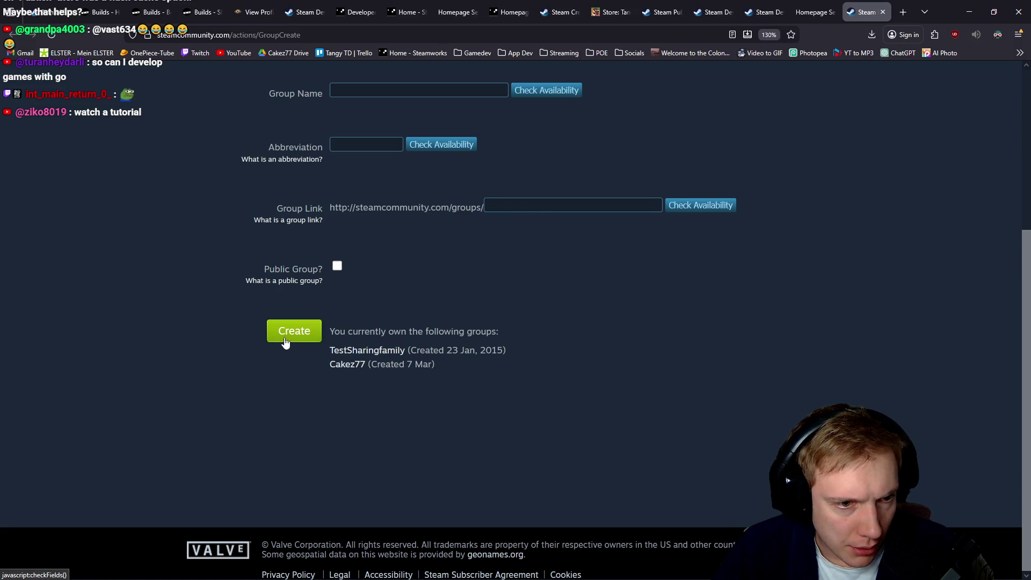
pyautogui.scroll(4, 184, 240)
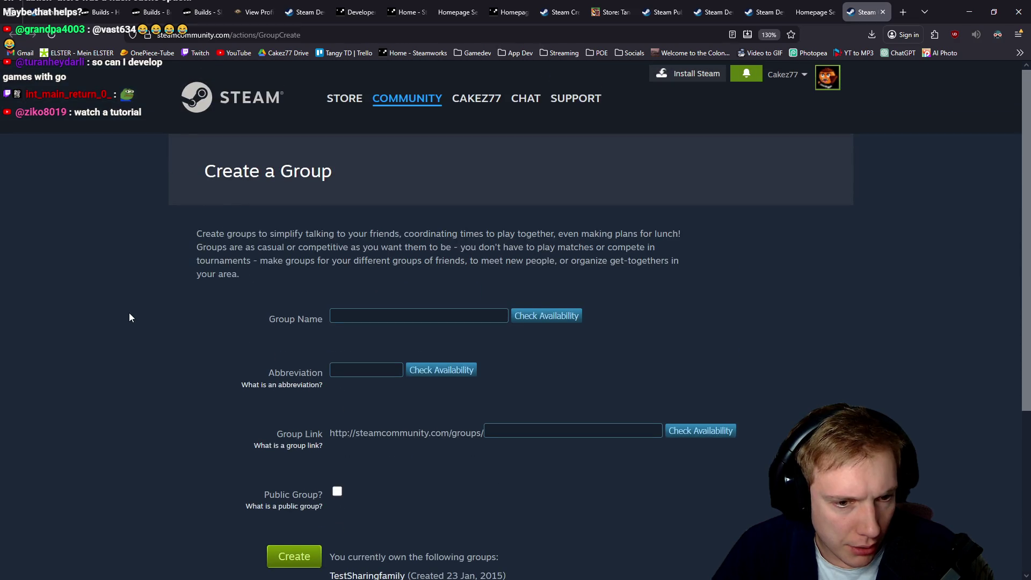
pyautogui.click(825, 6)
pyautogui.scroll(-3, 442, 216)
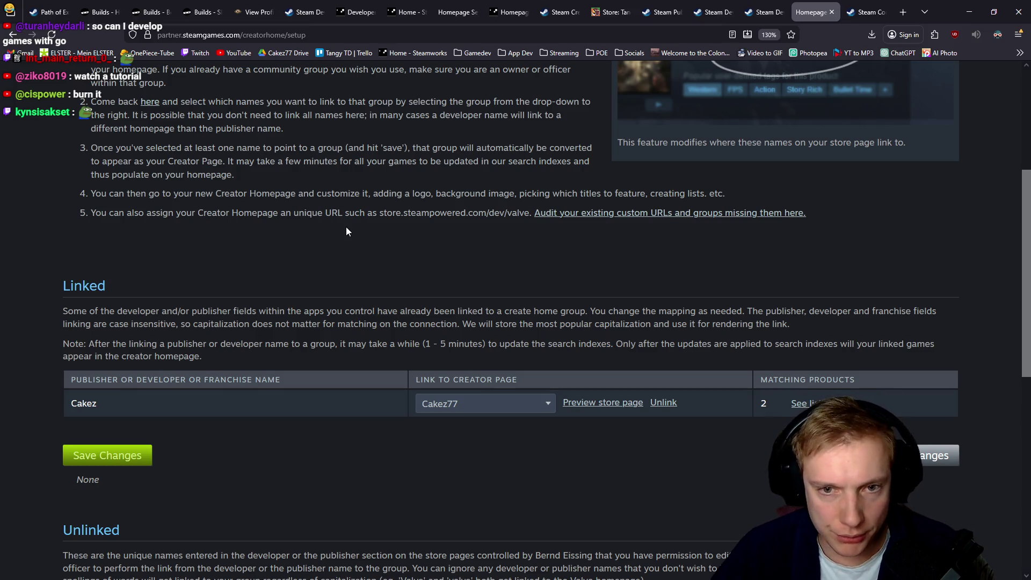
pyautogui.scroll(-3, 446, 282)
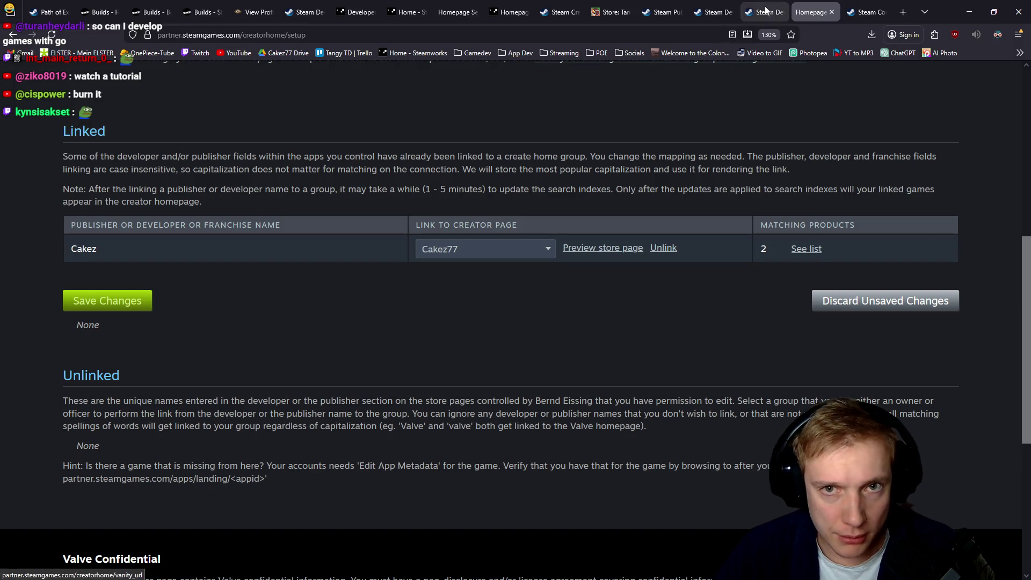
pyautogui.click(710, 11)
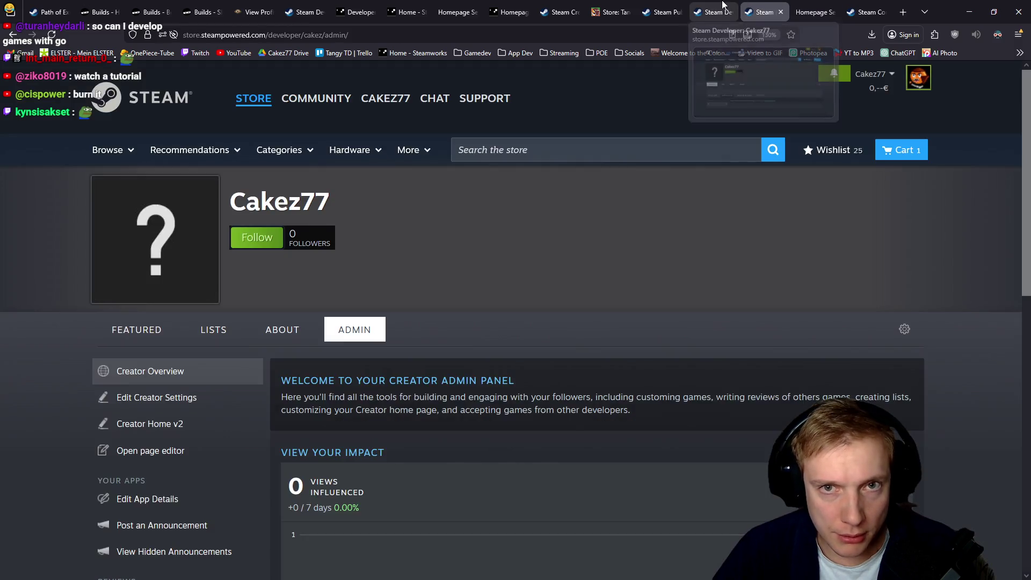
# In Edit App Details on the Cakez77 admin panel, choose Tangy TD as the product.
pyautogui.click(762, 8)
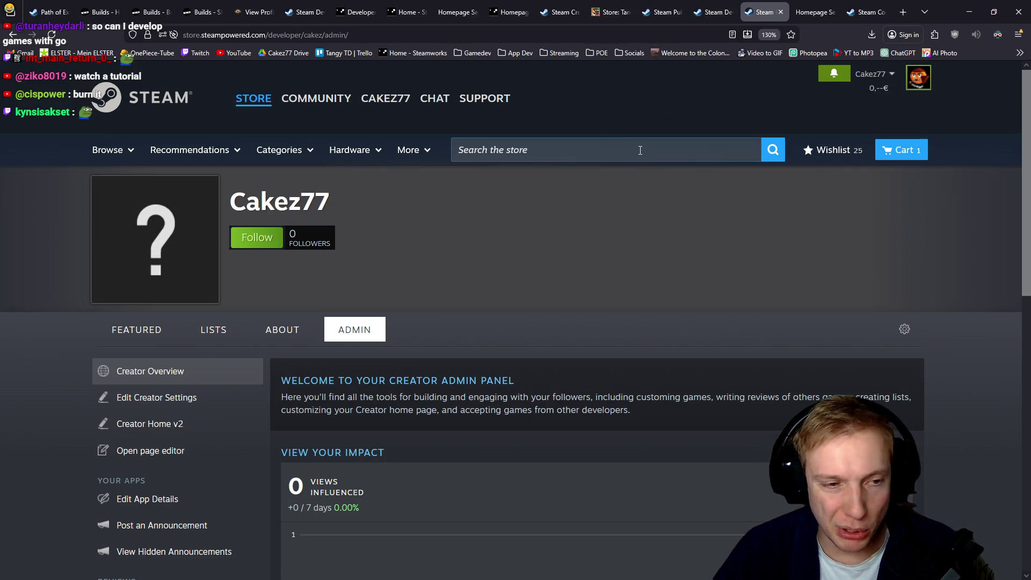
pyautogui.scroll(-3, 310, 322)
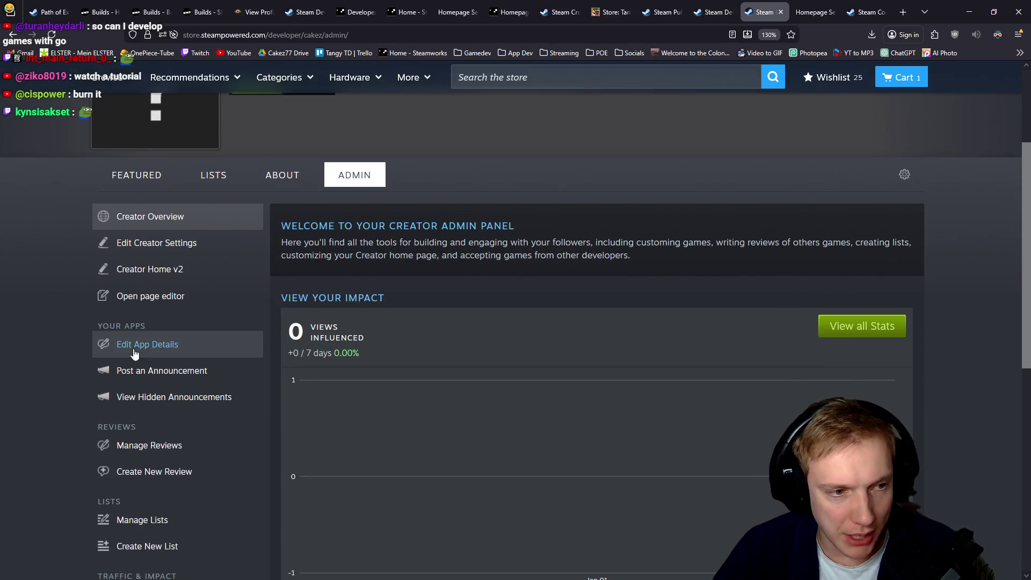
pyautogui.click(179, 358)
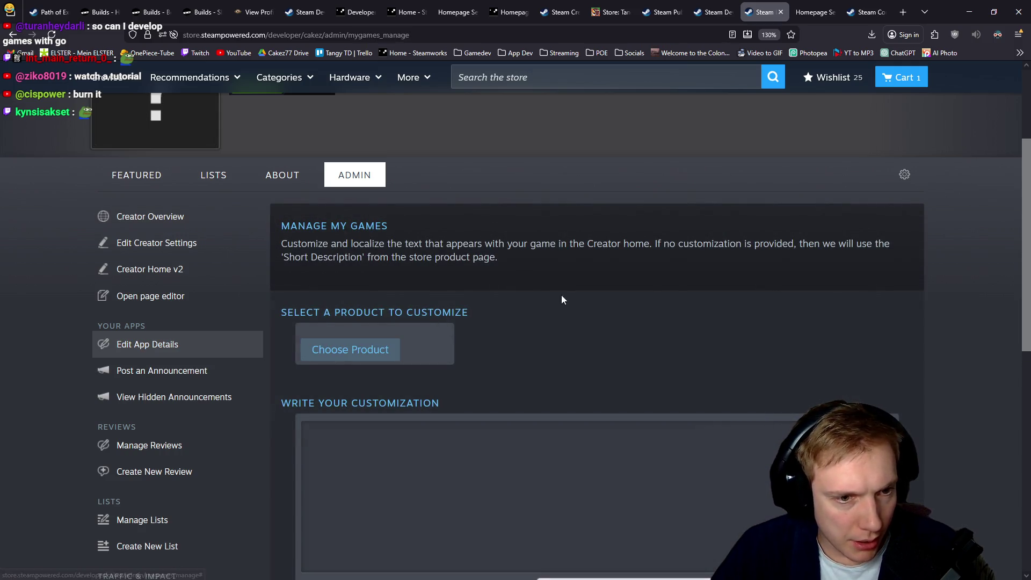
pyautogui.scroll(-3, 366, 176)
pyautogui.click(353, 193)
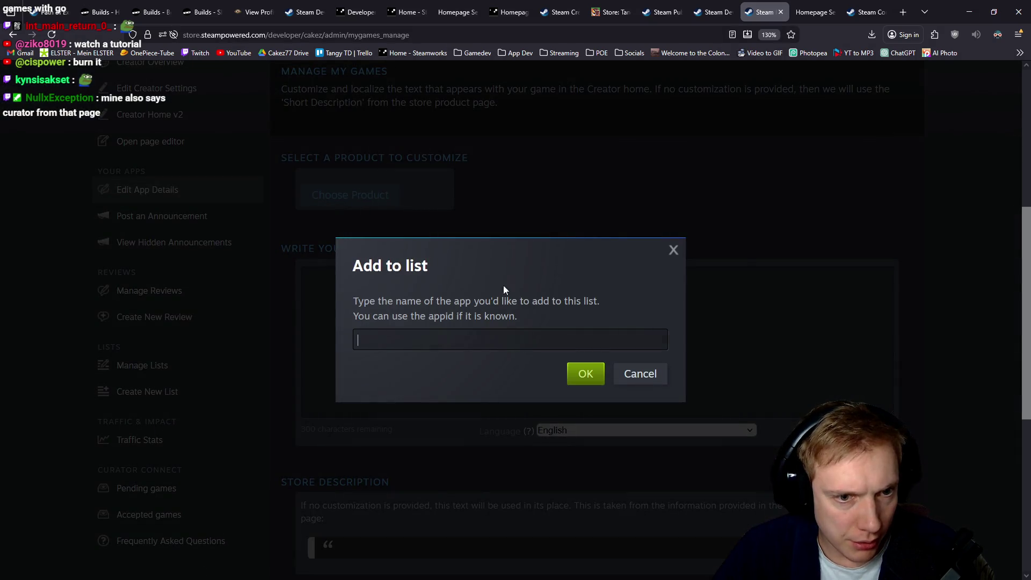
pyautogui.write('Tangy')
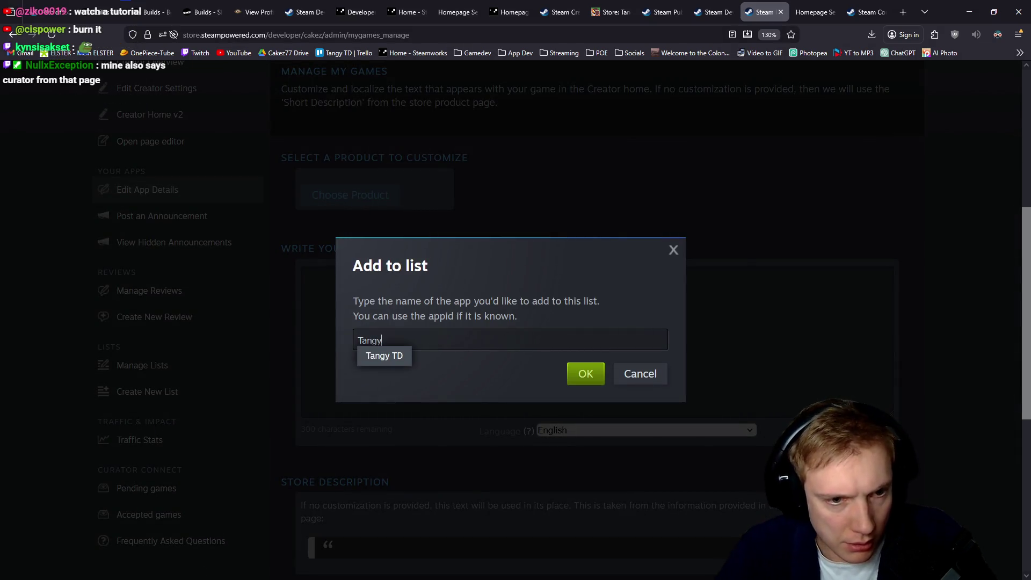
pyautogui.click(382, 357)
pyautogui.click(586, 373)
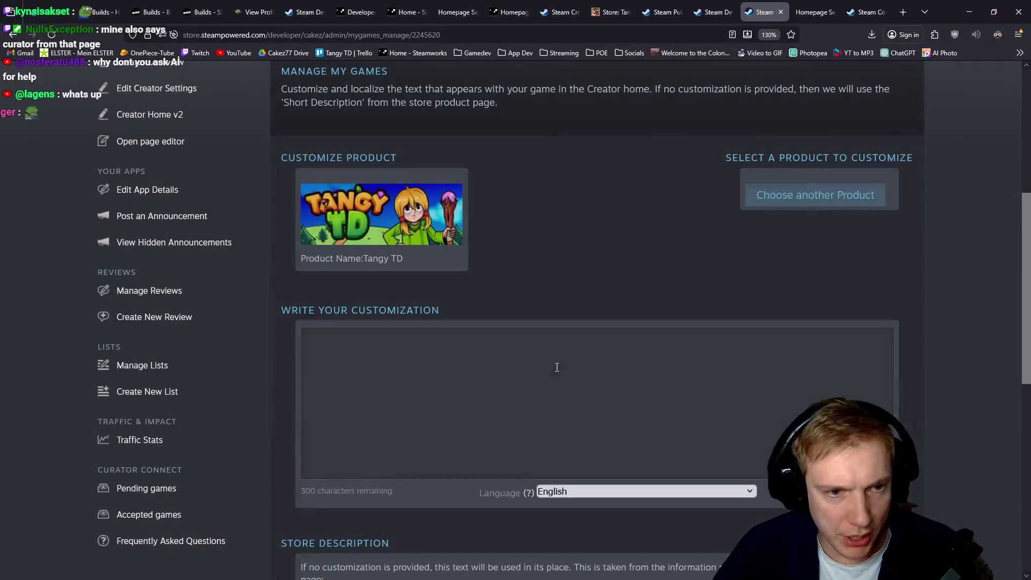
# Save the Tangy TD customization.
pyautogui.scroll(-5, 618, 268)
pyautogui.scroll(-3, 704, 239)
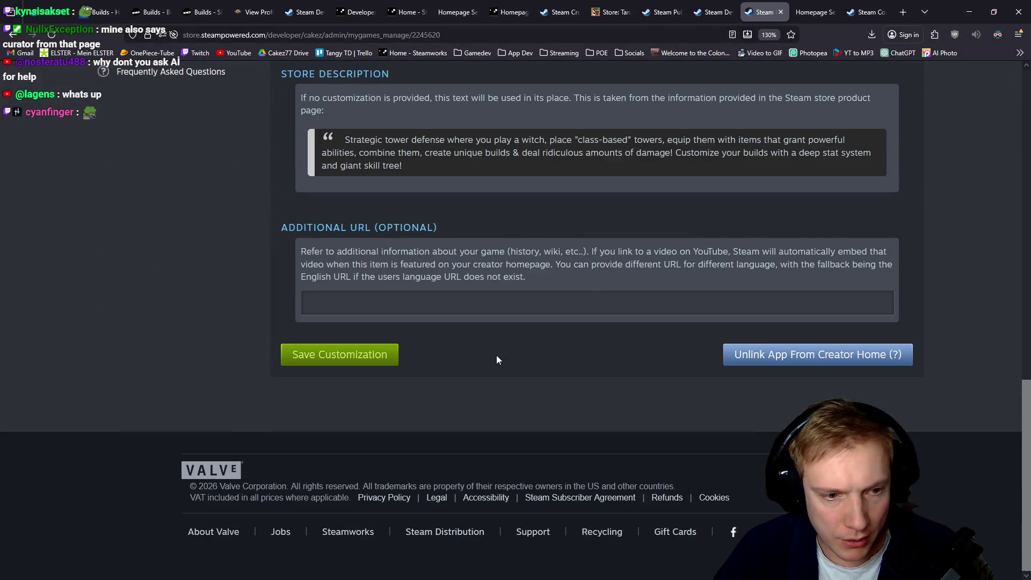
pyautogui.click(332, 362)
pyautogui.scroll(15, 250, 321)
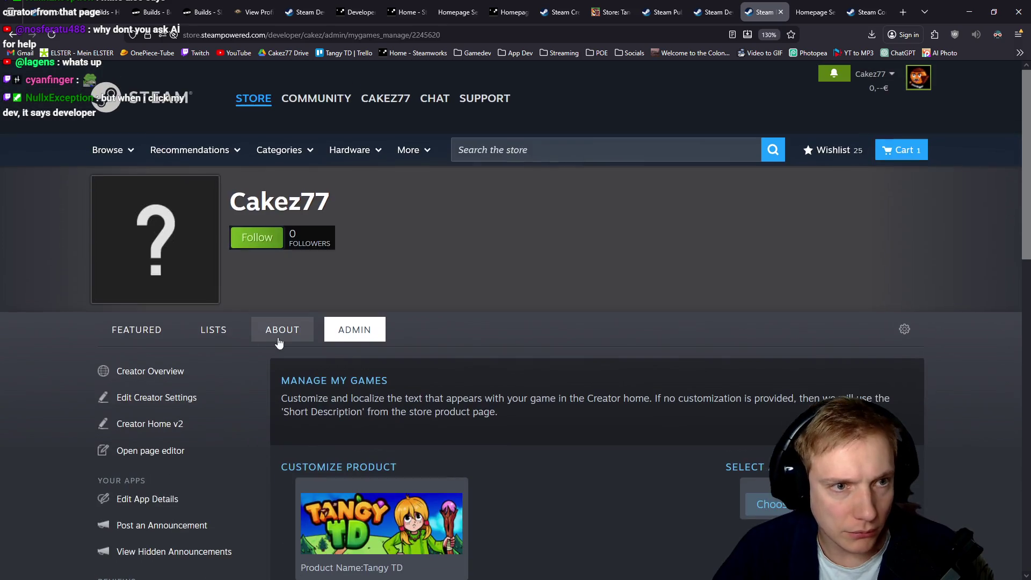
pyautogui.click(866, 12)
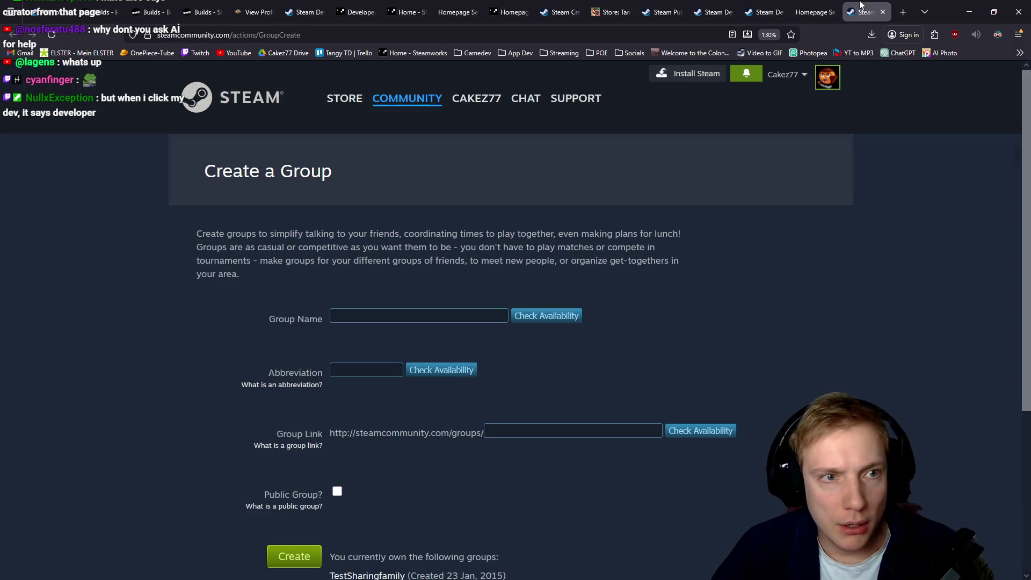
# Close the group creation tab and reload the Cakez77 developer page.
pyautogui.hotkey('ctrl', 'w')
pyautogui.hotkey('ctrl', 'w')
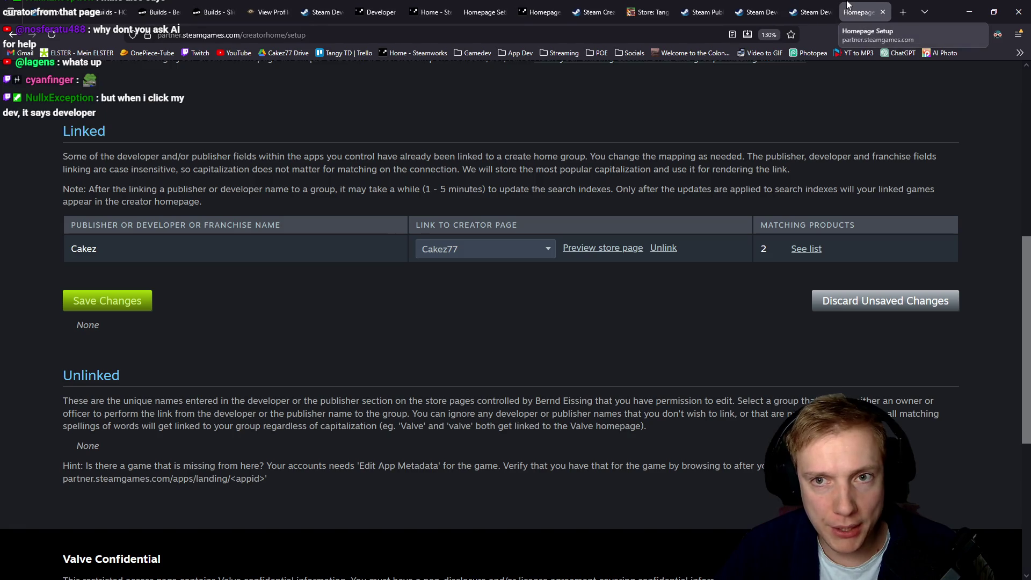
pyautogui.click(806, 5)
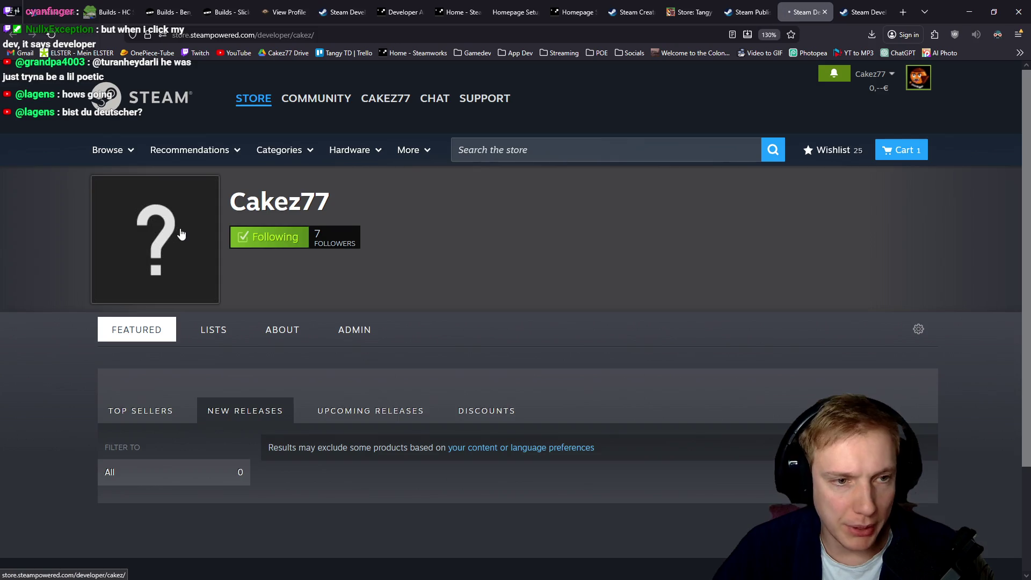
pyautogui.press('F5')
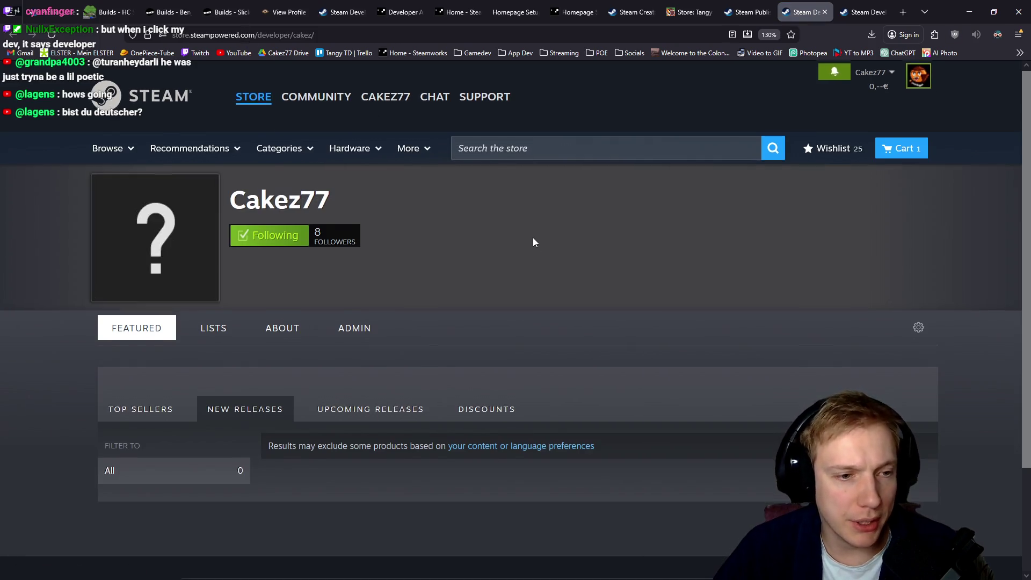
pyautogui.scroll(-3, 153, 326)
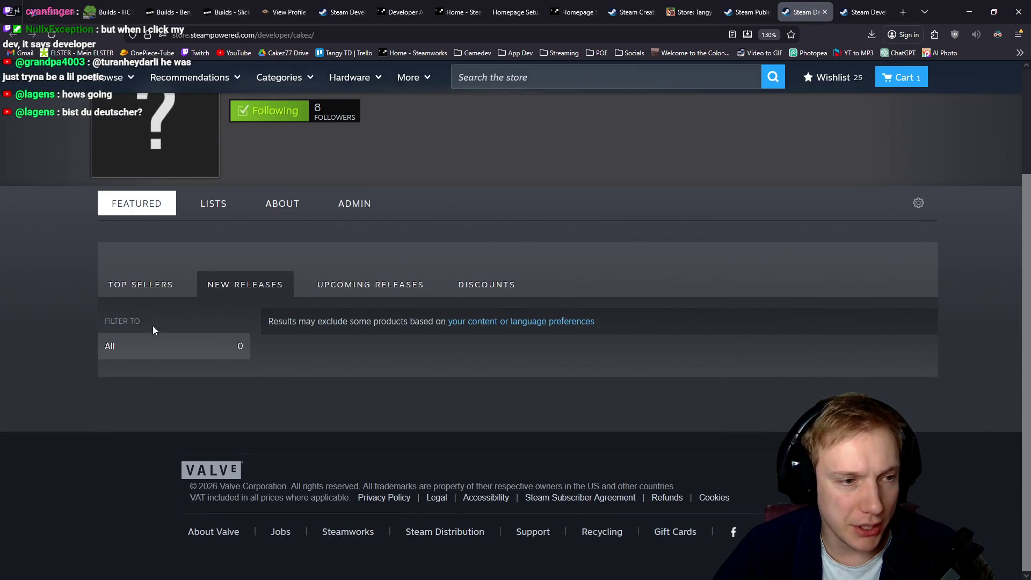
pyautogui.click(517, 323)
pyautogui.scroll(-3, 556, 292)
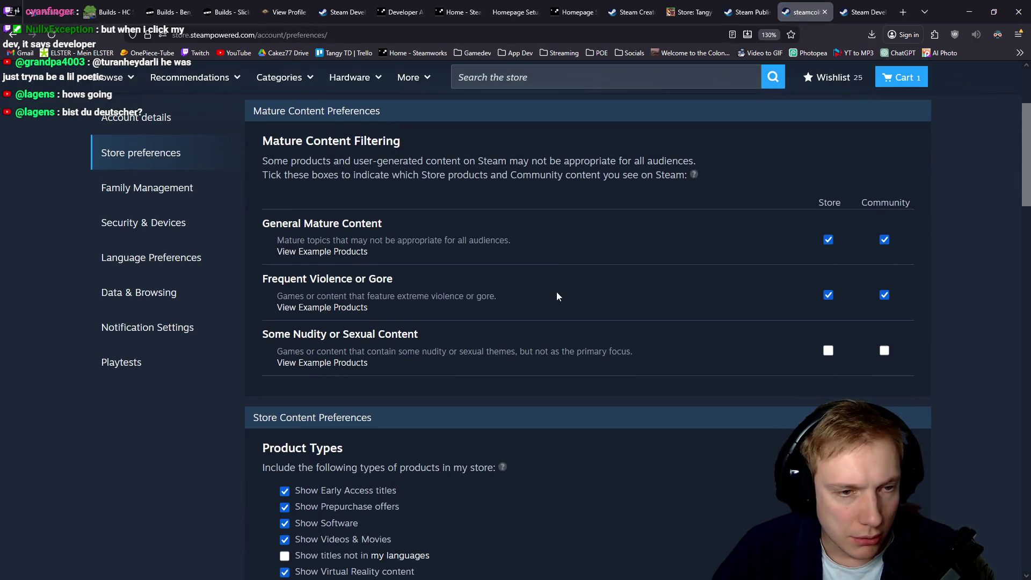
pyautogui.hotkey('alt', 'Left')
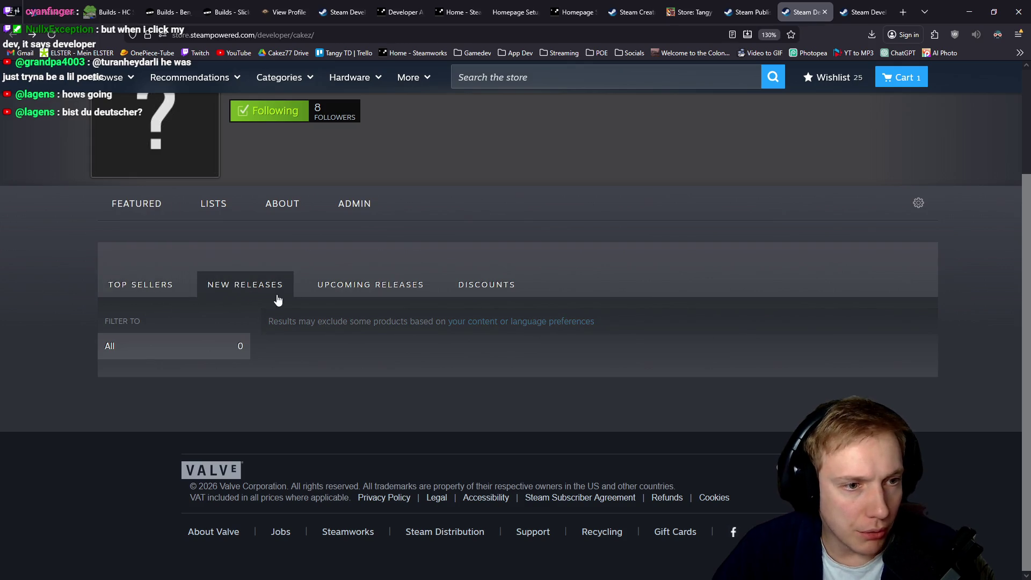
# Browse Cakez77's upcoming releases, new releases and lists to confirm Tangy TD appears.
pyautogui.click(391, 286)
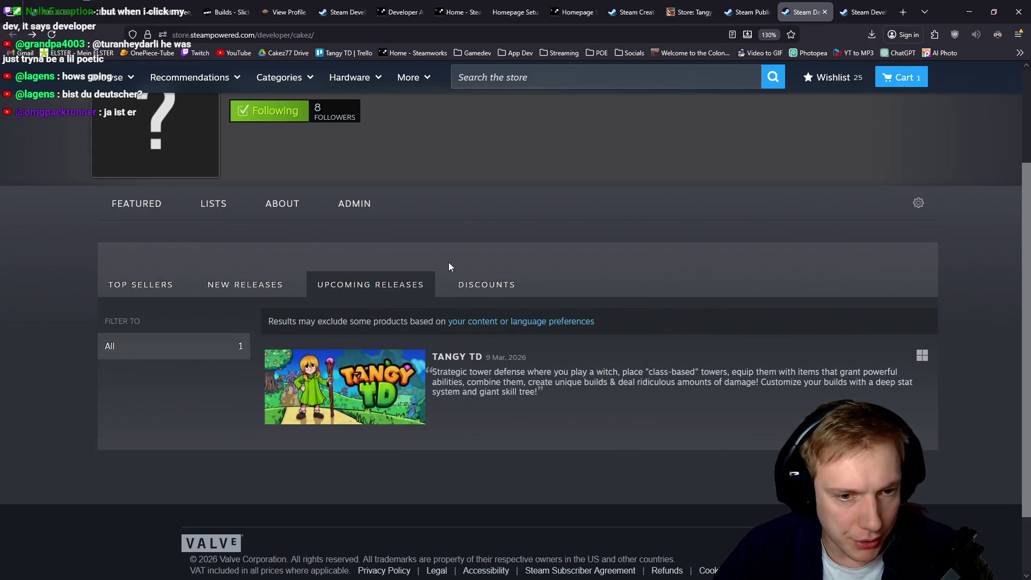
pyautogui.scroll(2, 412, 237)
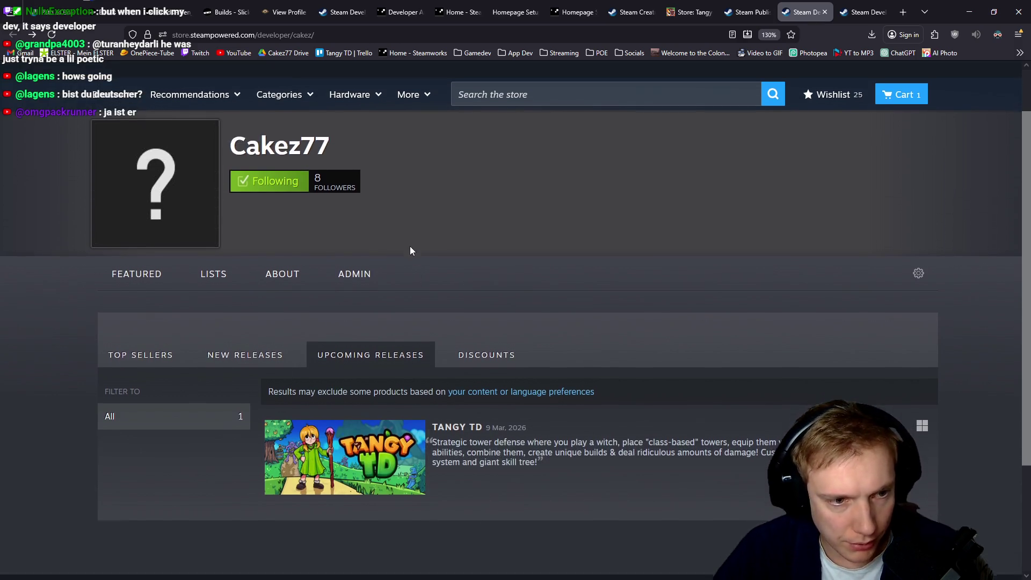
pyautogui.scroll(-2, 410, 246)
pyautogui.click(246, 289)
pyautogui.scroll(2, 361, 238)
pyautogui.scroll(-2, 176, 304)
pyautogui.click(138, 295)
pyautogui.click(323, 283)
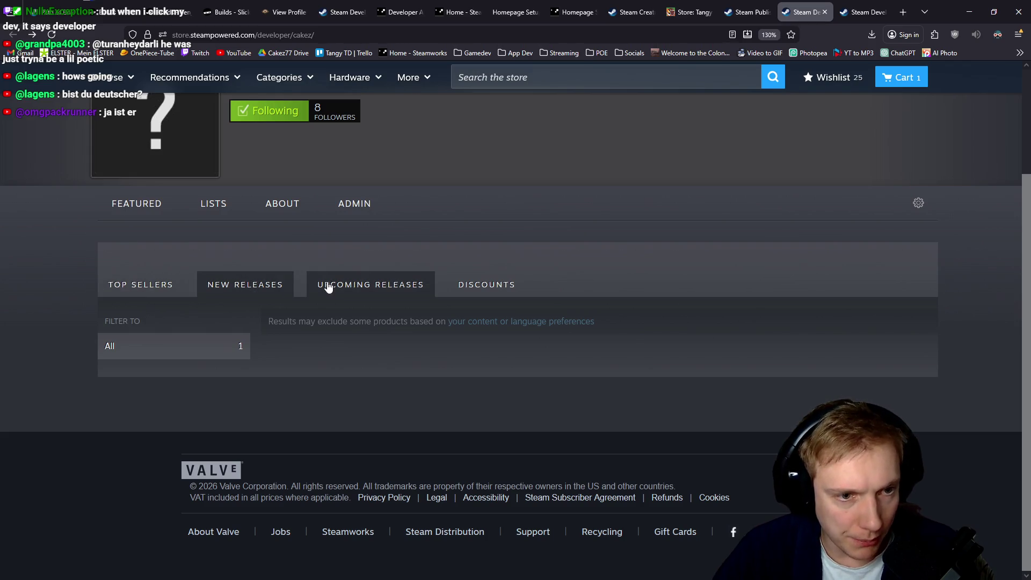
pyautogui.scroll(2, 415, 249)
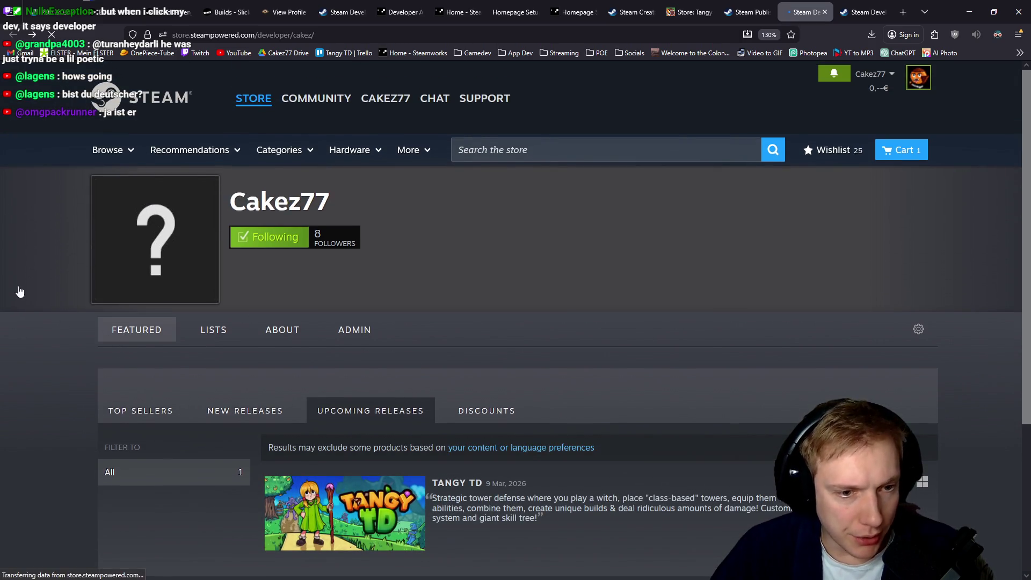
pyautogui.scroll(-2, 24, 276)
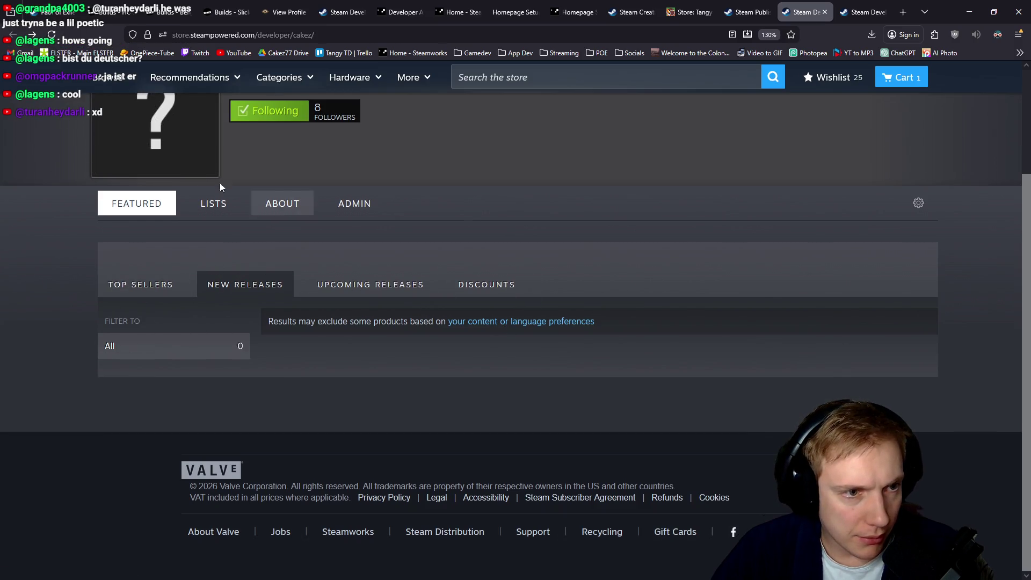
pyautogui.click(213, 203)
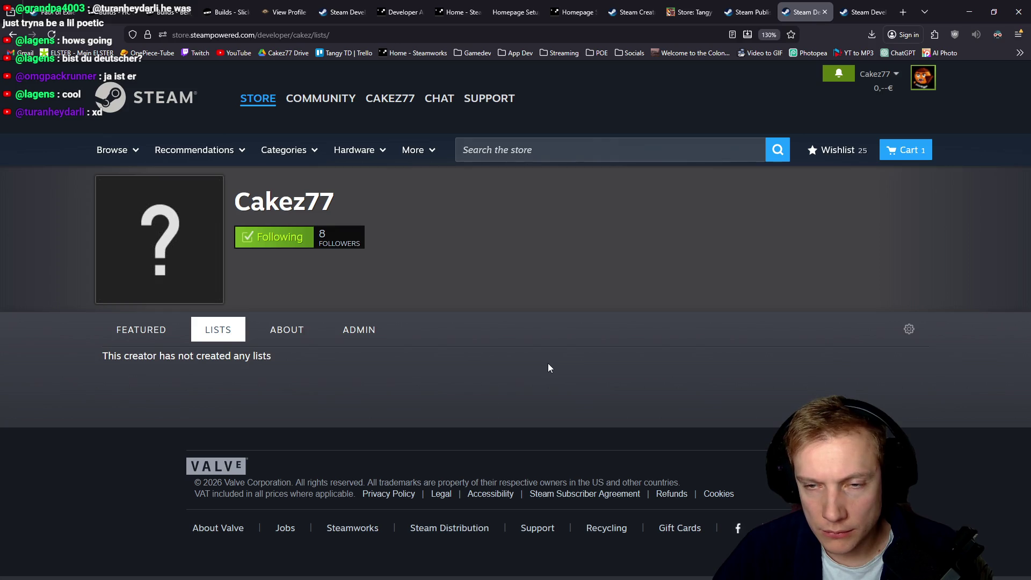
# Check the Cakez77 publisher and curator admin pages, then bring up the TODO notes.
pyautogui.click(753, 6)
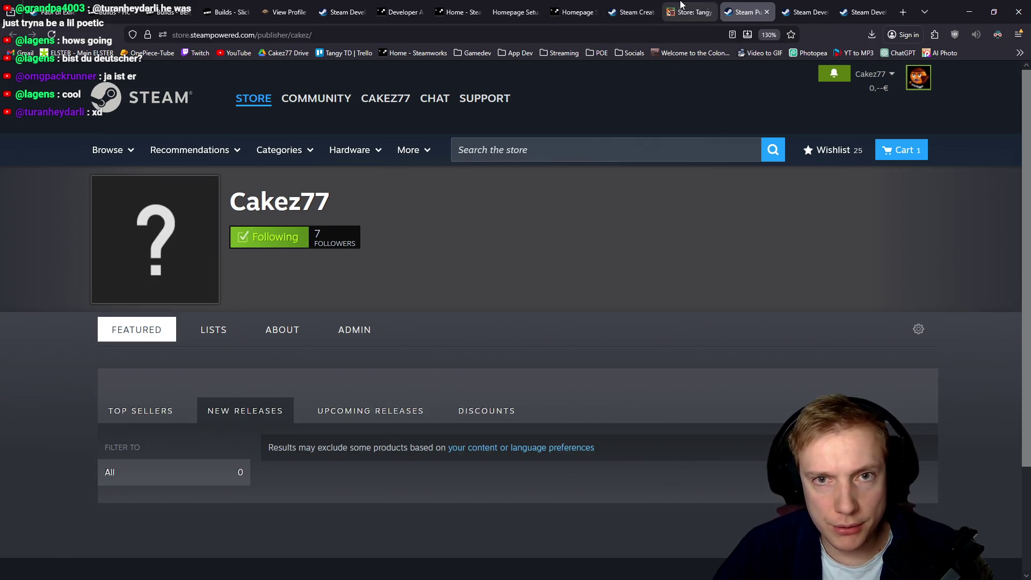
pyautogui.hotkey('ctrl', 'shift', 'Tab')
pyautogui.hotkey('ctrl', 'shift', 'Tab')
pyautogui.scroll(2, 593, 254)
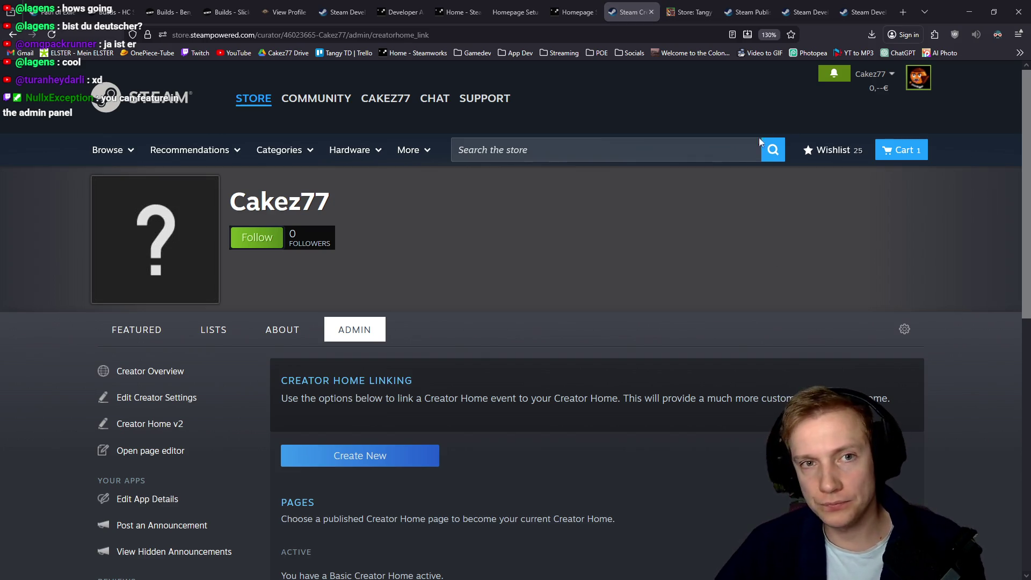
pyautogui.hotkey('alt', 'Tab')
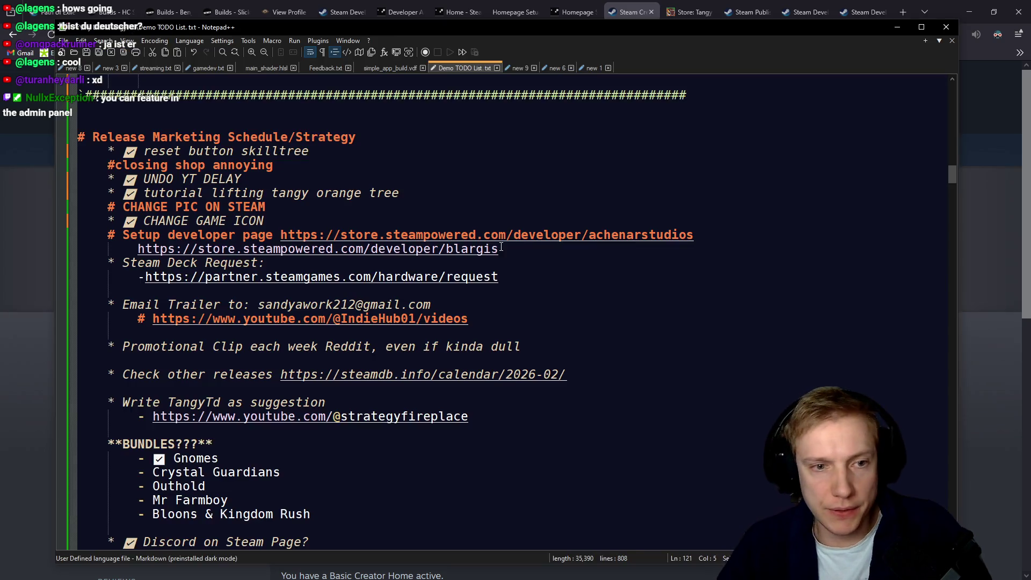
# Copy the Tangy TD Twitch wishlist link line from Demo TODO List.txt and return to the browser.
pyautogui.scroll(7, 528, 320)
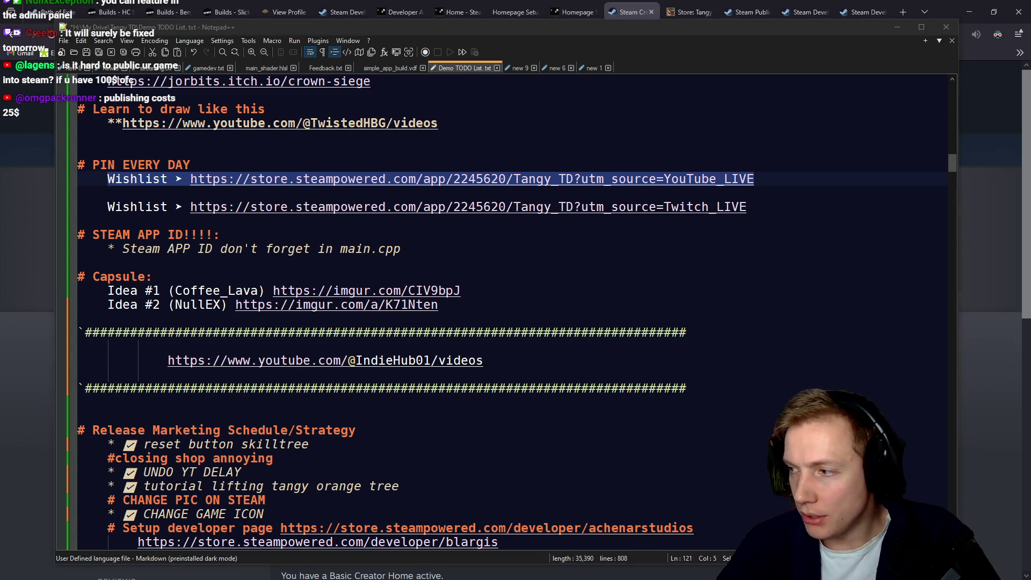
pyautogui.moveTo(751, 207); pyautogui.dragTo(105, 209)
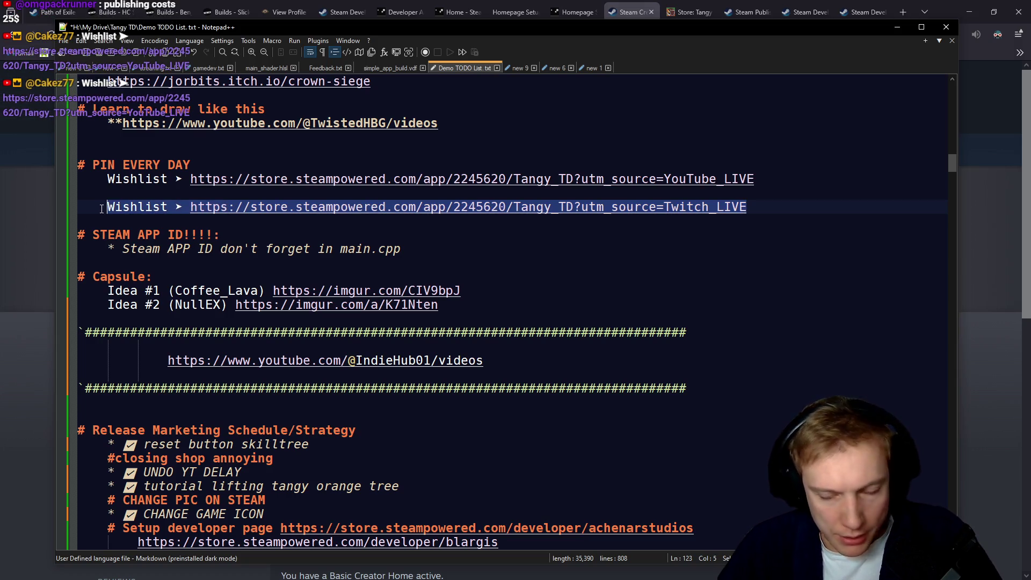
pyautogui.hotkey('alt', 'Tab')
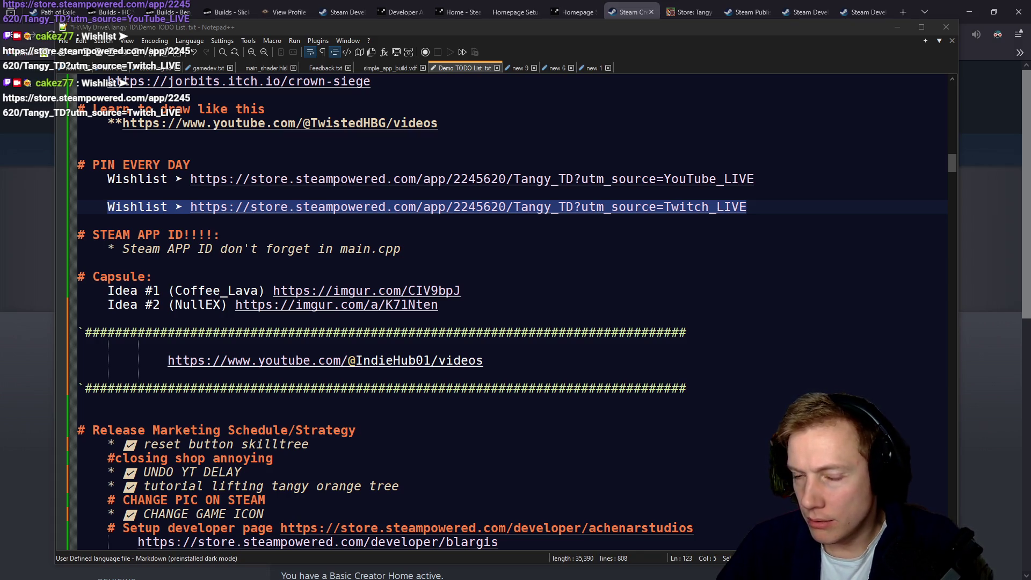
pyautogui.click(56, 273)
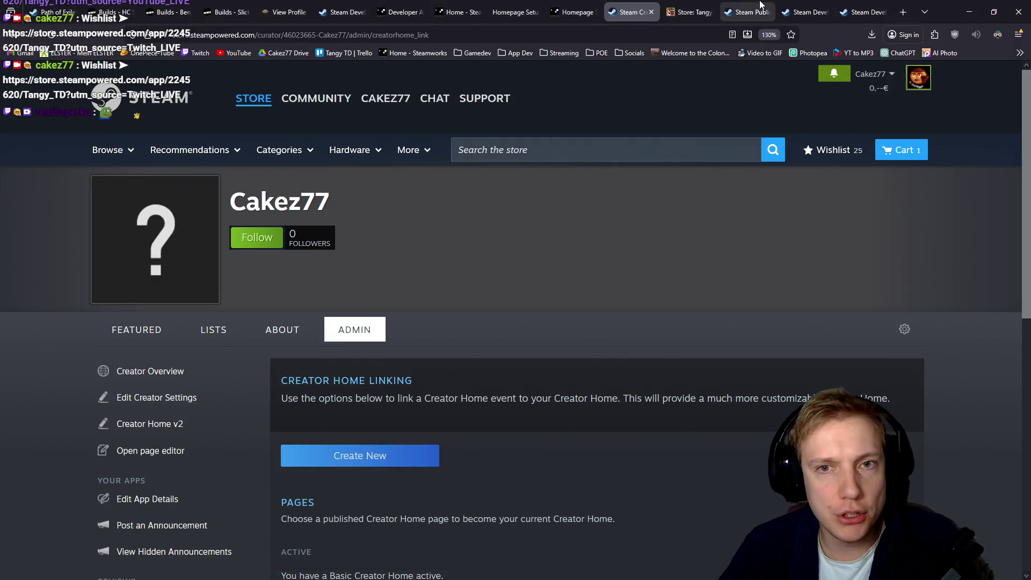
# Go back to the Tangy TD store page and follow its Cakez developer link to the curator page.
pyautogui.click(860, 12)
pyautogui.hotkey('alt', 'Left')
pyautogui.hotkey('alt', 'Left')
pyautogui.hotkey('alt', 'Left')
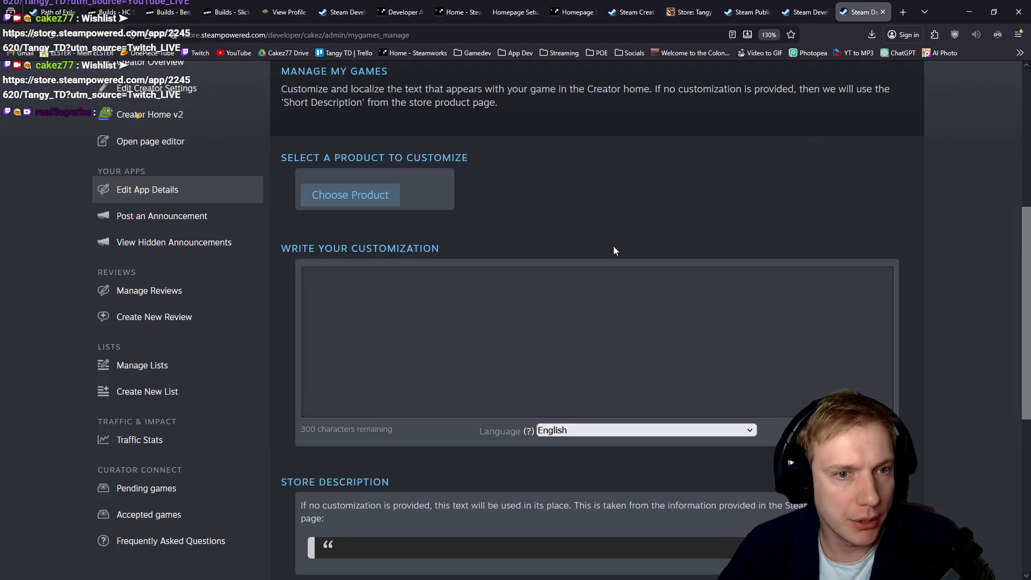
pyautogui.hotkey('alt', 'Left')
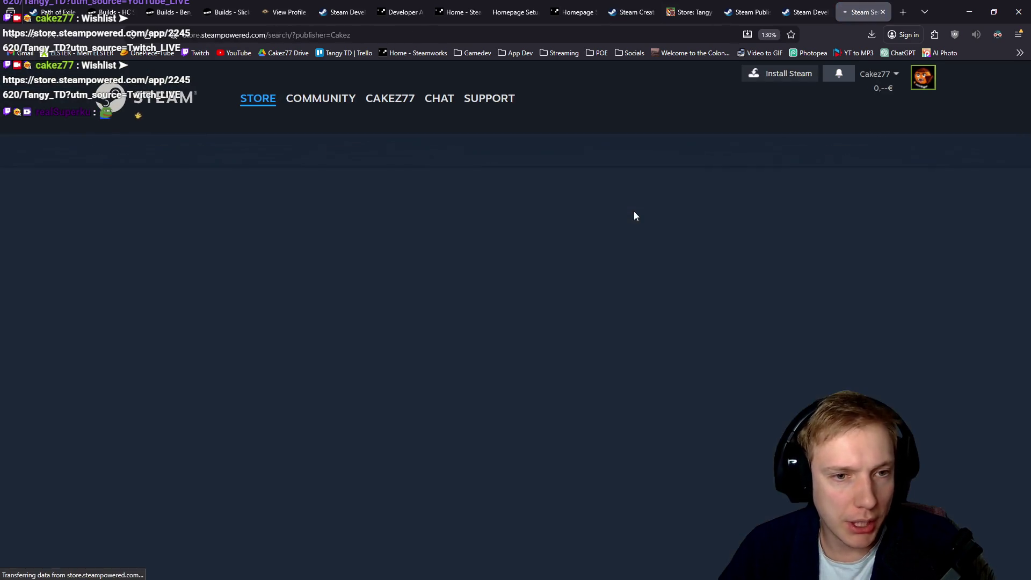
pyautogui.hotkey('alt', 'Left')
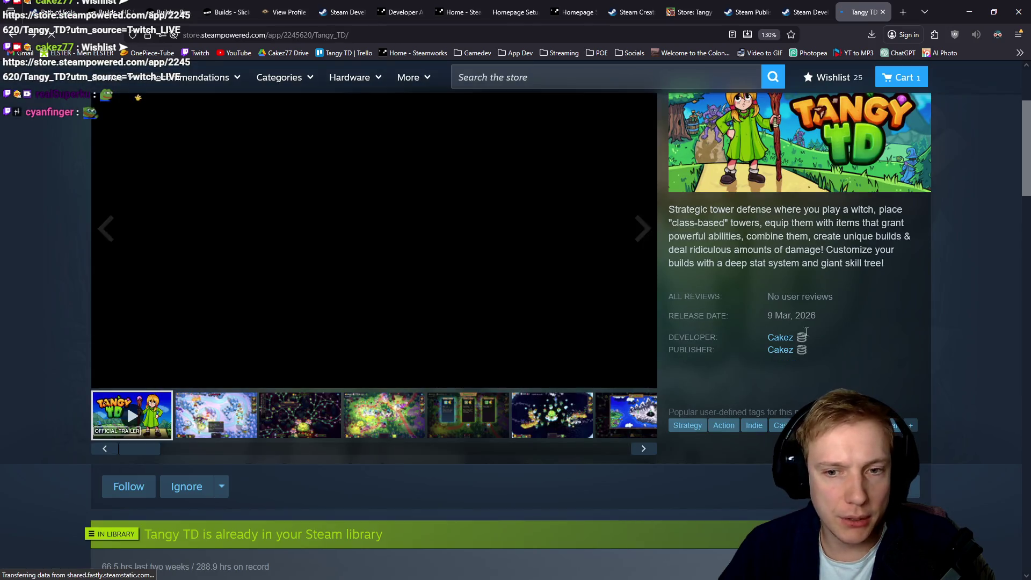
pyautogui.click(735, 329)
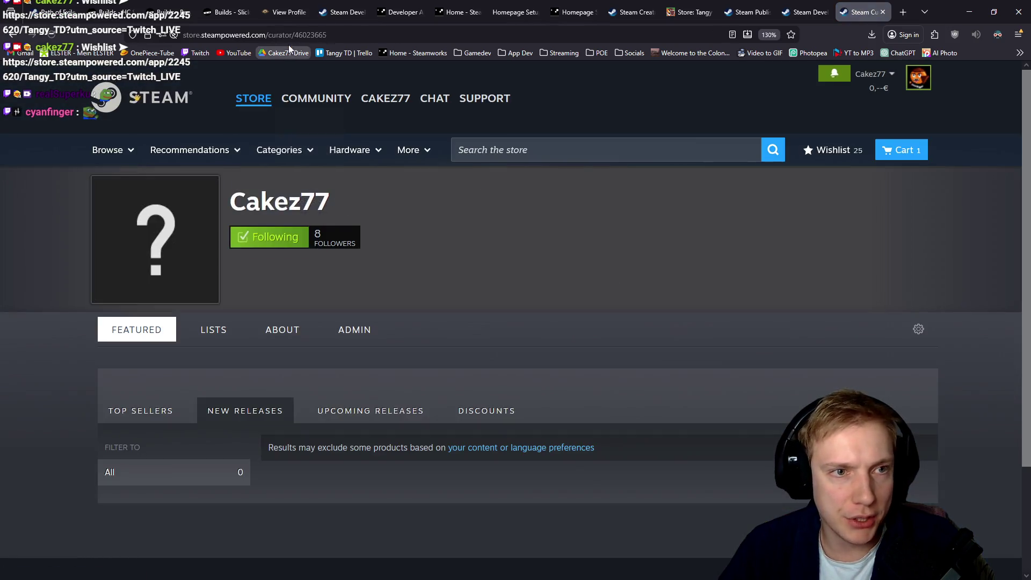
pyautogui.click(290, 37)
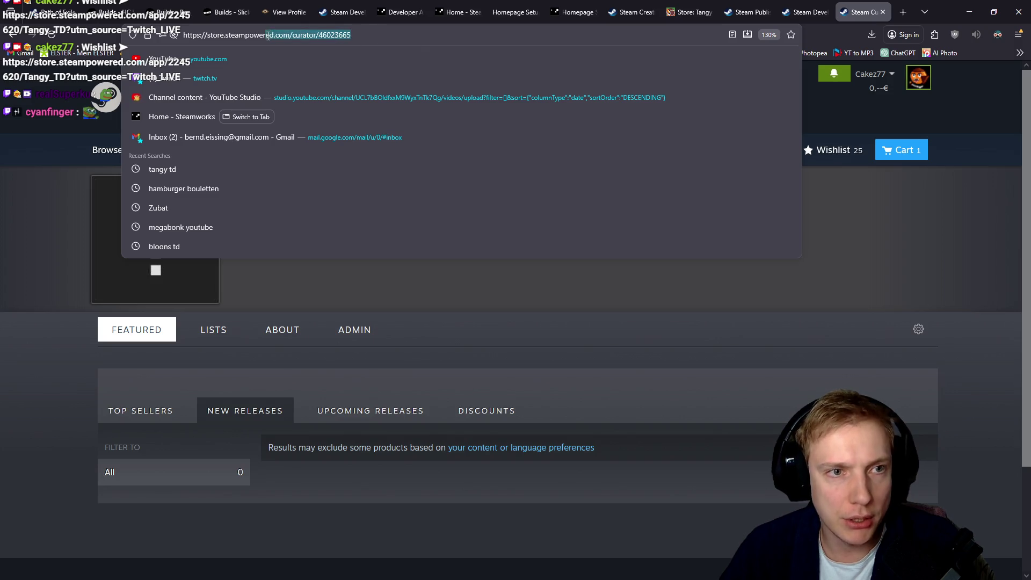
# Compare with the Blargis developer page's address, revisit the Cakez77 curator page, then switch to Tangy TD.
pyautogui.click(346, 6)
pyautogui.click(271, 37)
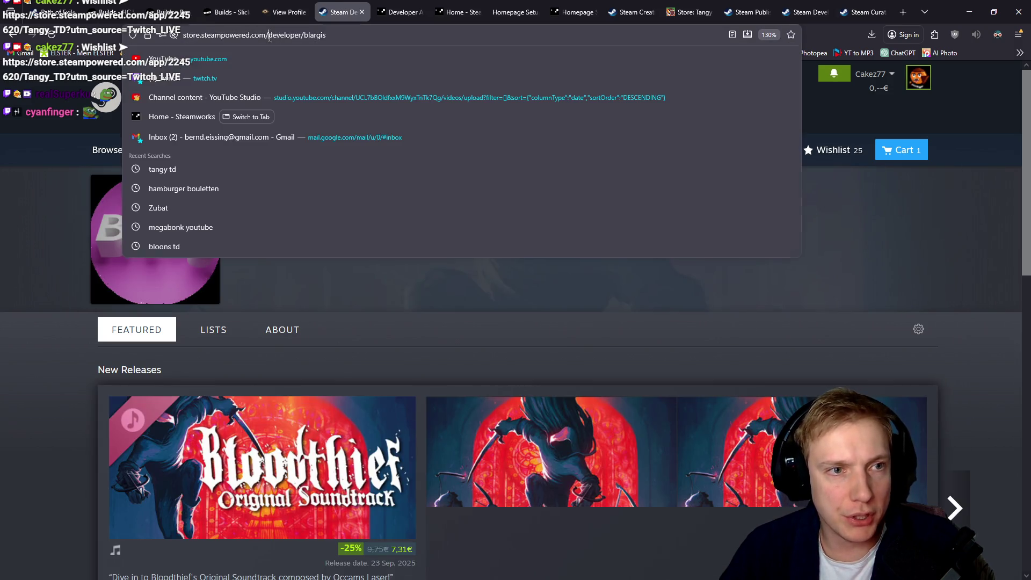
pyautogui.click(499, 273)
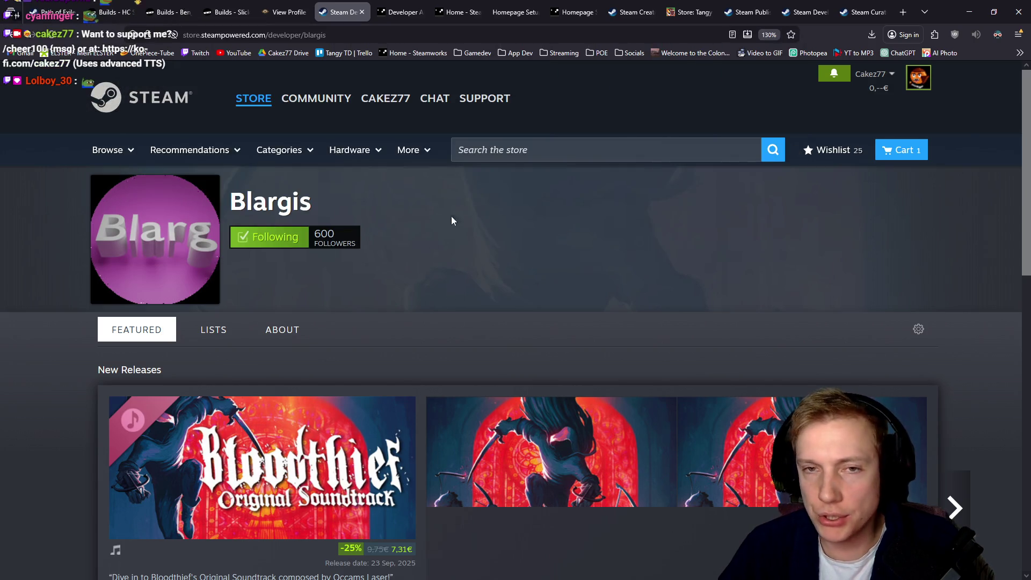
pyautogui.click(859, 12)
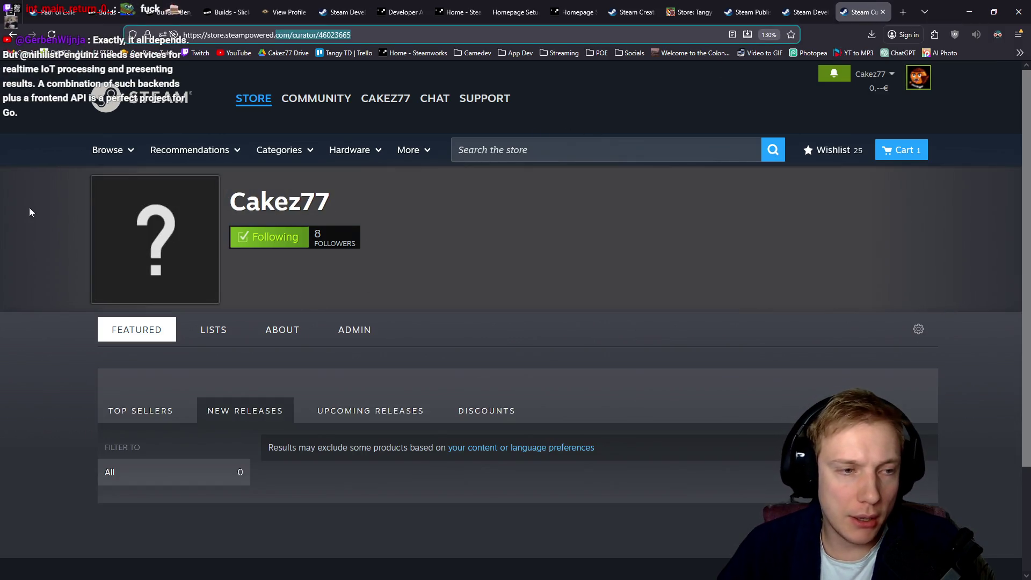
pyautogui.scroll(-3, 496, 237)
pyautogui.scroll(3, 503, 236)
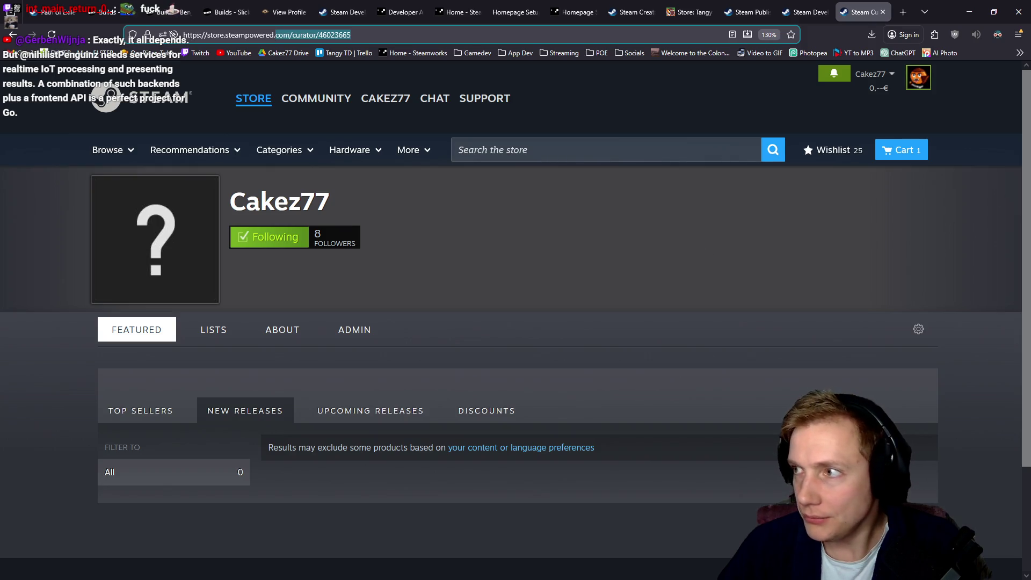
pyautogui.hotkey('alt', 'Tab')
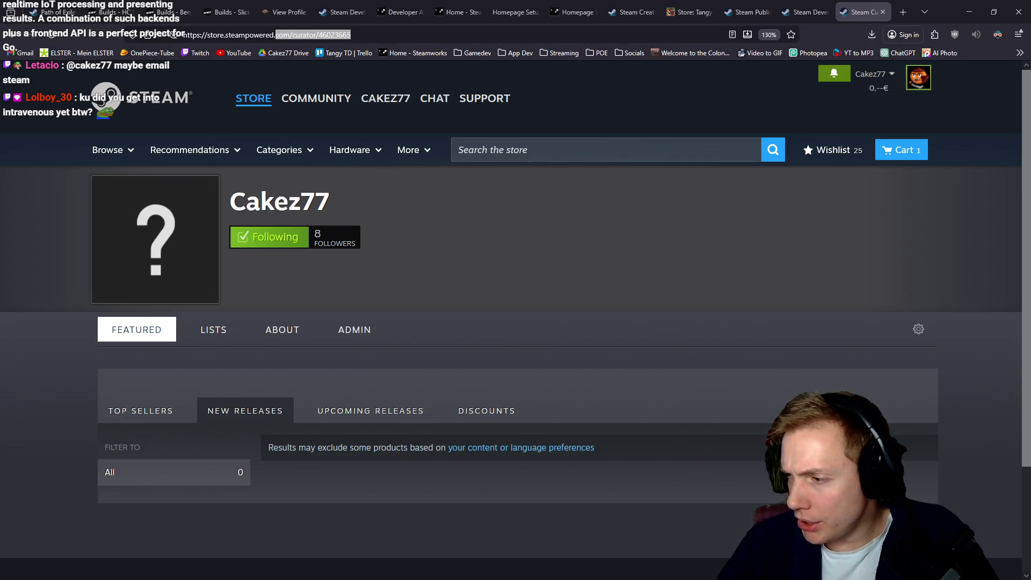
pyautogui.hotkey('alt', 'Tab')
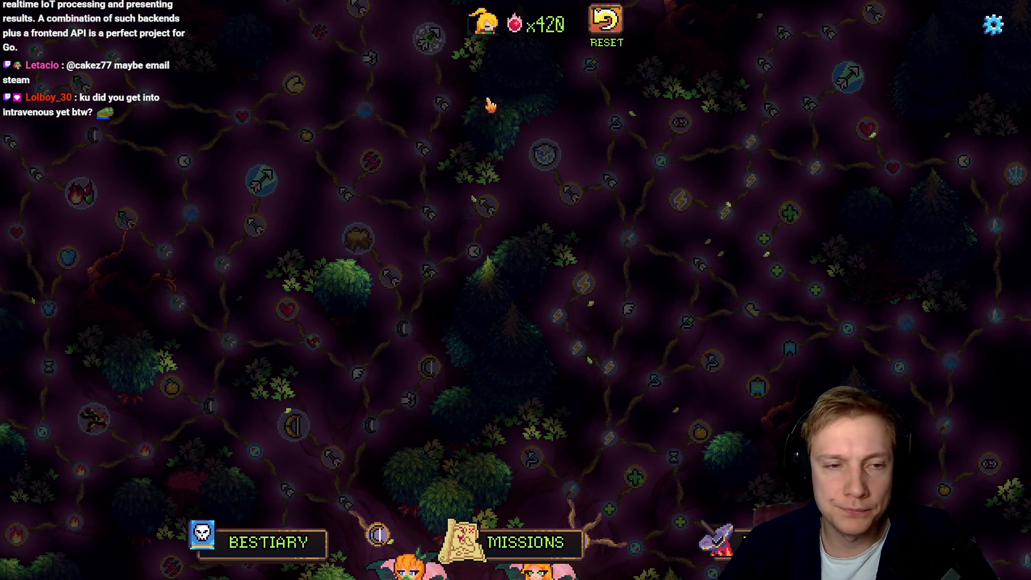
# Pan the Tangy TD skill tree and glance at the missions map and Healer upgrades.
pyautogui.moveTo(488, 104)
pyautogui.mouseDown()
pyautogui.moveTo(789, 345)
pyautogui.moveTo(633, 253)
pyautogui.moveTo(915, 292)
pyautogui.moveTo(805, 486)
pyautogui.moveTo(882, 416)
pyautogui.moveTo(654, 220)
pyautogui.moveTo(675, 134)
pyautogui.moveTo(841, 163)
pyautogui.moveTo(586, 328)
pyautogui.moveTo(546, 282)
pyautogui.mouseUp()
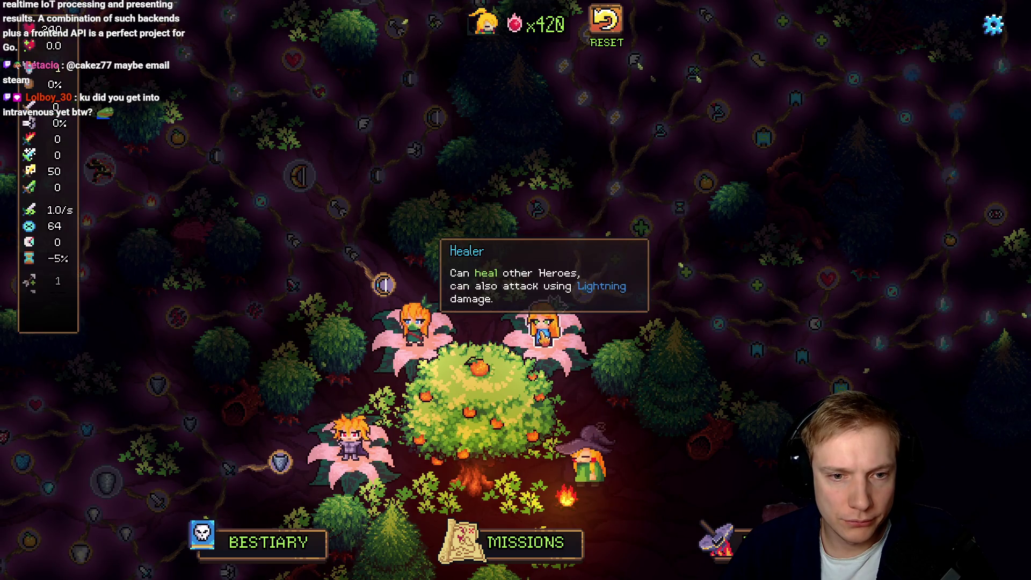
pyautogui.moveTo(563, 320)
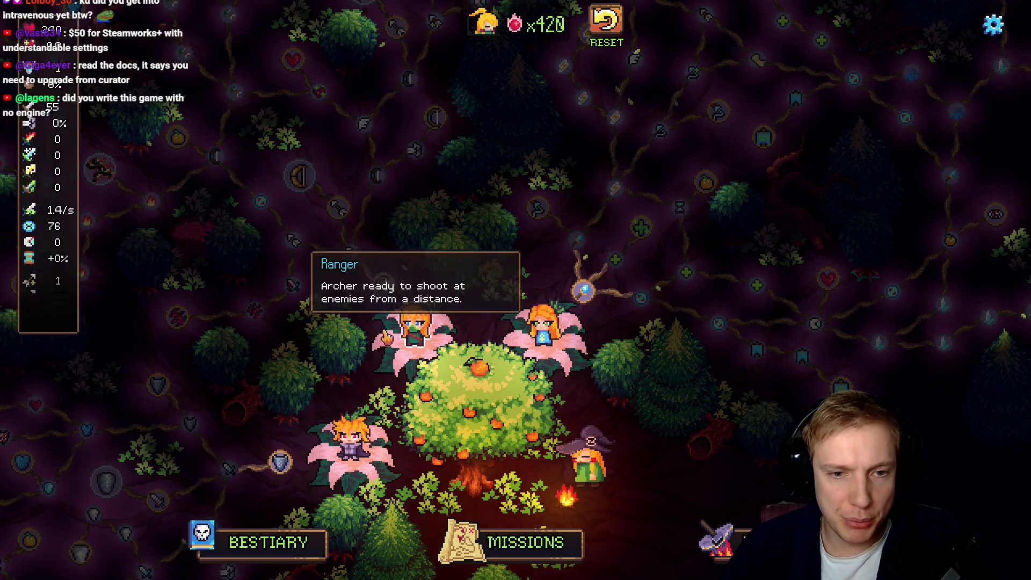
pyautogui.moveTo(430, 428); pyautogui.dragTo(417, 308)
pyautogui.click(525, 543)
pyautogui.click(553, 452)
pyautogui.click(572, 336)
pyautogui.click(537, 473)
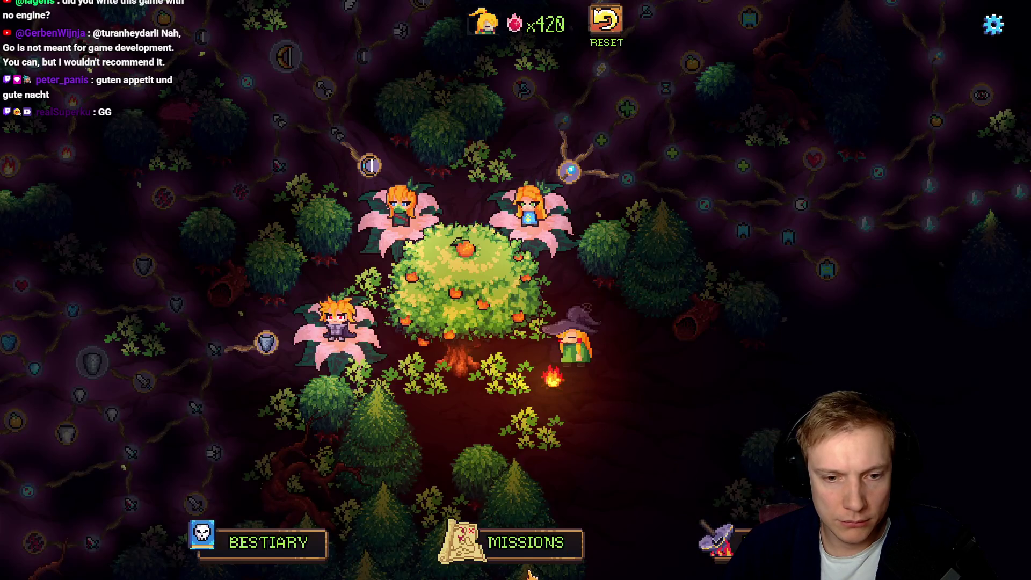
# Check the missions map again, pan the skill tree down-left, and return to the browser.
pyautogui.click(537, 553)
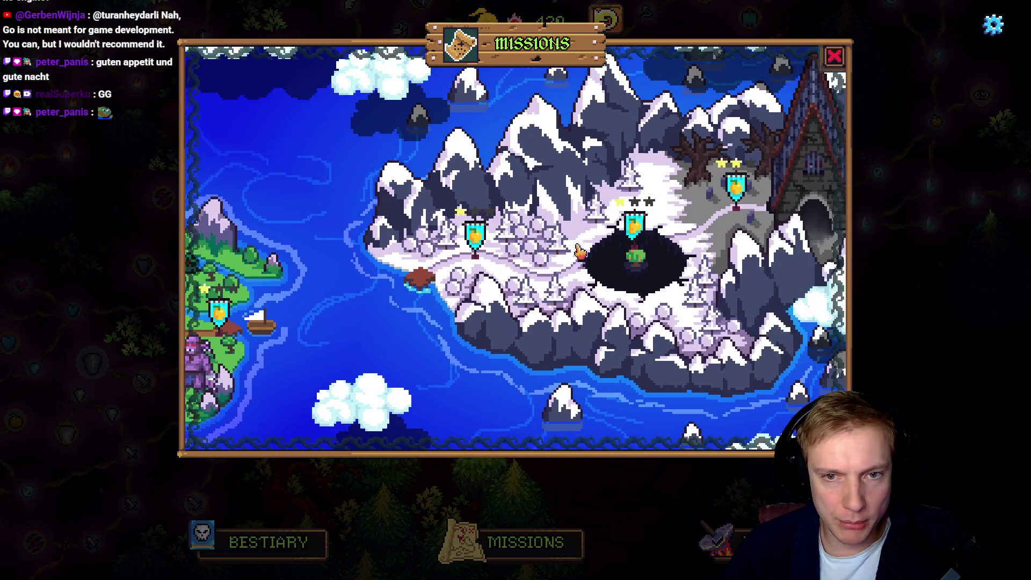
pyautogui.click(834, 56)
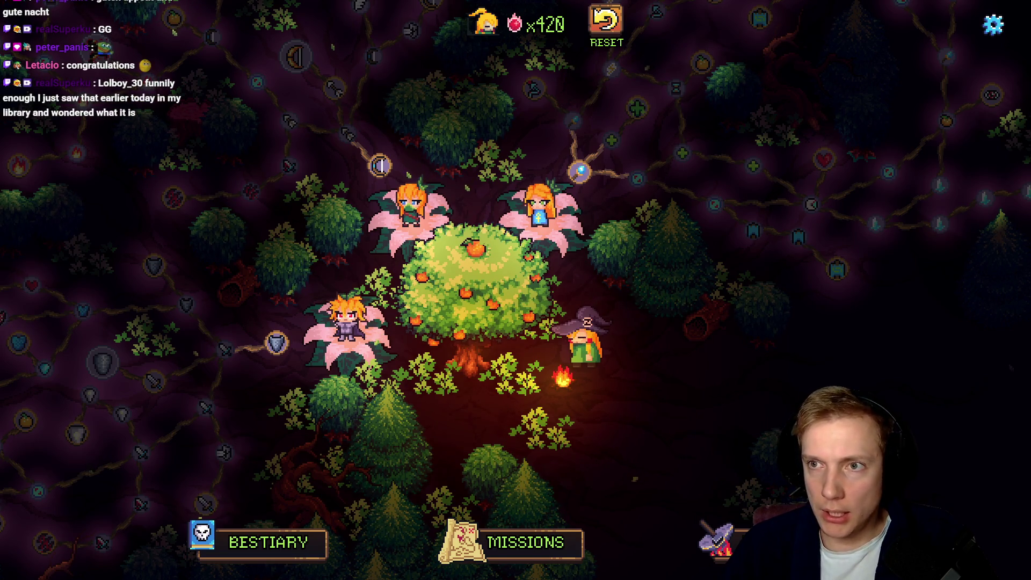
pyautogui.moveTo(699, 189)
pyautogui.mouseDown()
pyautogui.moveTo(559, 302)
pyautogui.moveTo(524, 278)
pyautogui.moveTo(396, 298)
pyautogui.mouseUp()
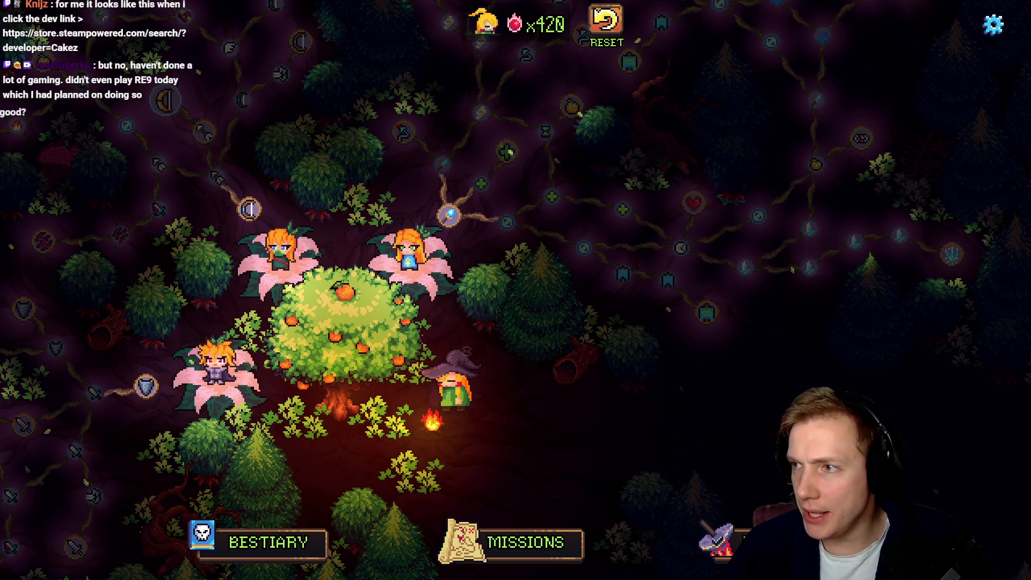
pyautogui.hotkey('alt', 'Tab')
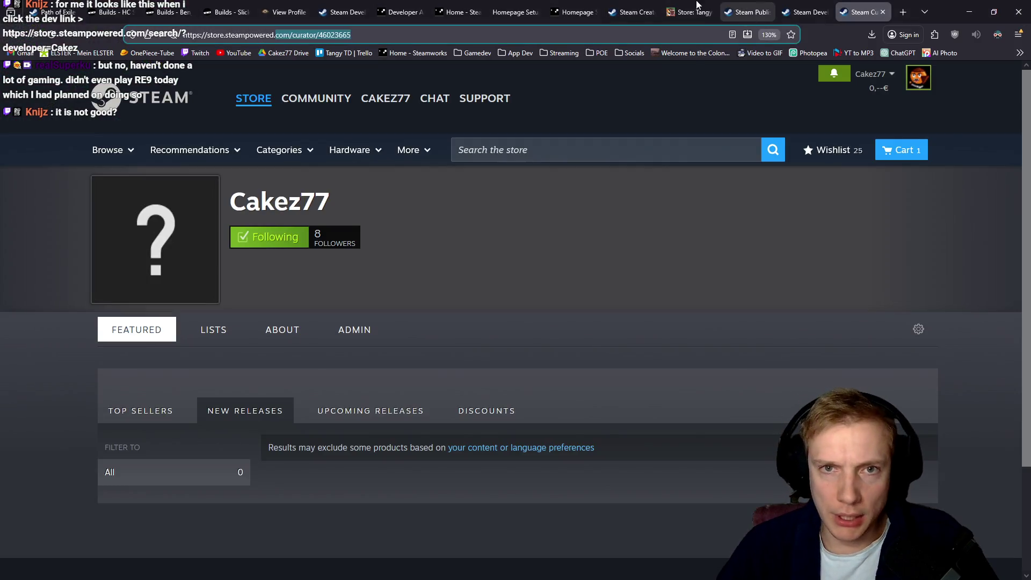
# Cycle through the Steamworks and Cakez77 tabs to bring up the creator homepage documentation.
pyautogui.click(575, 12)
pyautogui.click(634, 12)
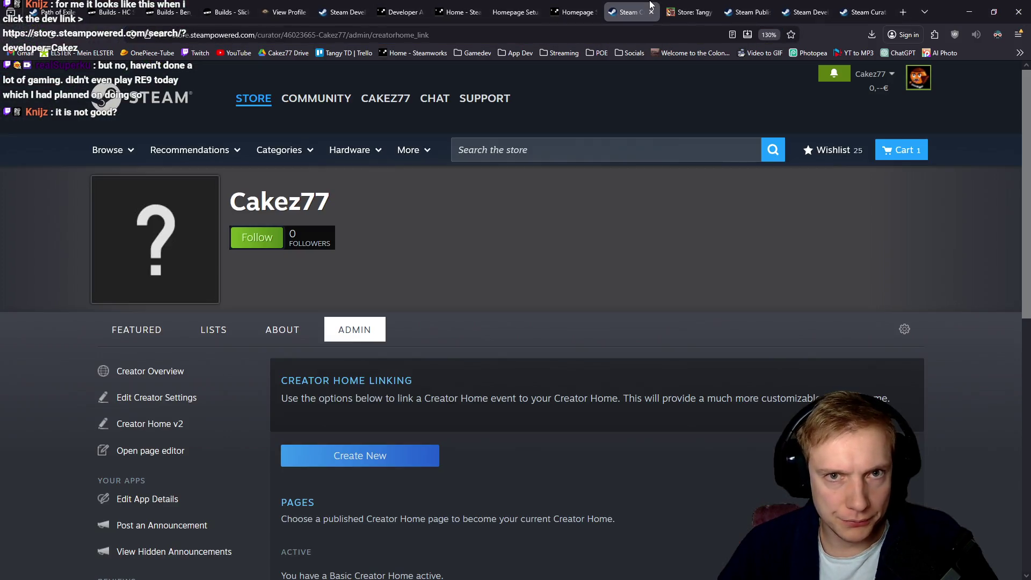
pyautogui.click(750, 12)
pyautogui.click(515, 4)
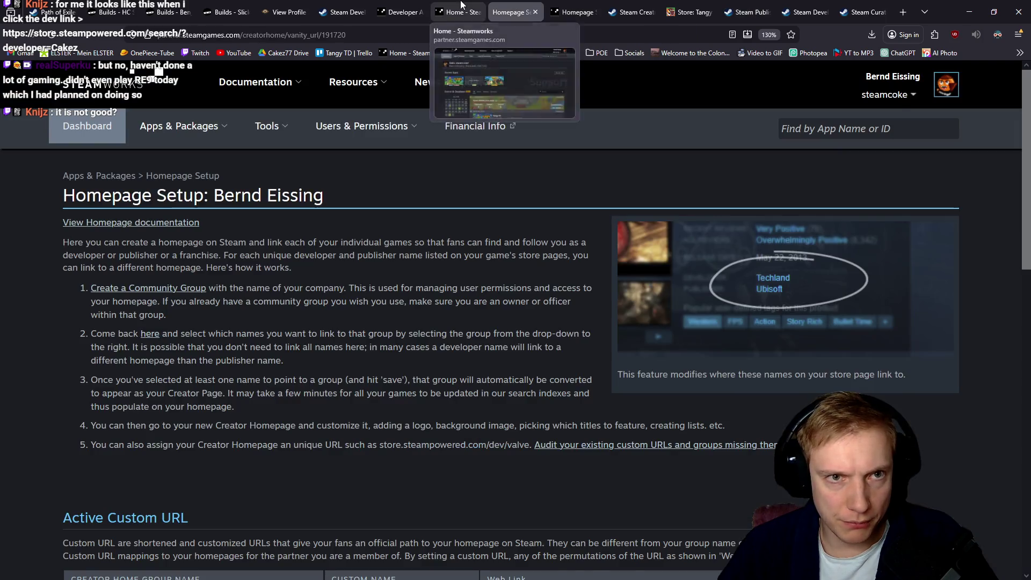
pyautogui.click(473, 5)
pyautogui.click(514, 6)
pyautogui.click(485, 4)
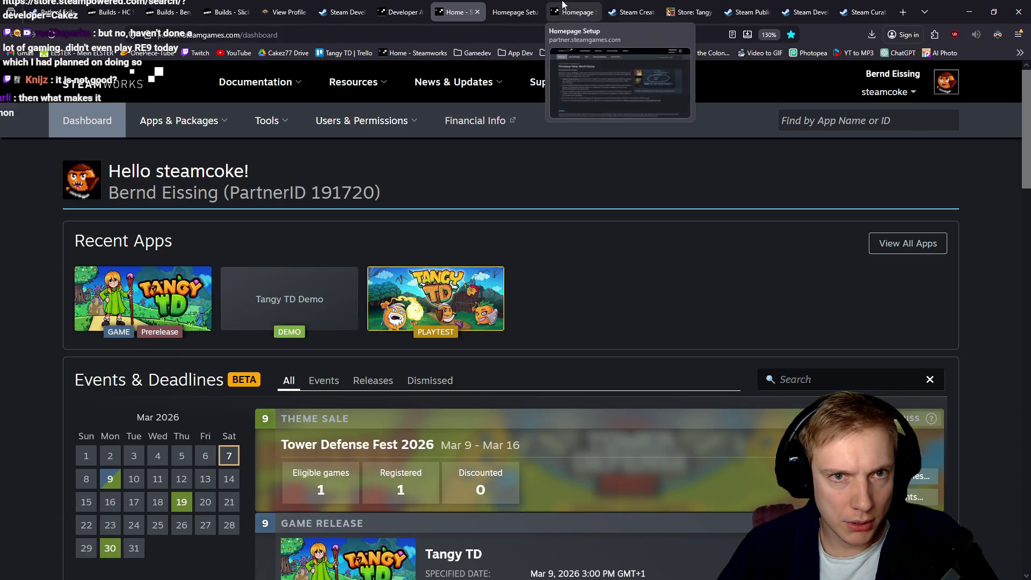
pyautogui.click(572, 8)
pyautogui.click(507, 7)
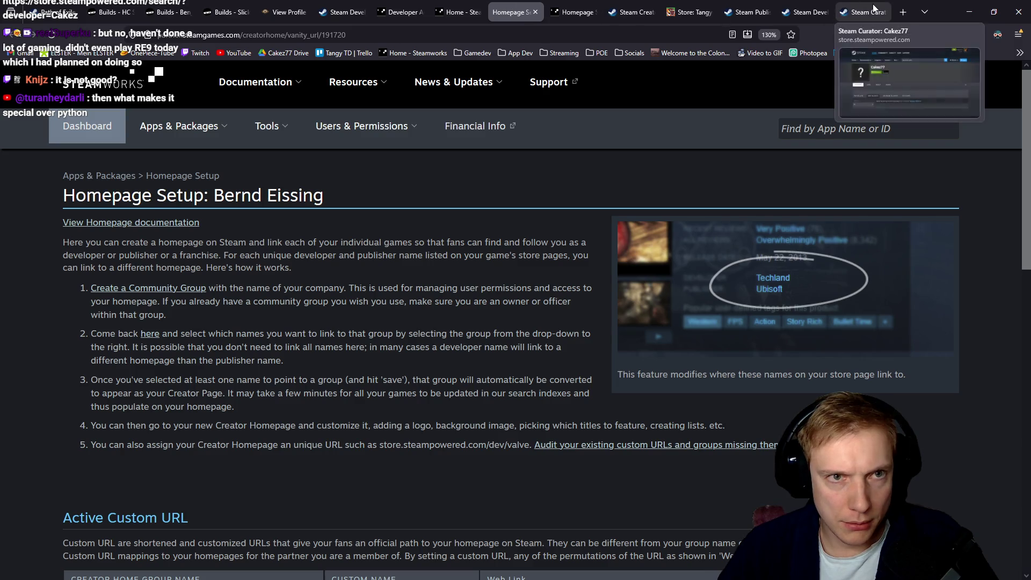
pyautogui.click(863, 12)
pyautogui.click(455, 8)
pyautogui.click(409, 5)
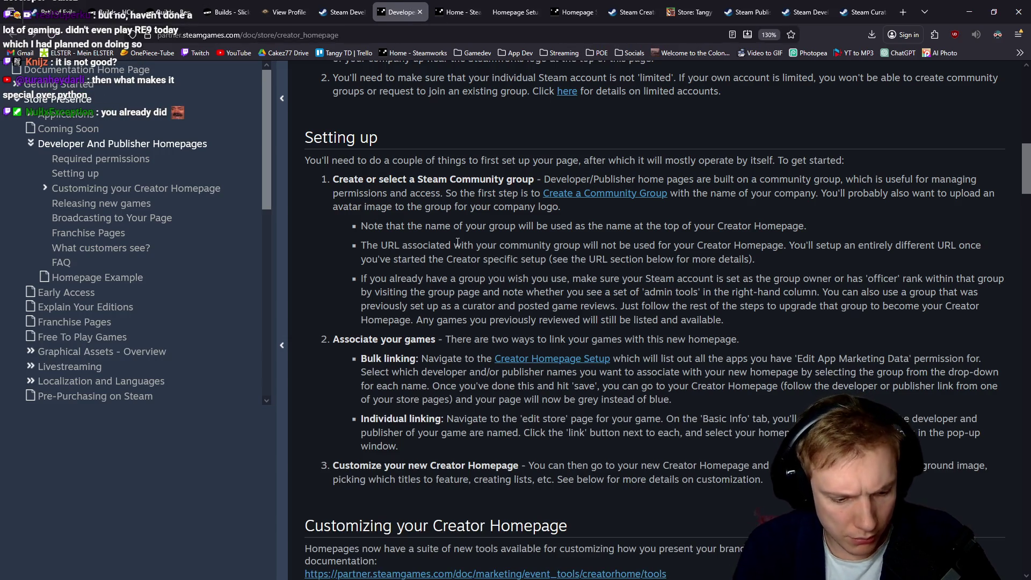
# Search the docs for 'upgrade' and highlight the passages on upgrading an existing curator group.
pyautogui.hotkey('ctrl', 'f')
pyautogui.write('upgrade')
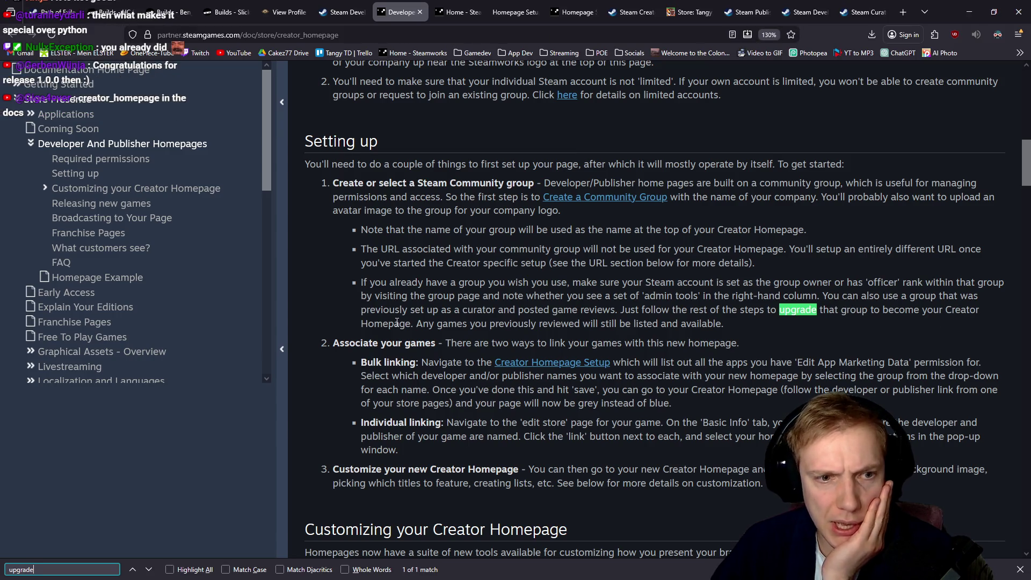
pyautogui.moveTo(379, 283); pyautogui.dragTo(829, 284)
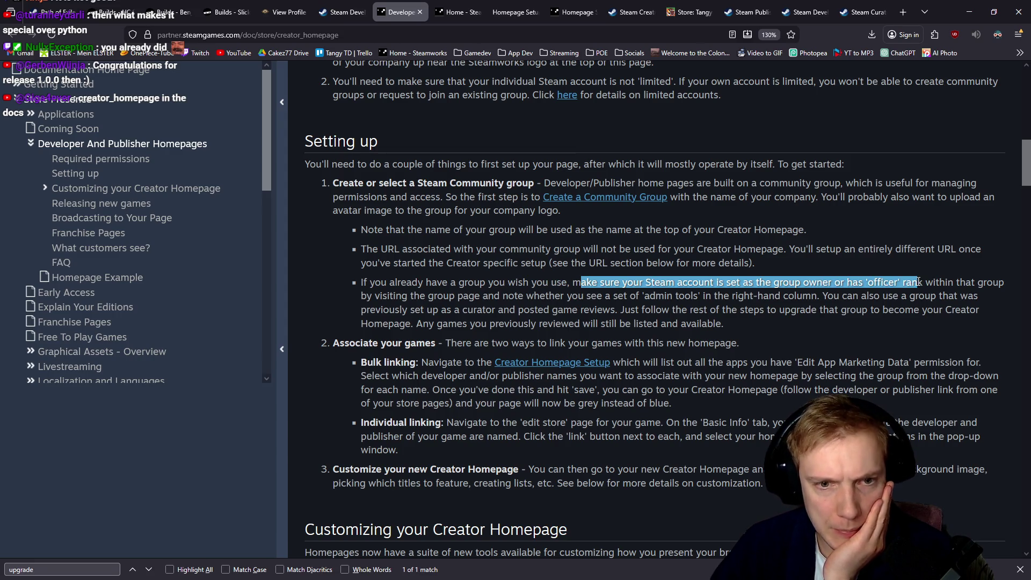
pyautogui.moveTo(571, 296); pyautogui.dragTo(759, 296)
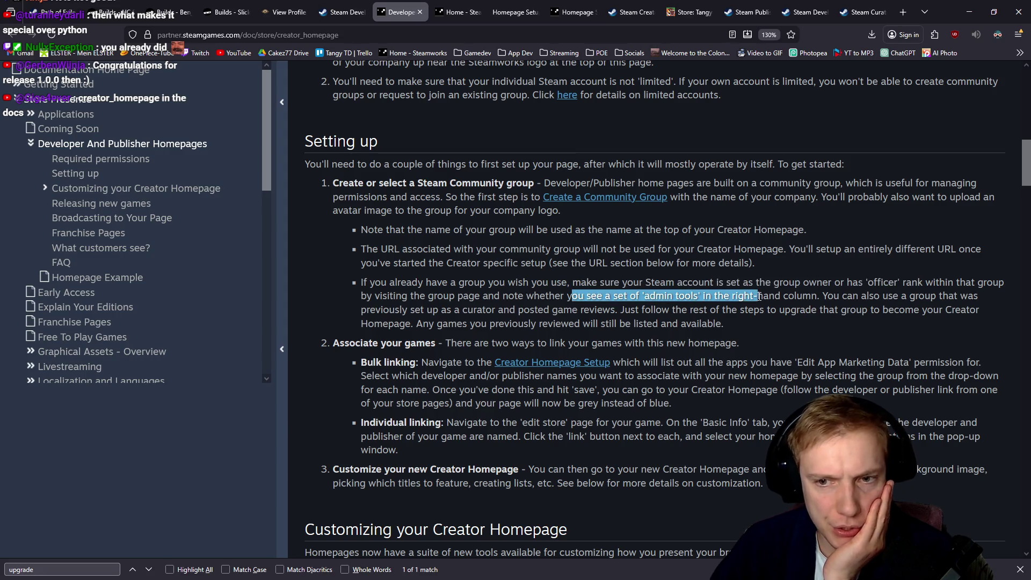
pyautogui.moveTo(828, 296)
pyautogui.mouseDown()
pyautogui.moveTo(876, 296)
pyautogui.moveTo(403, 309)
pyautogui.moveTo(450, 310)
pyautogui.mouseUp()
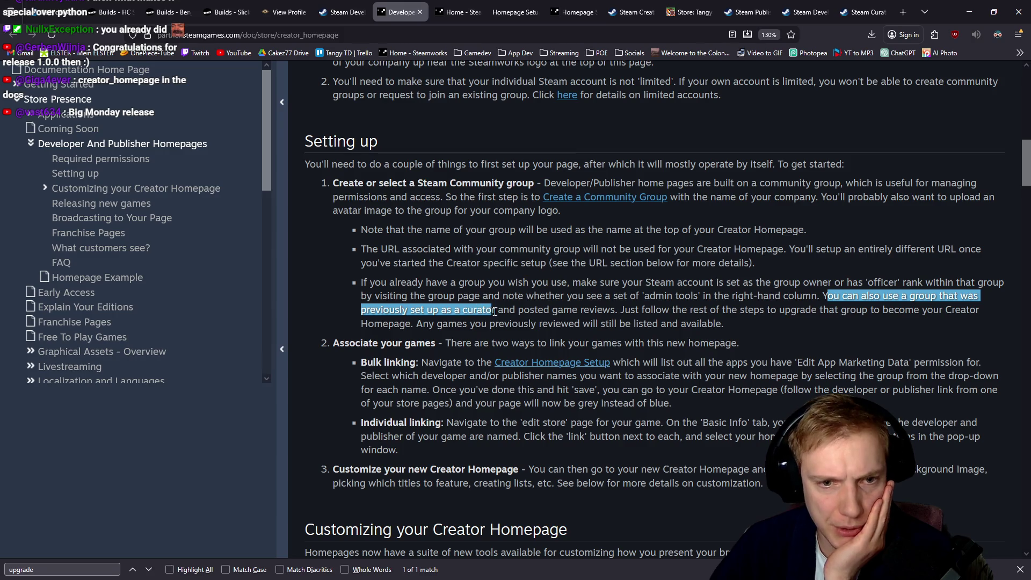
pyautogui.moveTo(622, 310)
pyautogui.mouseDown()
pyautogui.moveTo(786, 310)
pyautogui.moveTo(803, 322)
pyautogui.mouseUp()
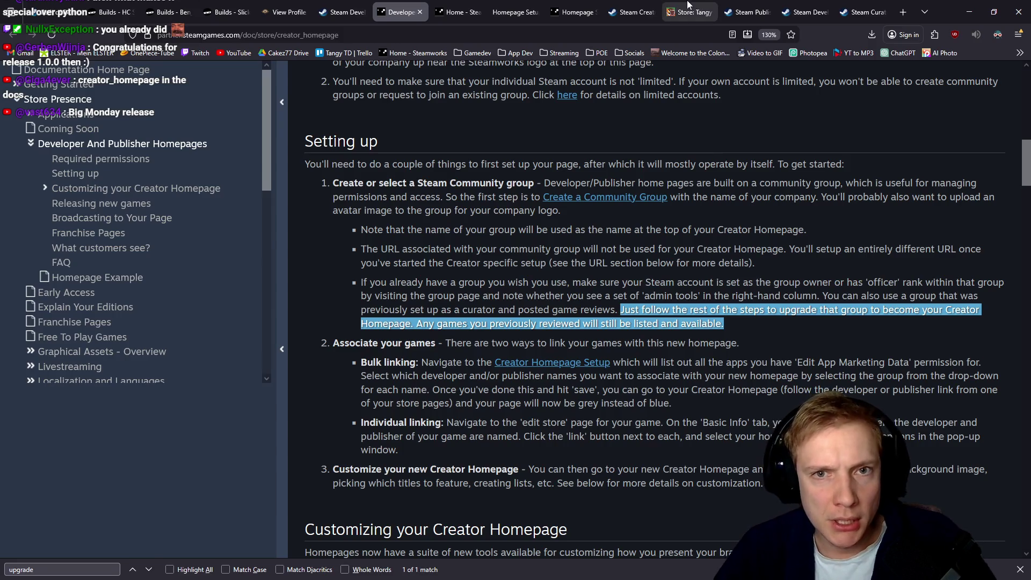
pyautogui.click(690, 12)
pyautogui.click(728, 16)
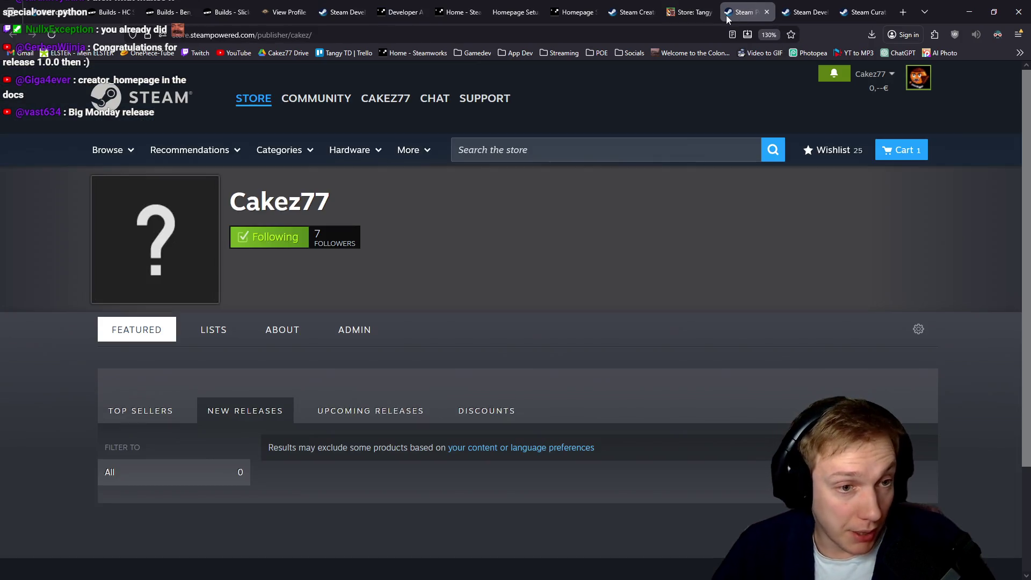
# Open the Cakez77 creator admin panel and scroll through its tools.
pyautogui.click(354, 331)
pyautogui.scroll(-3, 473, 298)
pyautogui.scroll(-4, 488, 295)
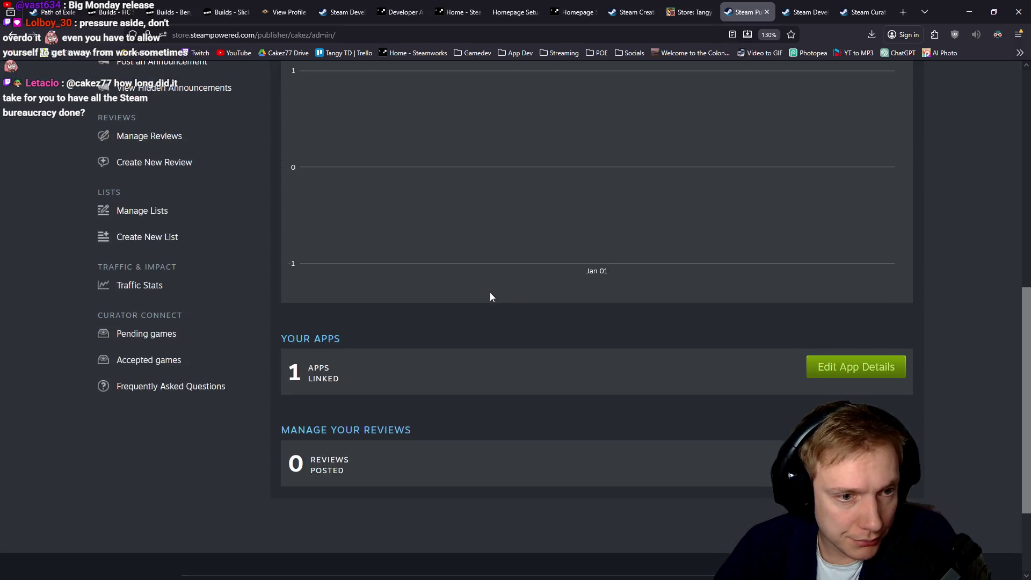
pyautogui.scroll(3, 498, 292)
pyautogui.scroll(2, 498, 293)
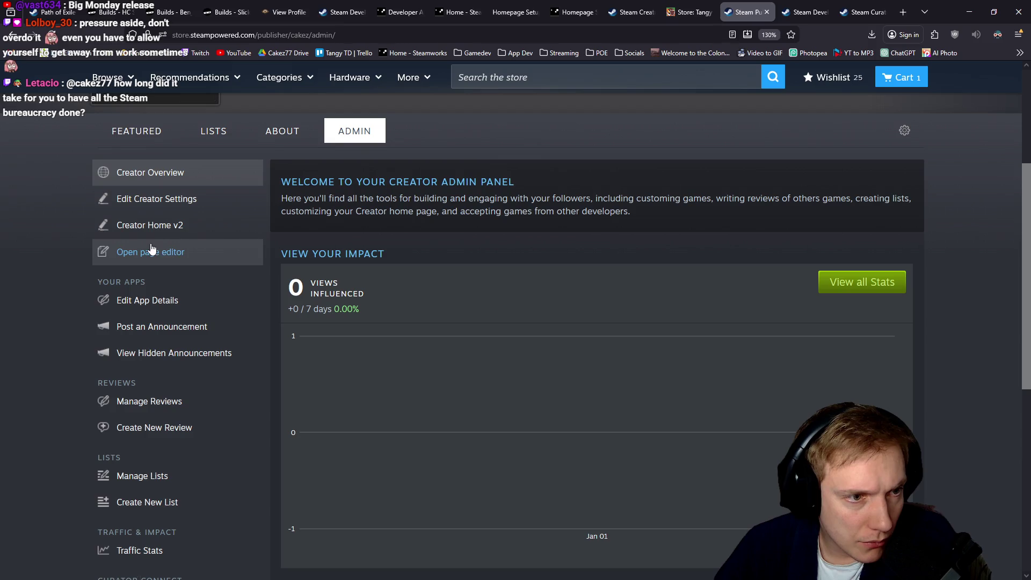
# Open the Cakez77 creator page editor and look it over.
pyautogui.click(154, 257)
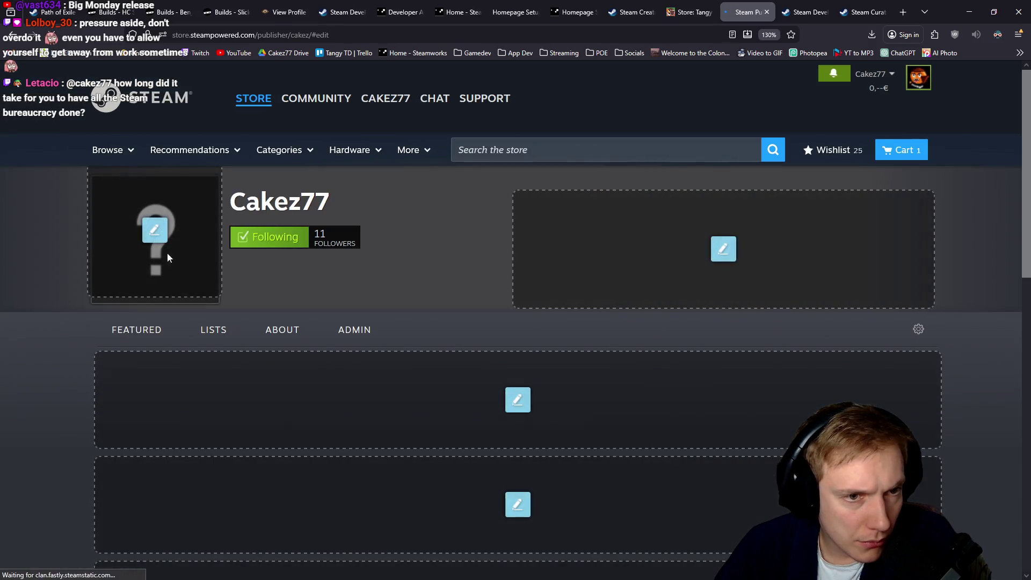
pyautogui.scroll(-3, 465, 291)
pyautogui.scroll(3, 449, 282)
pyautogui.scroll(-10, 449, 269)
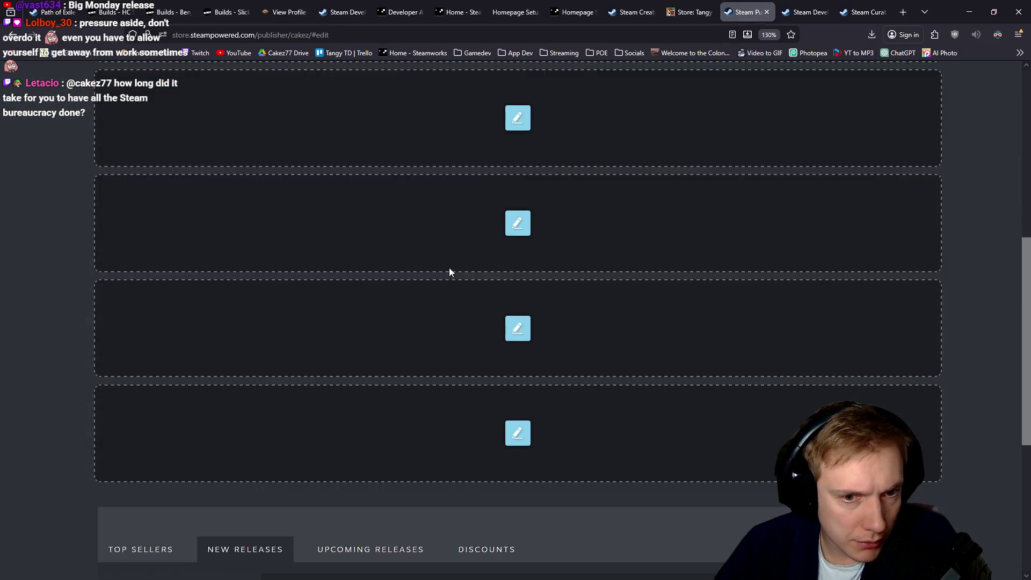
pyautogui.scroll(10, 453, 271)
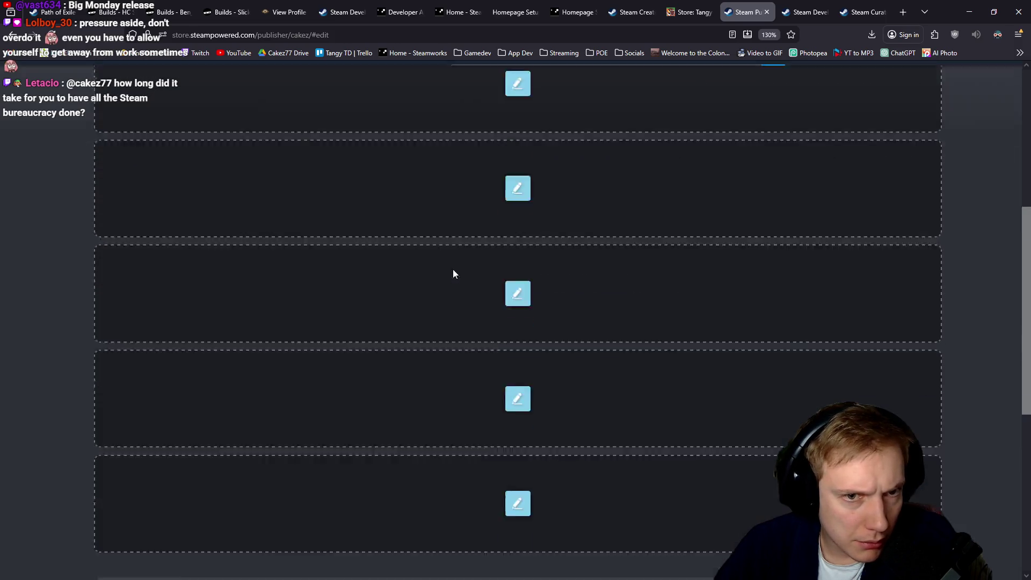
# Return to the admin panel, scroll to the linked app, then bring up the documentation.
pyautogui.click(354, 329)
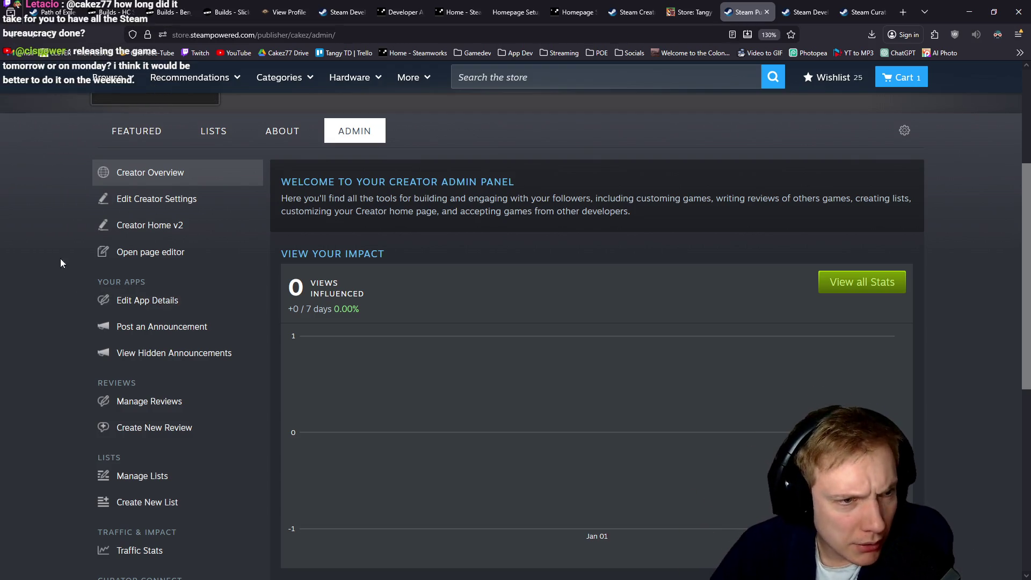
pyautogui.scroll(-1, 161, 298)
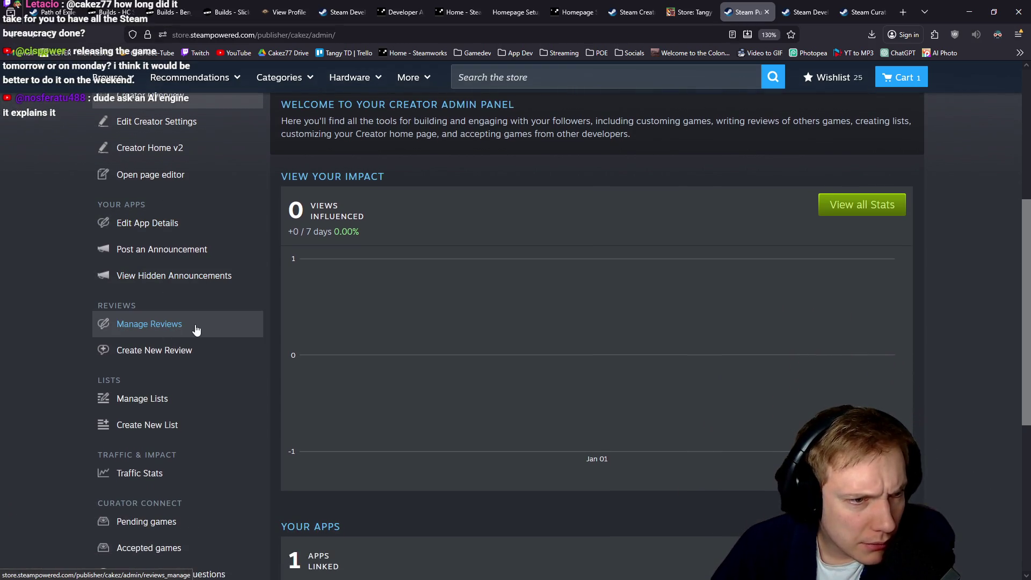
pyautogui.scroll(-2, 215, 419)
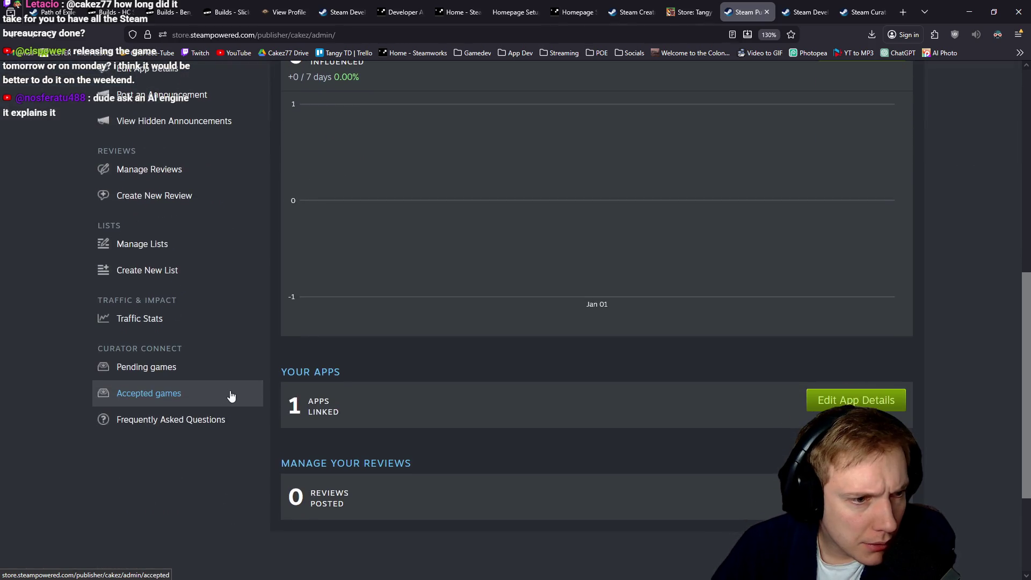
pyautogui.moveTo(400, 12)
pyautogui.mouseDown()
pyautogui.moveTo(717, 9)
pyautogui.moveTo(656, 47)
pyautogui.mouseUp()
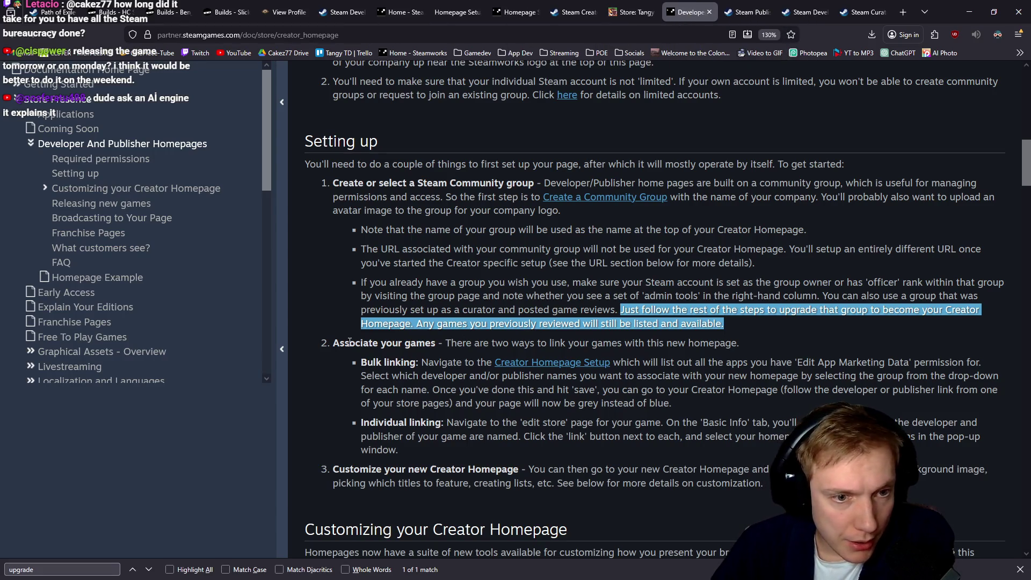
# Read through the Setting up steps of the Developer and Publisher Homepages guide.
pyautogui.scroll(-5, 461, 358)
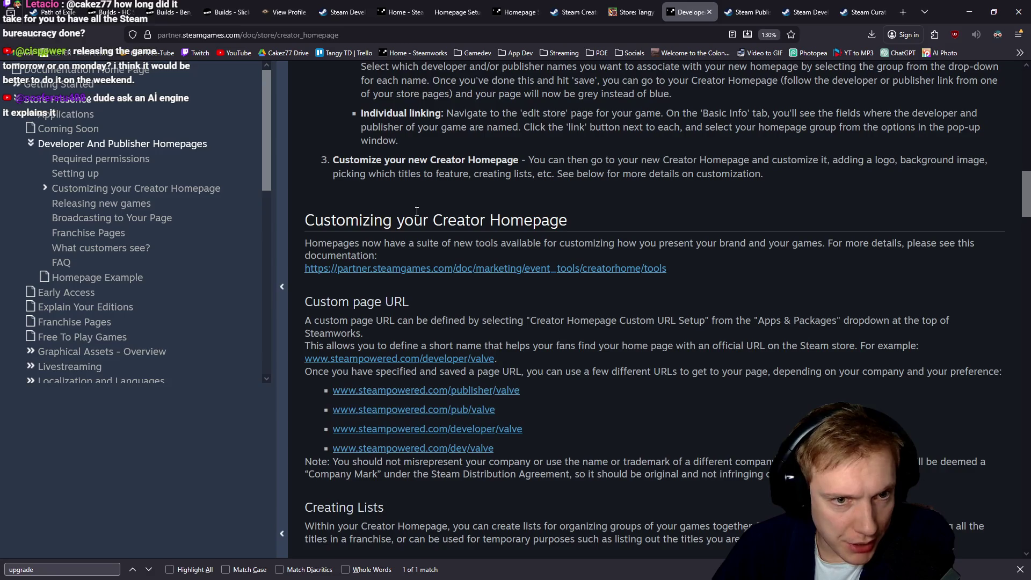
pyautogui.scroll(-6, 491, 264)
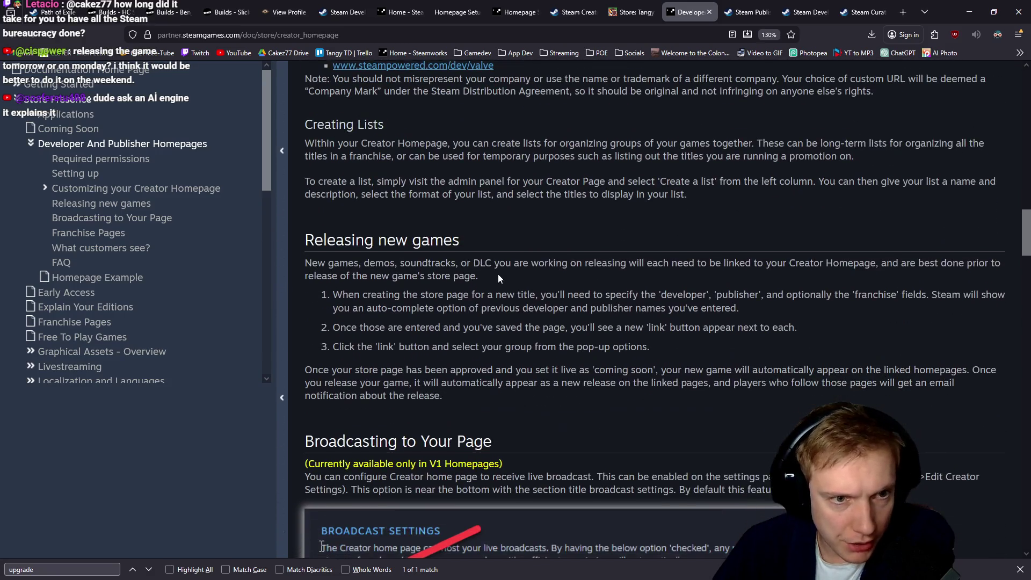
pyautogui.scroll(-3, 522, 282)
pyautogui.scroll(10, 530, 269)
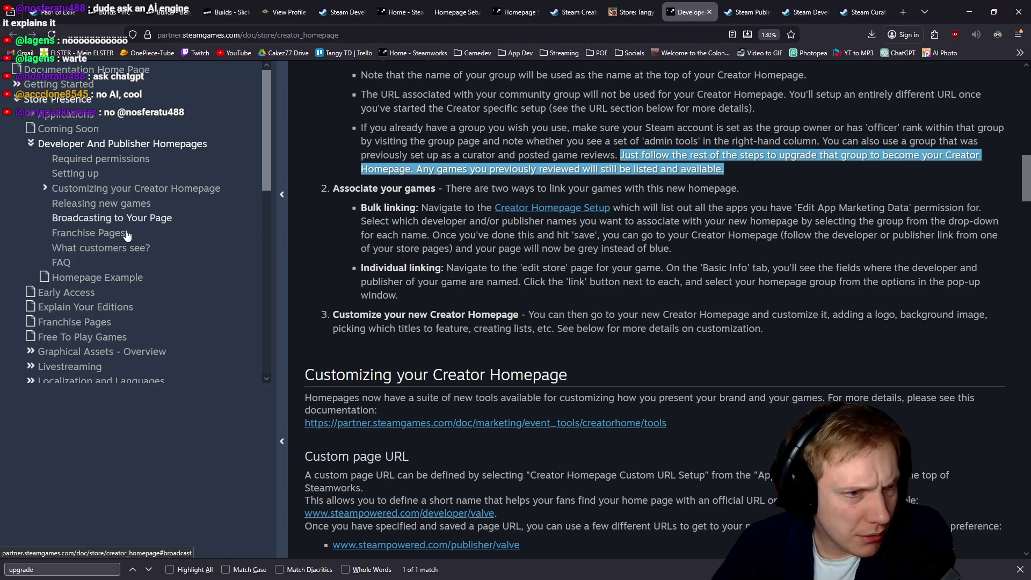
pyautogui.scroll(-3, 118, 309)
pyautogui.scroll(-10, 215, 220)
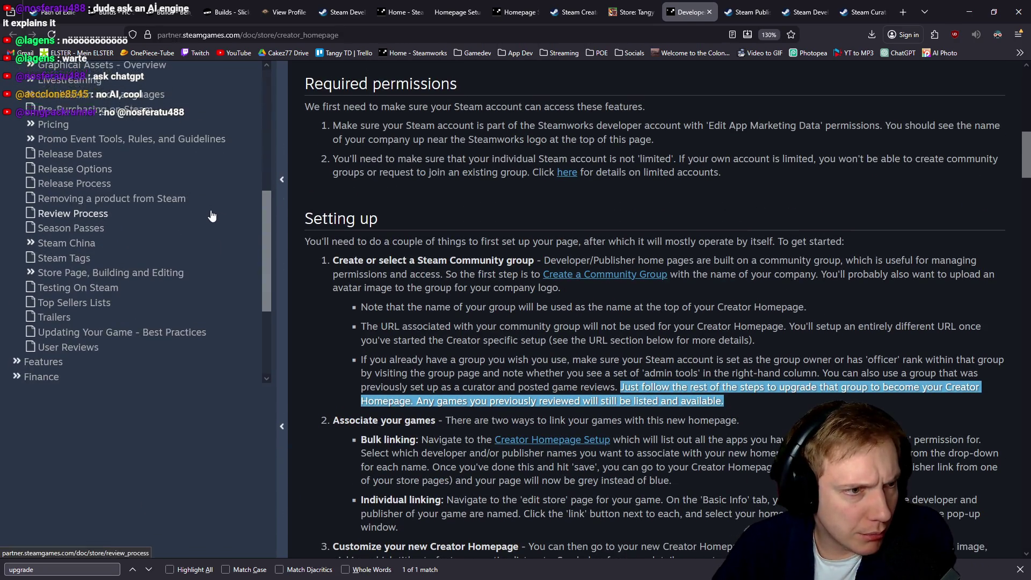
pyautogui.scroll(15, 179, 235)
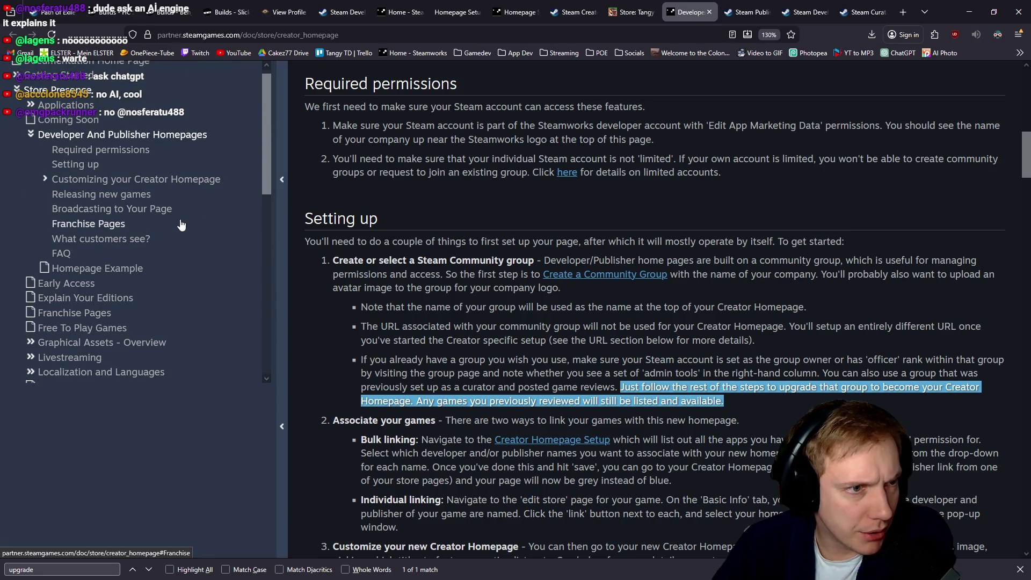
pyautogui.scroll(5, 493, 276)
pyautogui.scroll(3, 493, 272)
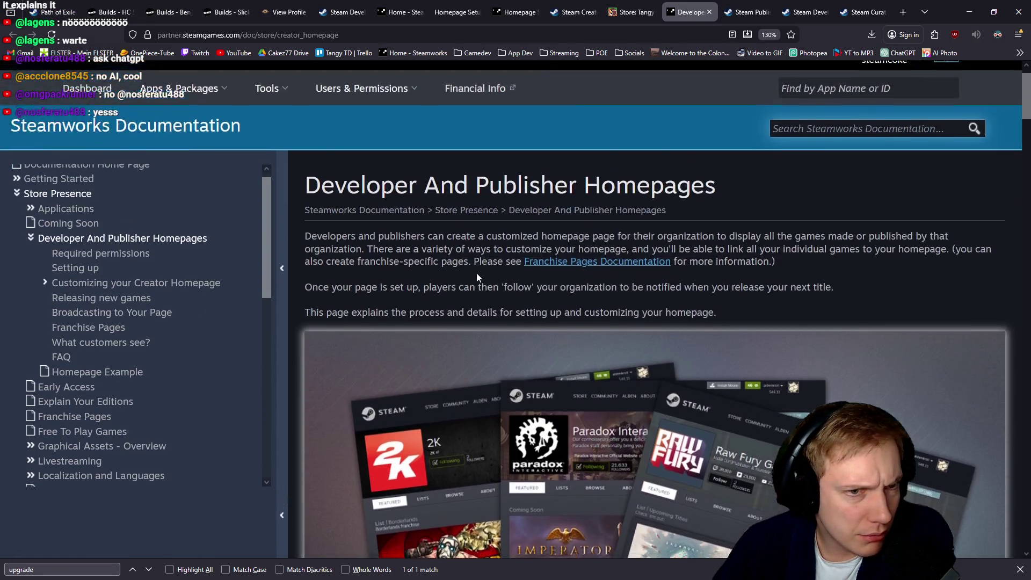
pyautogui.scroll(-15, 476, 273)
pyautogui.scroll(-10, 480, 273)
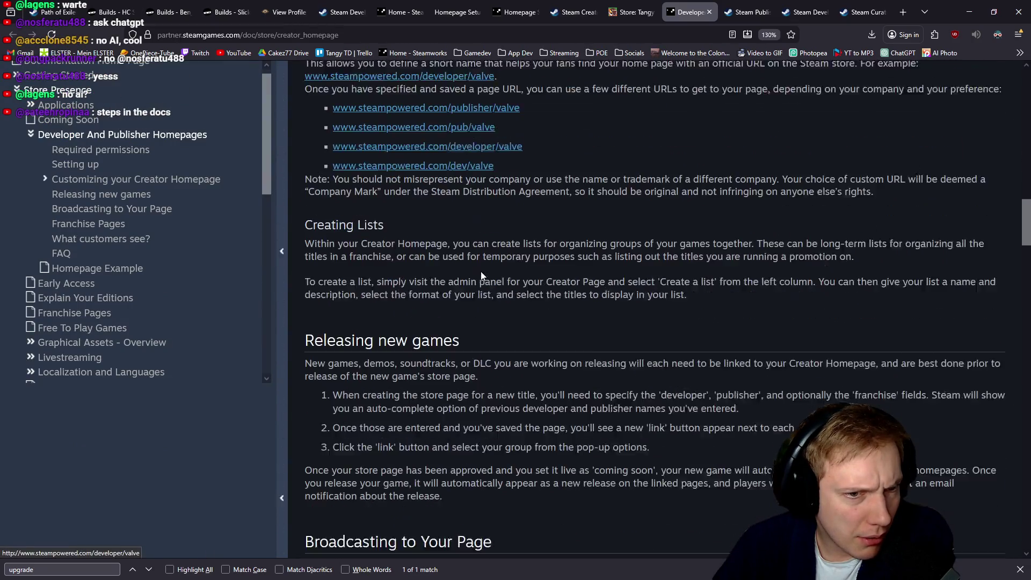
pyautogui.scroll(3, 193, 253)
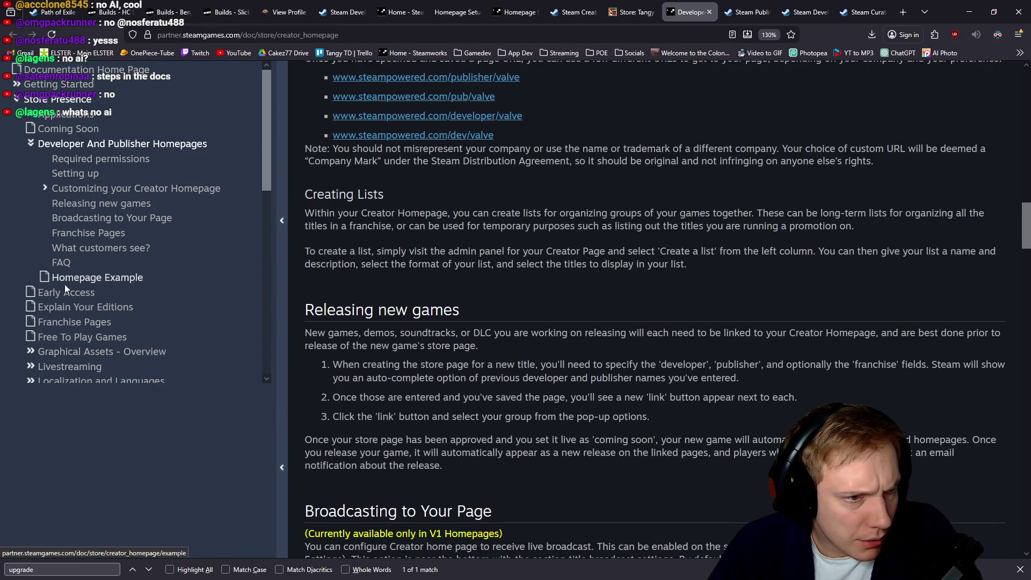
pyautogui.scroll(-5, 135, 282)
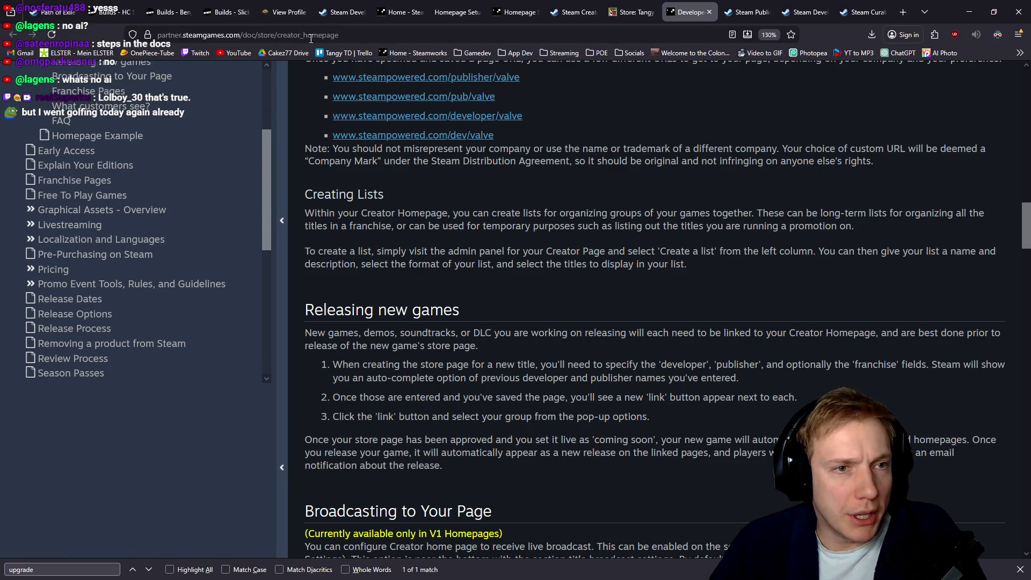
pyautogui.scroll(5, 537, 201)
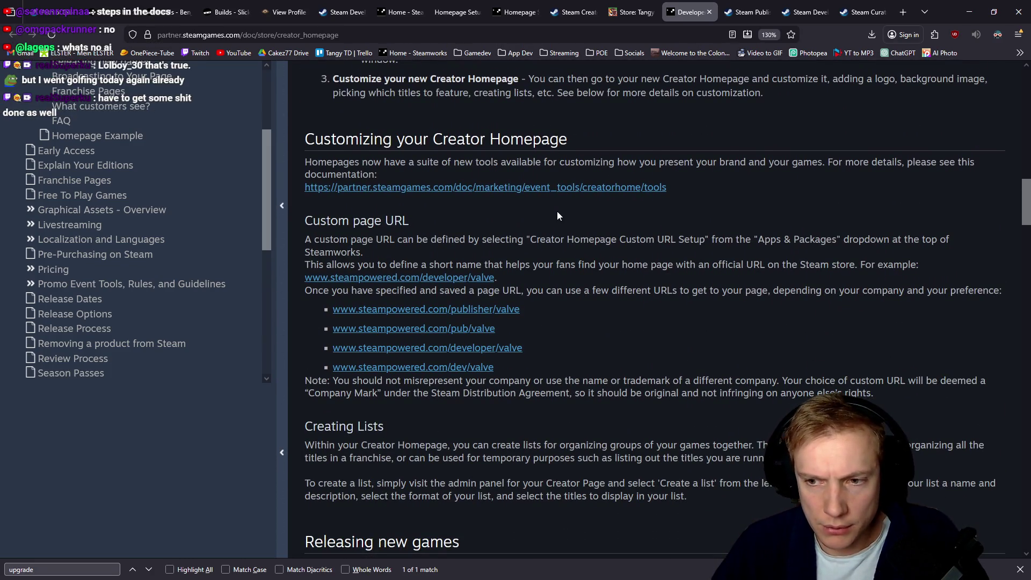
pyautogui.scroll(-8, 603, 260)
pyautogui.scroll(-2, 598, 237)
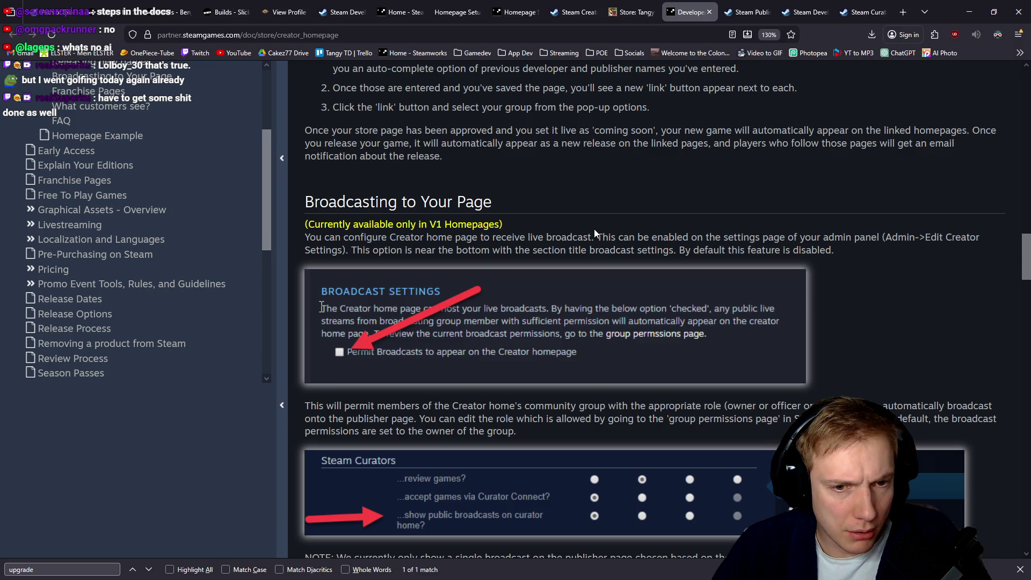
pyautogui.scroll(13, 594, 229)
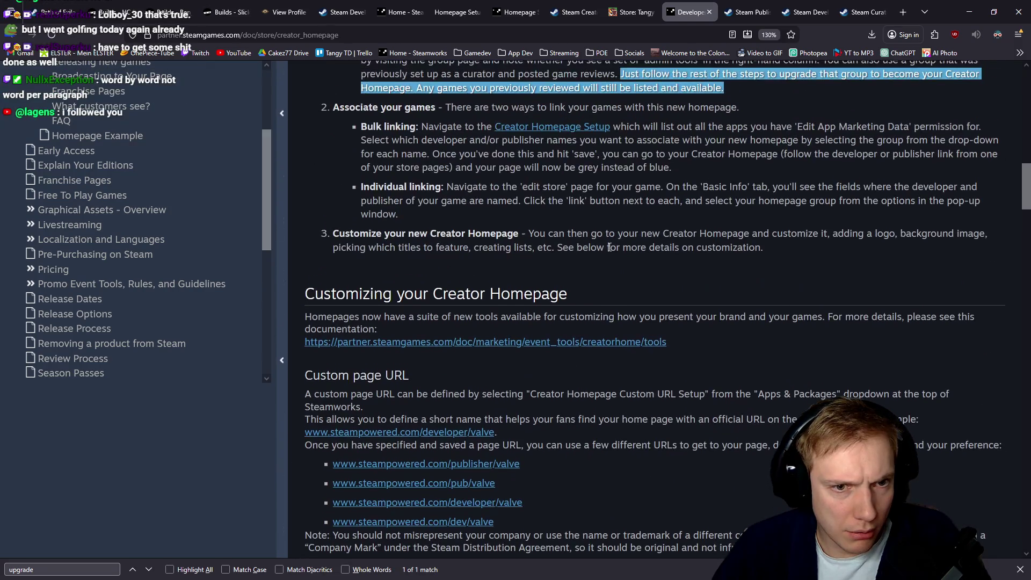
pyautogui.scroll(-6, 410, 301)
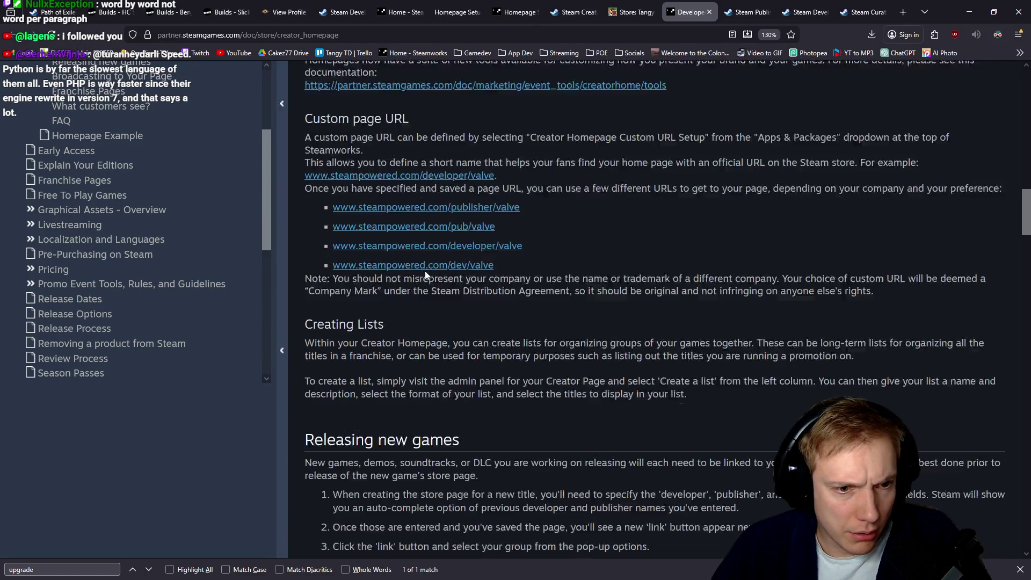
pyautogui.scroll(-9, 379, 313)
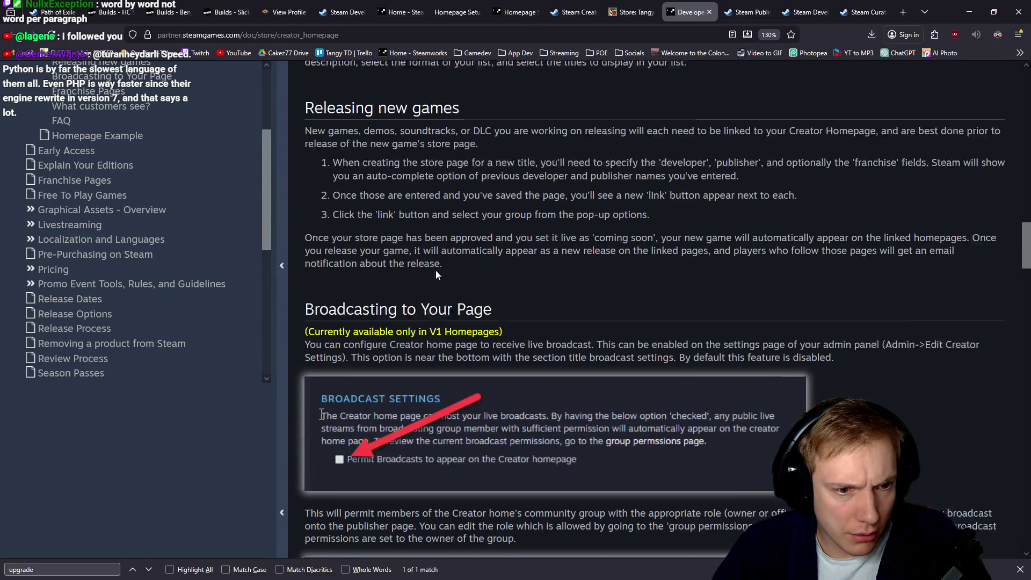
pyautogui.scroll(-15, 520, 265)
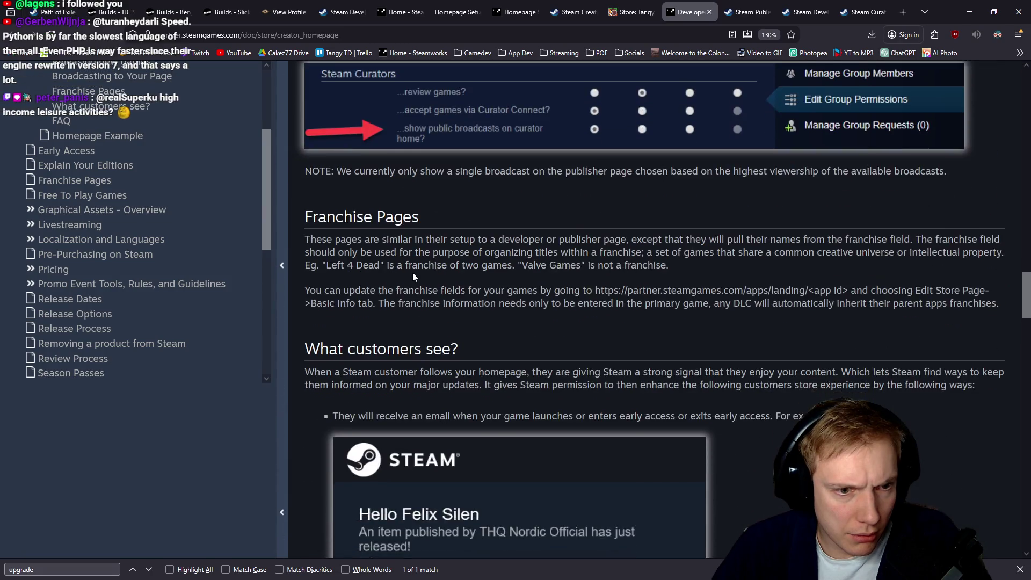
pyautogui.scroll(-20, 430, 271)
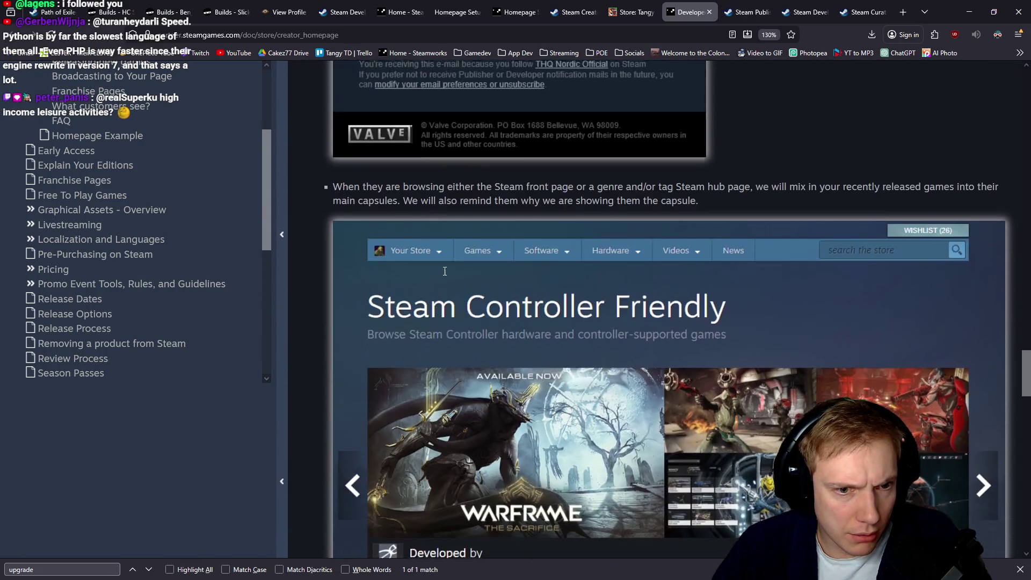
pyautogui.scroll(20, 447, 265)
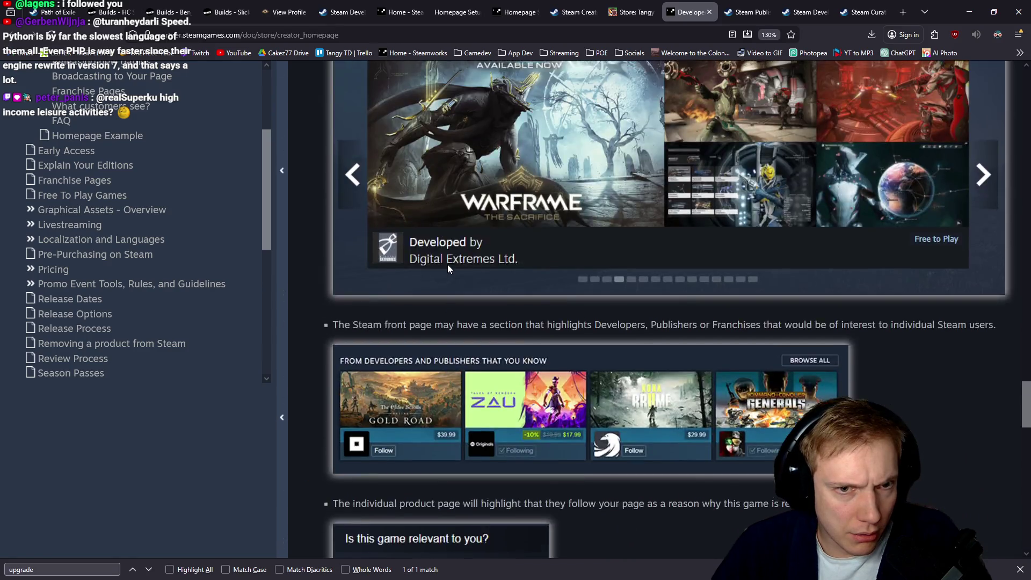
pyautogui.scroll(2, 449, 264)
pyautogui.scroll(20, 450, 264)
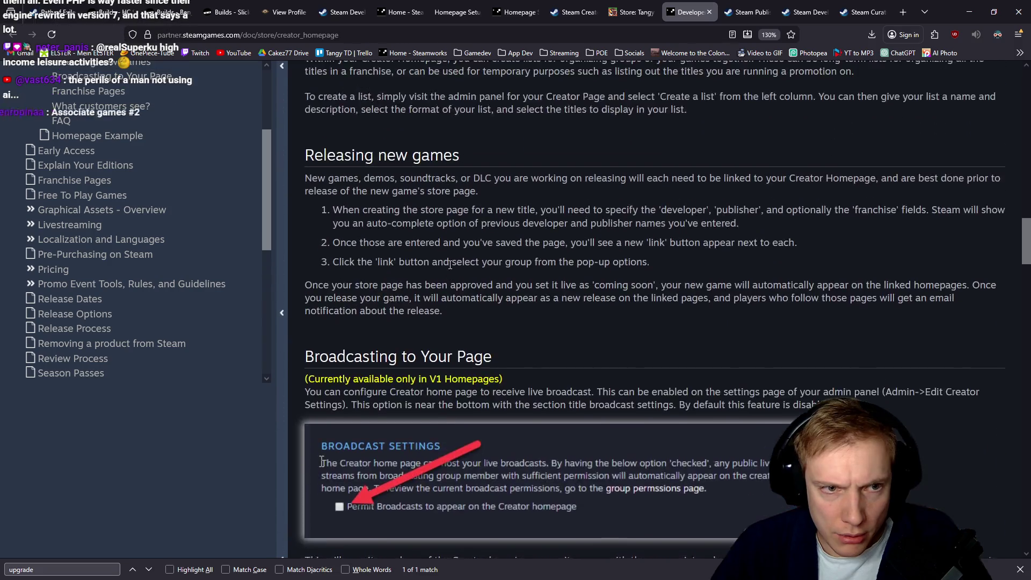
pyautogui.scroll(3, 450, 265)
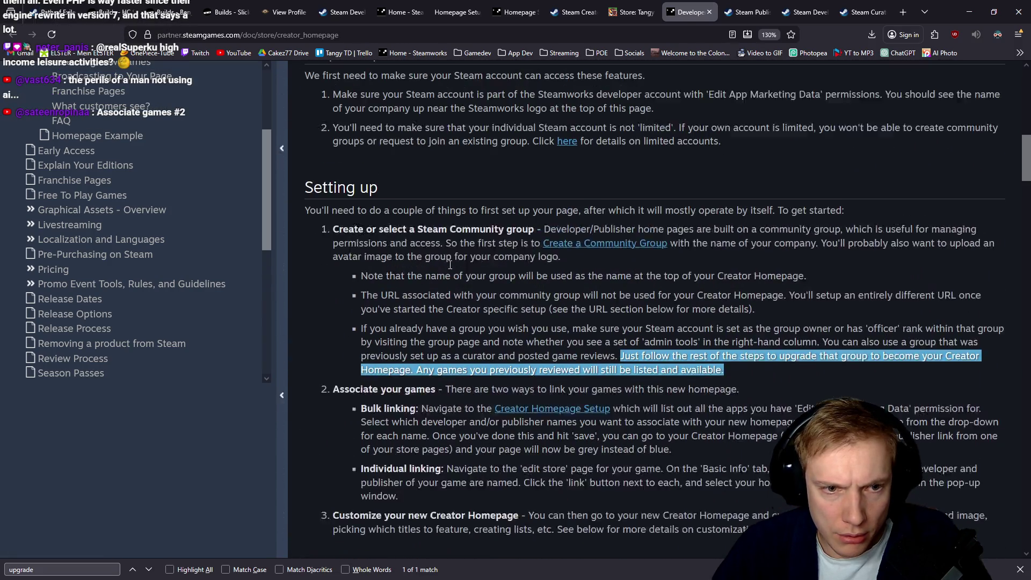
# Select the paragraph about using an existing group, then go back to the Store: Tangy TD tab.
pyautogui.click(617, 351)
pyautogui.scroll(-1, 617, 350)
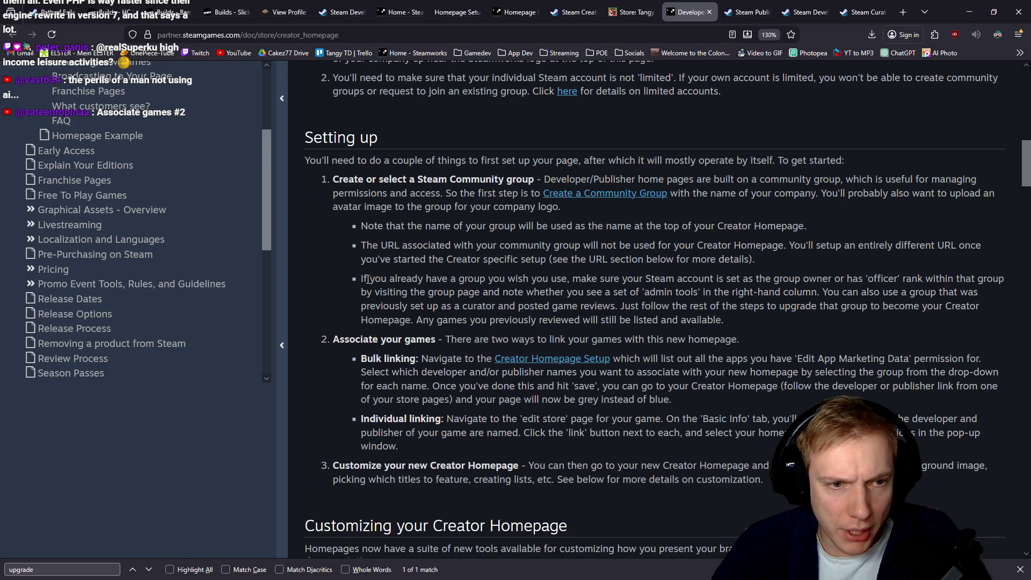
pyautogui.moveTo(361, 279); pyautogui.dragTo(729, 329)
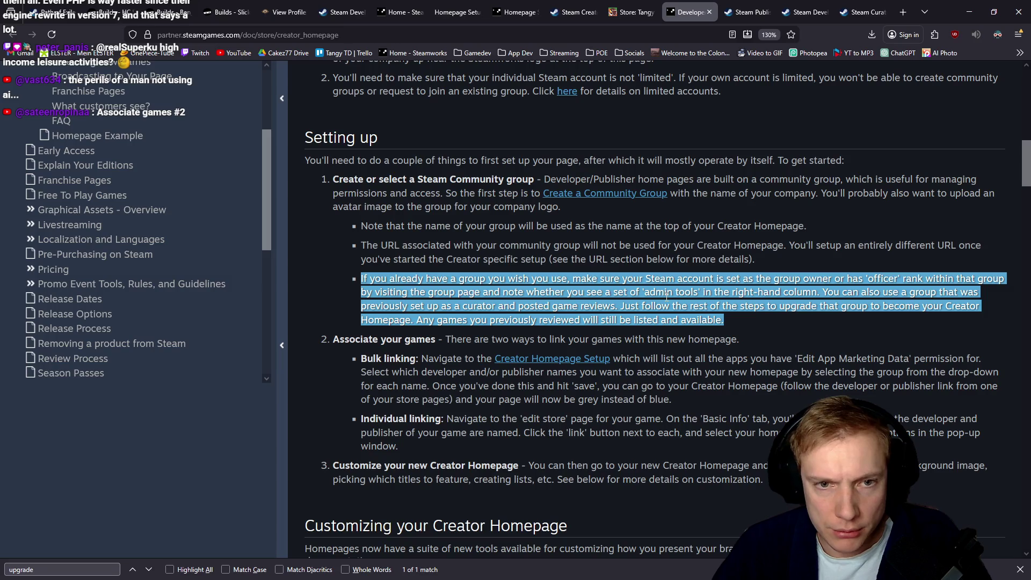
pyautogui.click(630, 12)
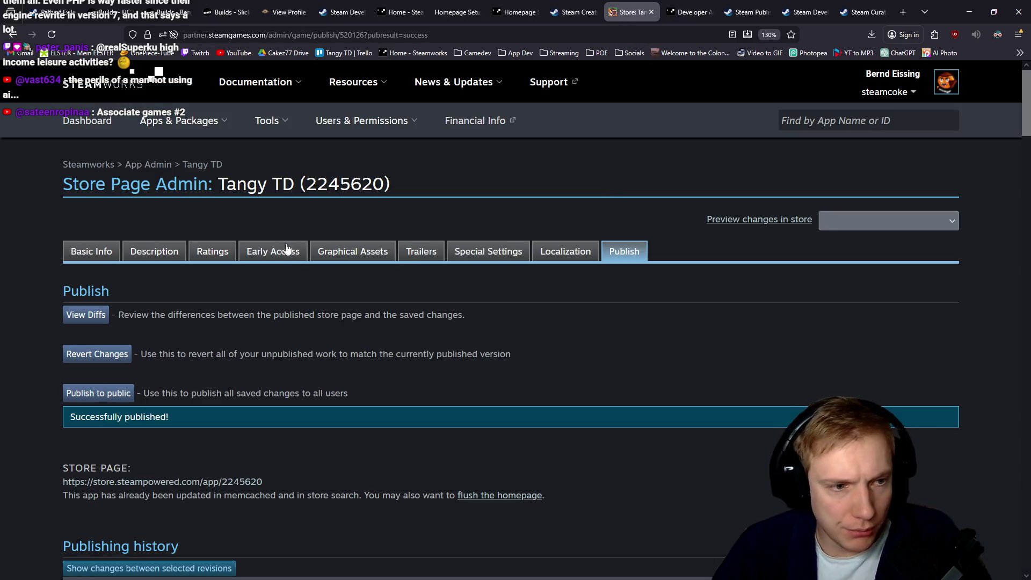
# Go to the Cakez77 Admin panel, open Edit Creator Settings, then the group's permission settings.
pyautogui.click(747, 11)
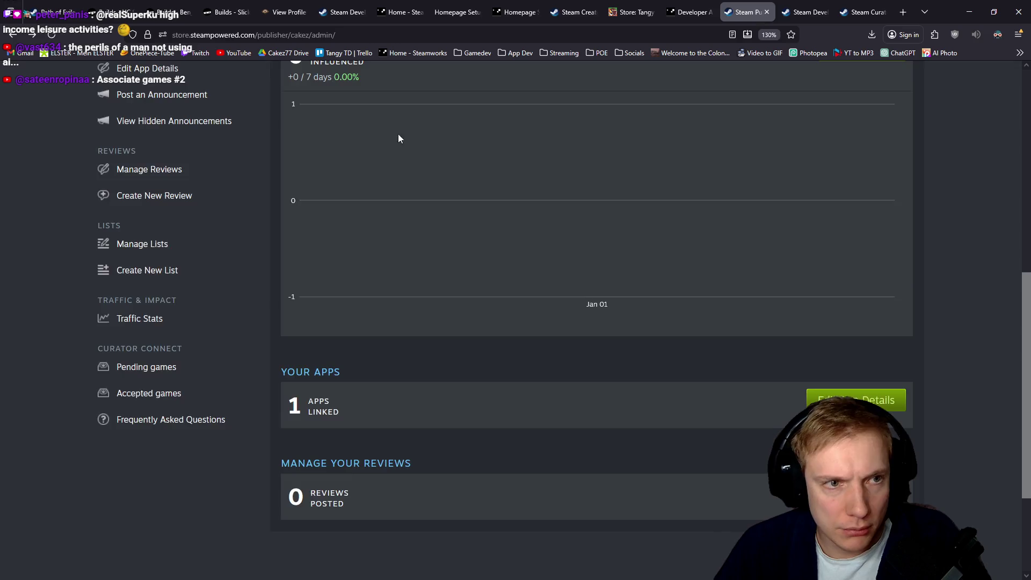
pyautogui.scroll(5, 398, 139)
pyautogui.scroll(-1, 409, 141)
pyautogui.click(122, 135)
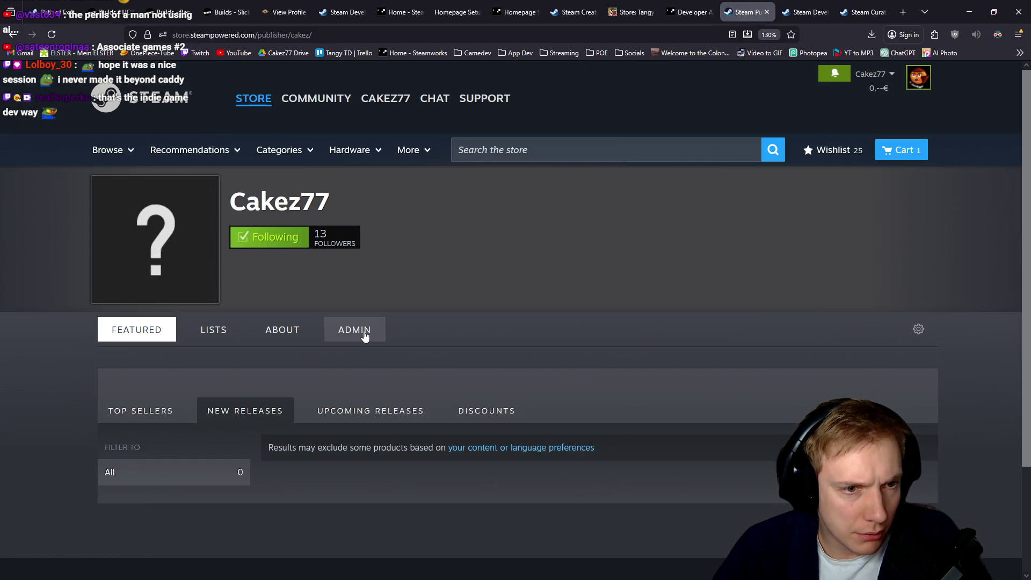
pyautogui.click(365, 336)
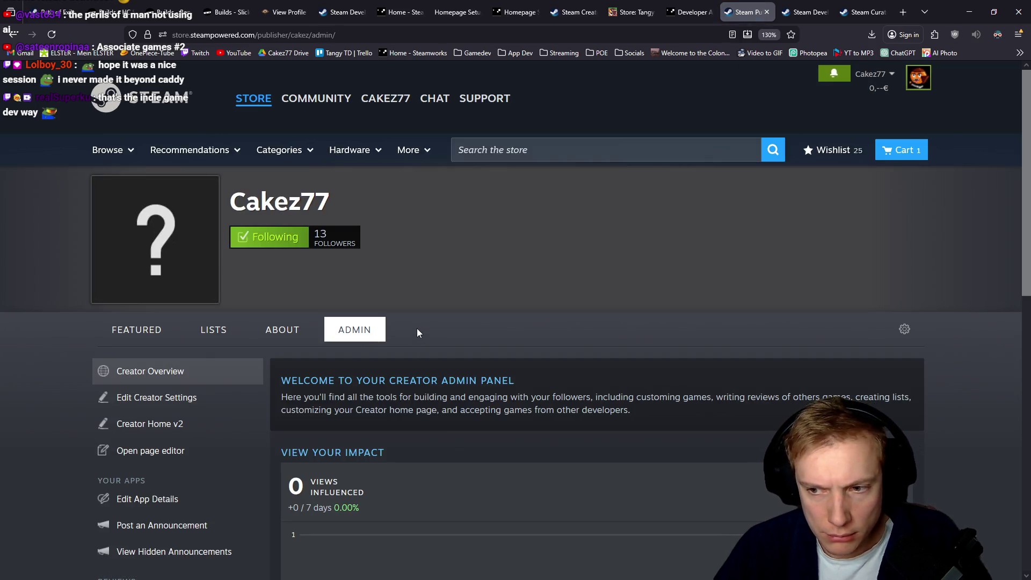
pyautogui.scroll(-3, 417, 329)
pyautogui.click(155, 245)
pyautogui.scroll(-5, 505, 252)
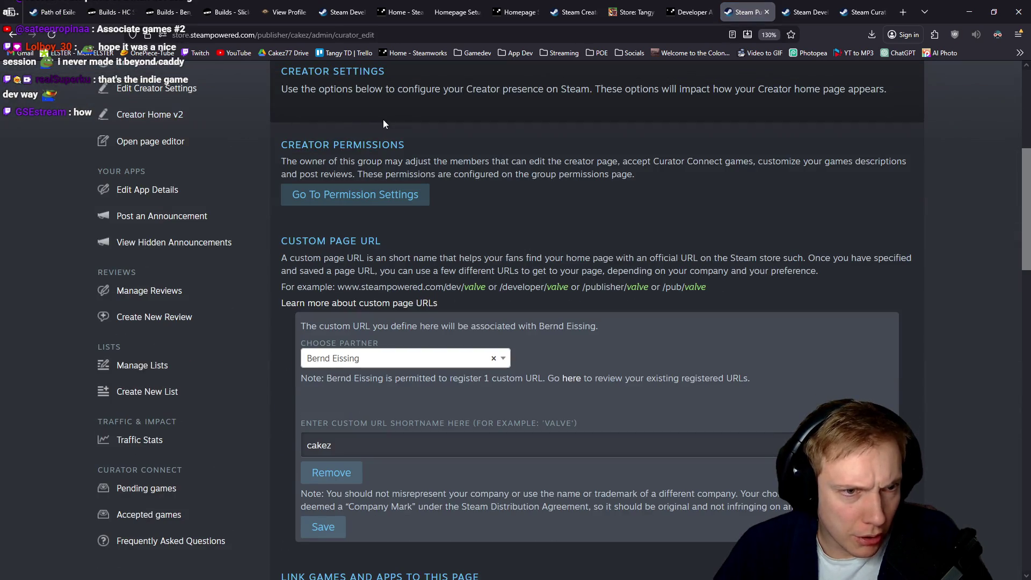
pyautogui.click(385, 205)
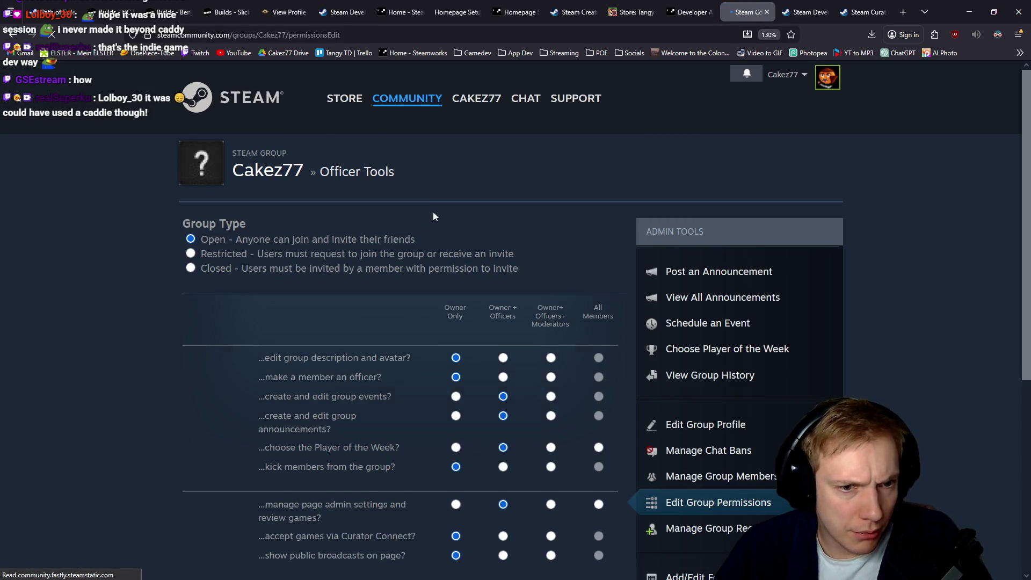
pyautogui.scroll(-2, 484, 221)
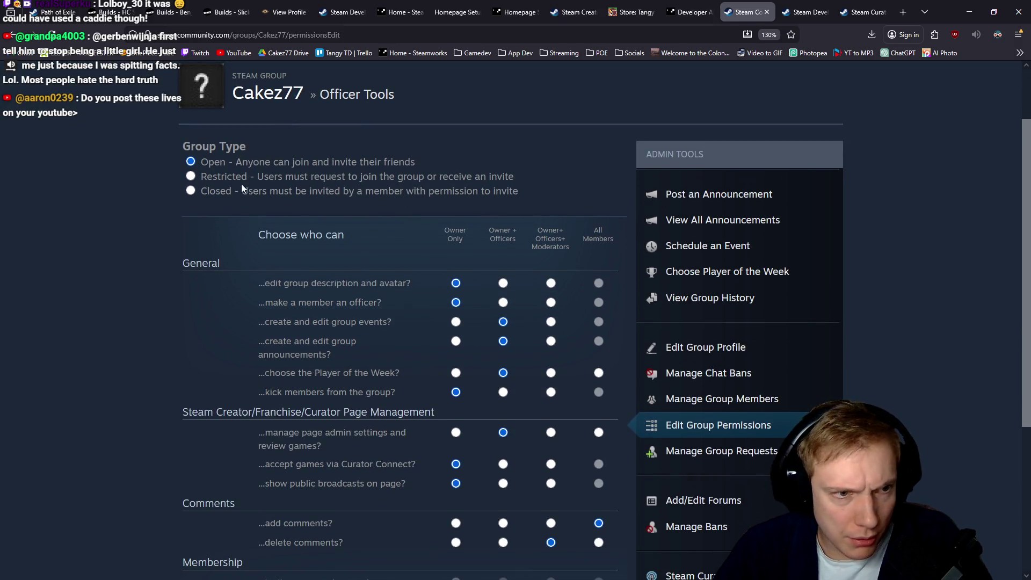
pyautogui.scroll(-5, 168, 197)
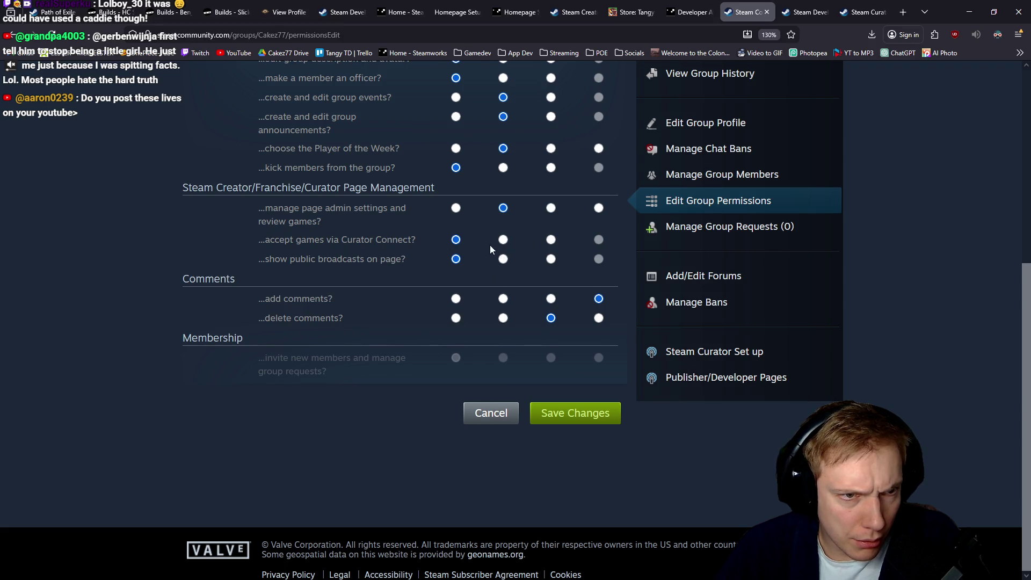
pyautogui.scroll(3, 490, 246)
pyautogui.scroll(-2, 271, 276)
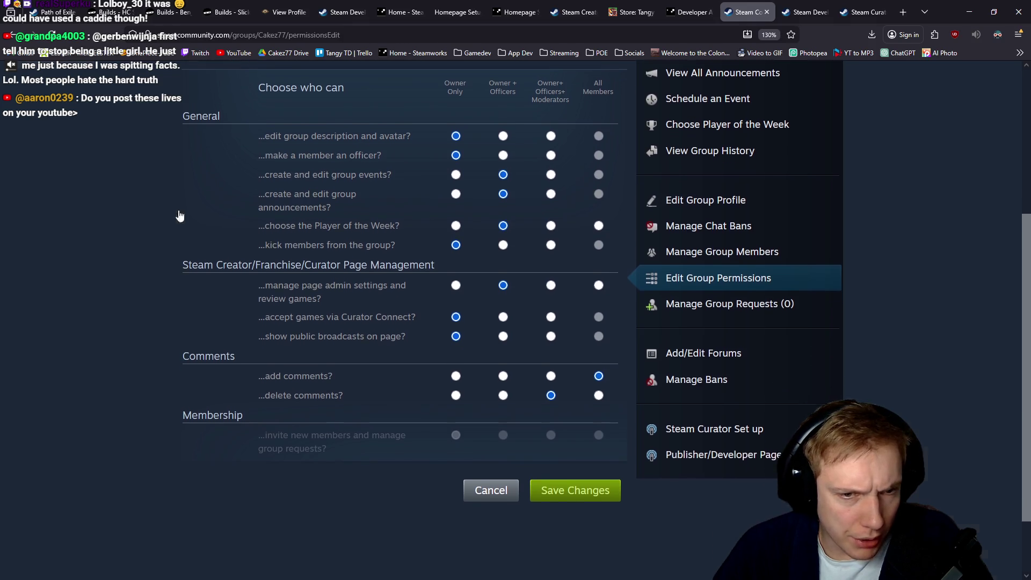
pyautogui.hotkey('alt', 'Left')
pyautogui.scroll(-3, 460, 207)
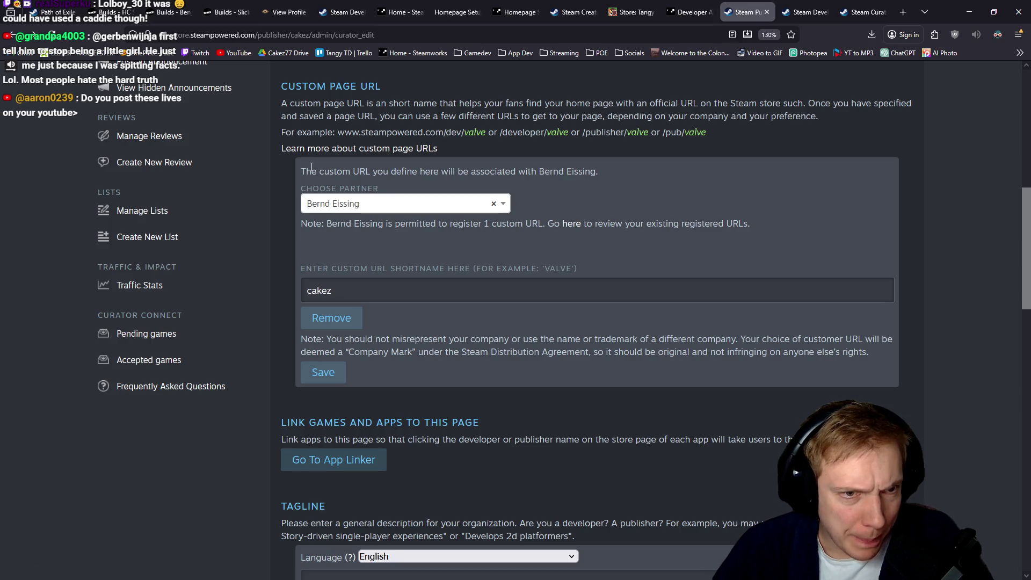
# Check the partner choices without changing them and scroll through Edit Creator Settings.
pyautogui.click(504, 209)
pyautogui.click(505, 210)
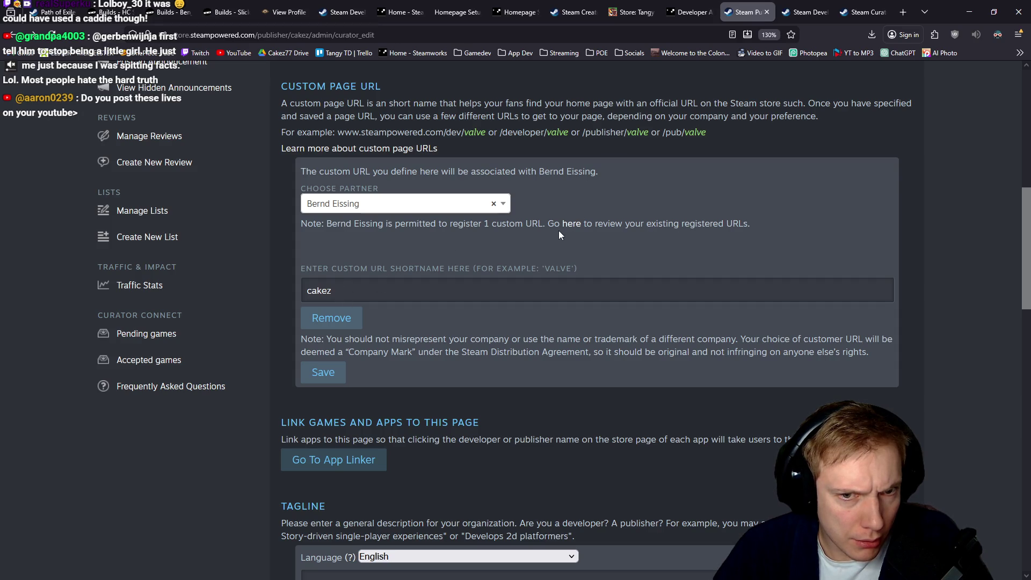
pyautogui.scroll(-3, 650, 223)
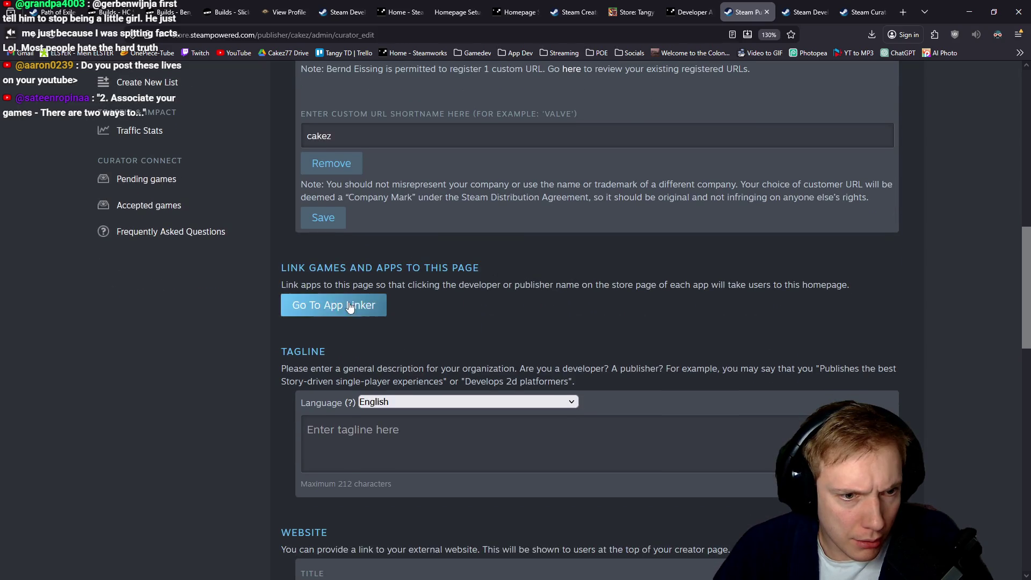
pyautogui.scroll(-8, 456, 304)
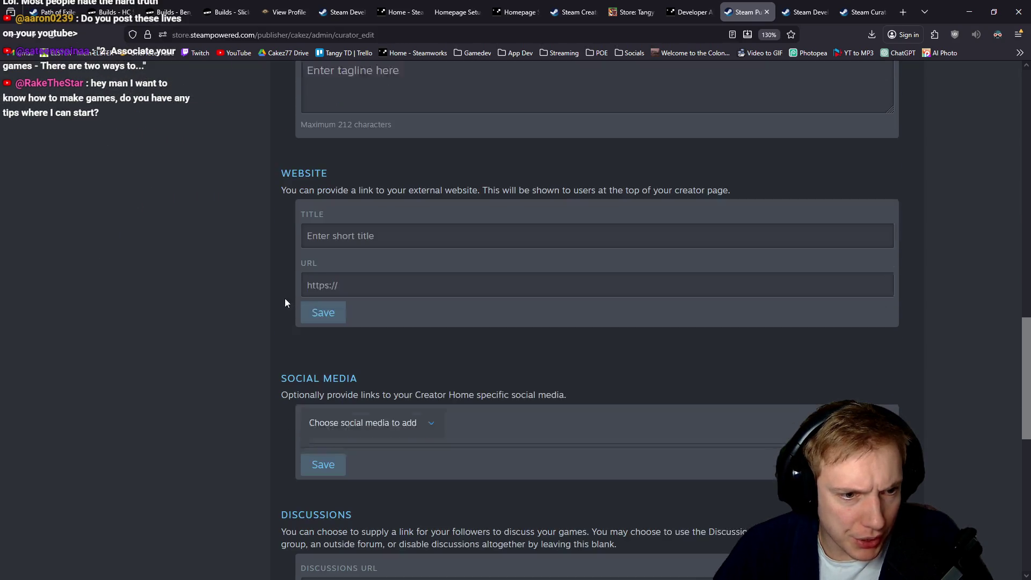
pyautogui.scroll(-7, 297, 320)
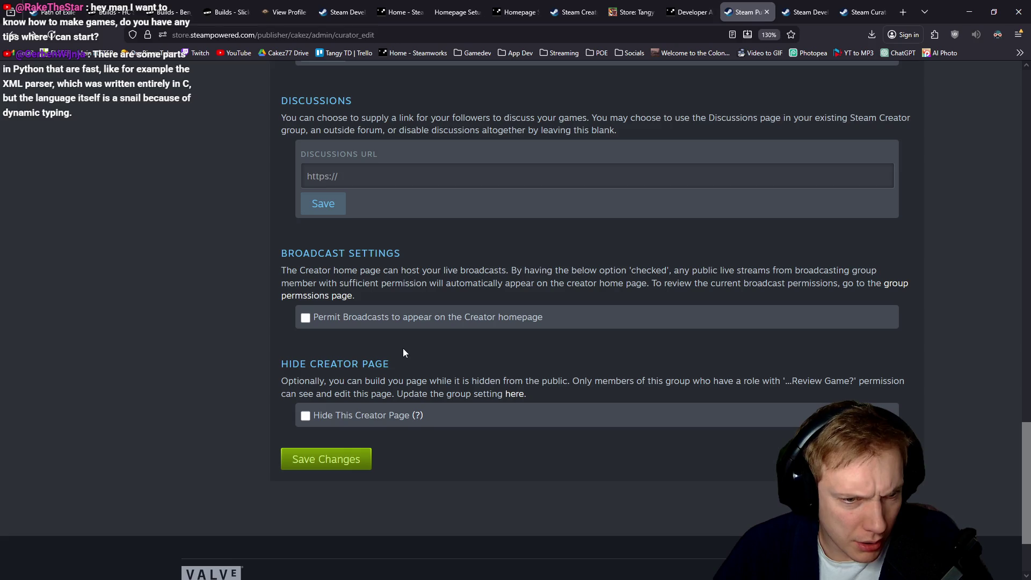
pyautogui.moveTo(416, 420)
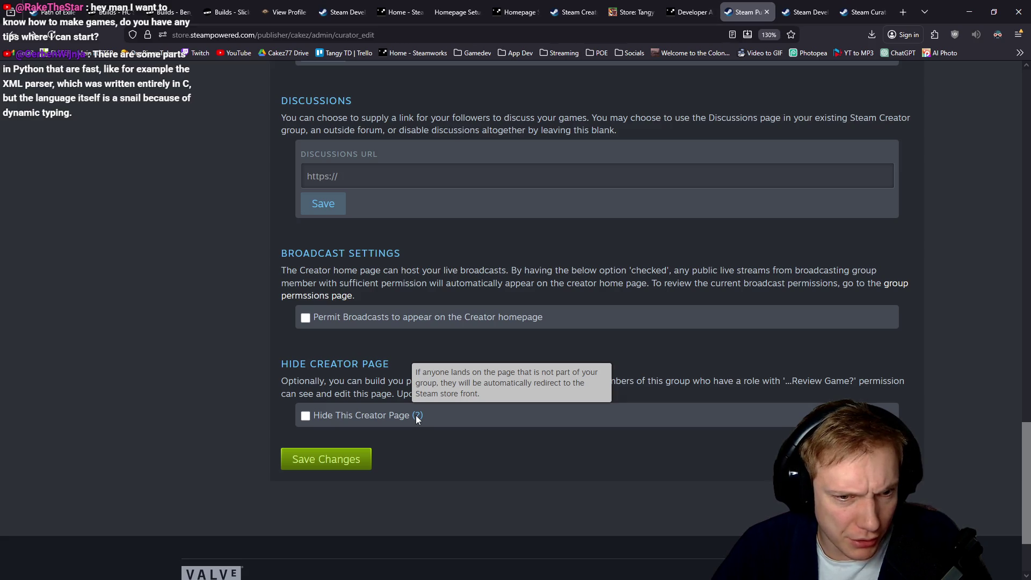
# Finish reviewing the settings and open the Creator Home v2 linking page from the Admin sidebar.
pyautogui.scroll(15, 236, 340)
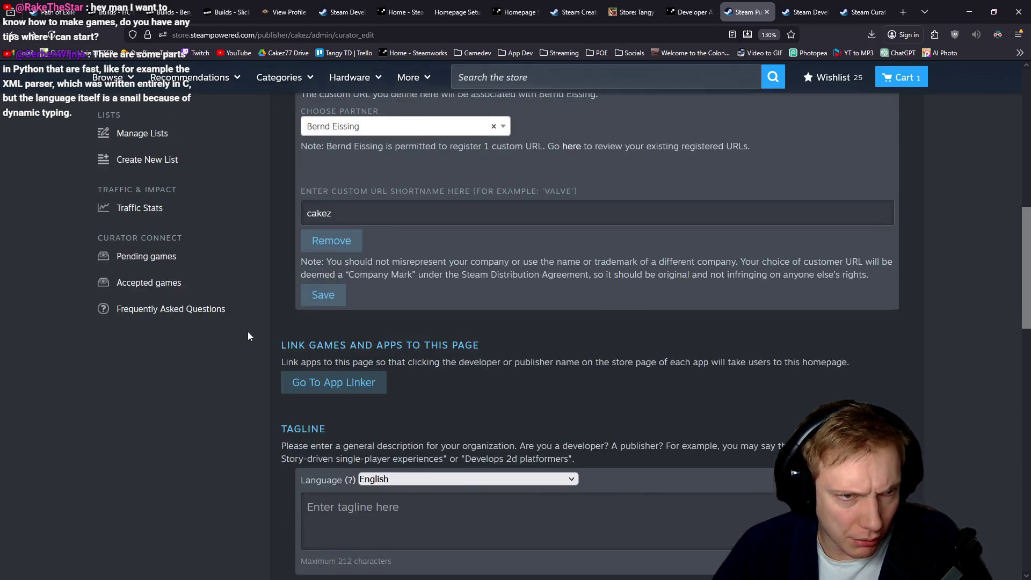
pyautogui.scroll(-3, 255, 355)
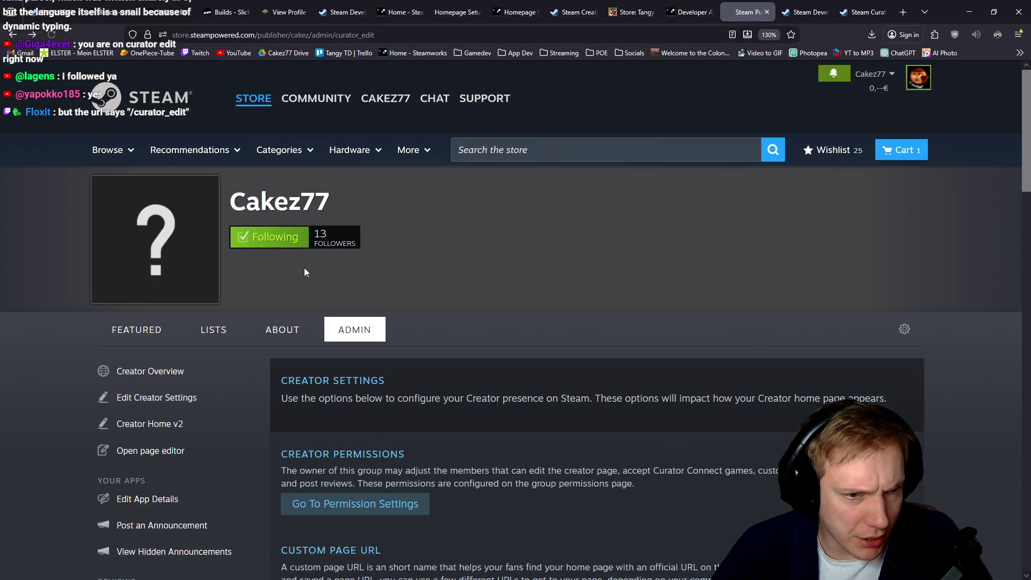
pyautogui.scroll(-4, 304, 267)
pyautogui.scroll(-20, 445, 298)
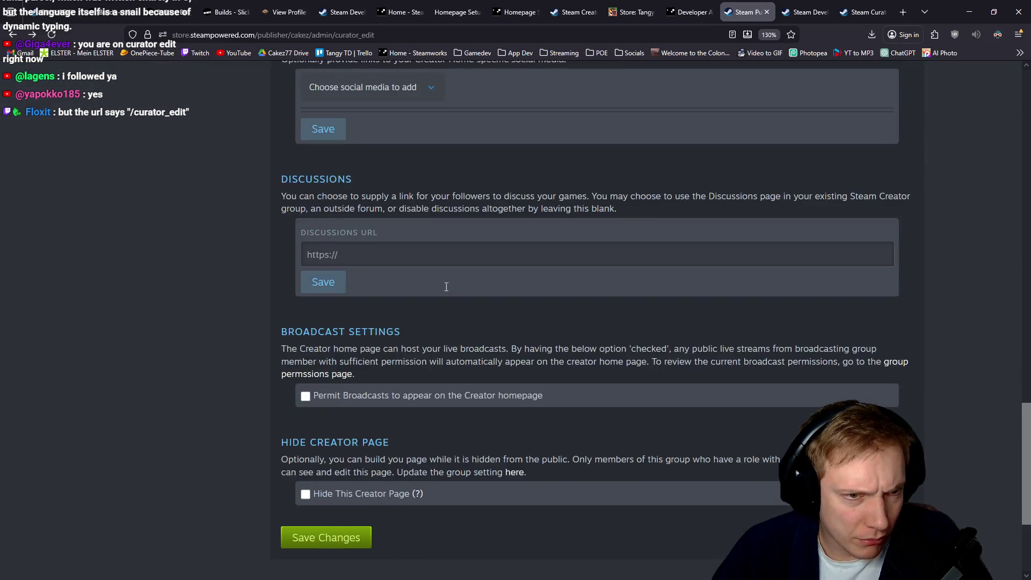
pyautogui.scroll(13, 399, 286)
pyautogui.scroll(7, 400, 287)
pyautogui.click(183, 269)
pyautogui.scroll(-3, 496, 304)
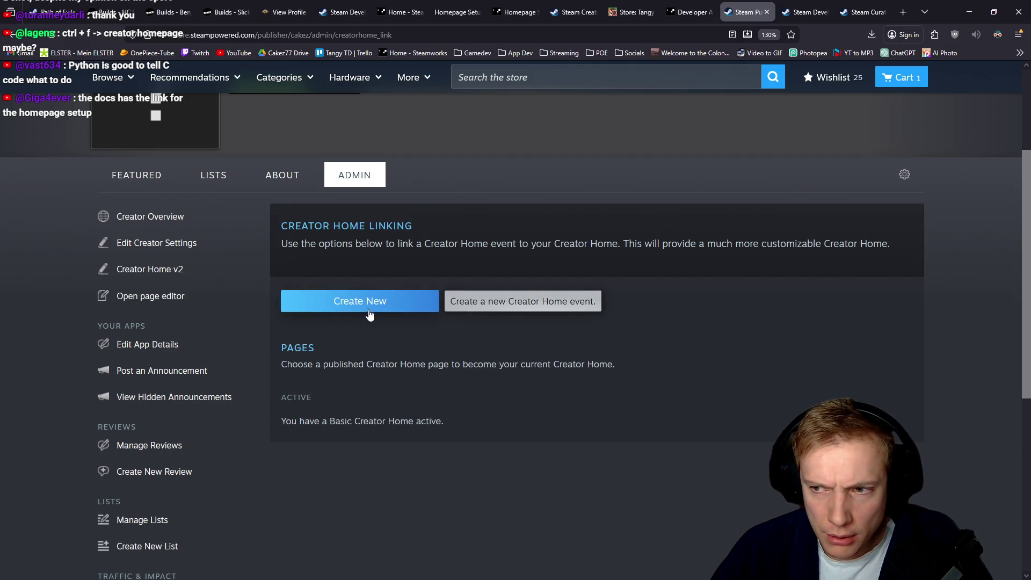
pyautogui.click(370, 316)
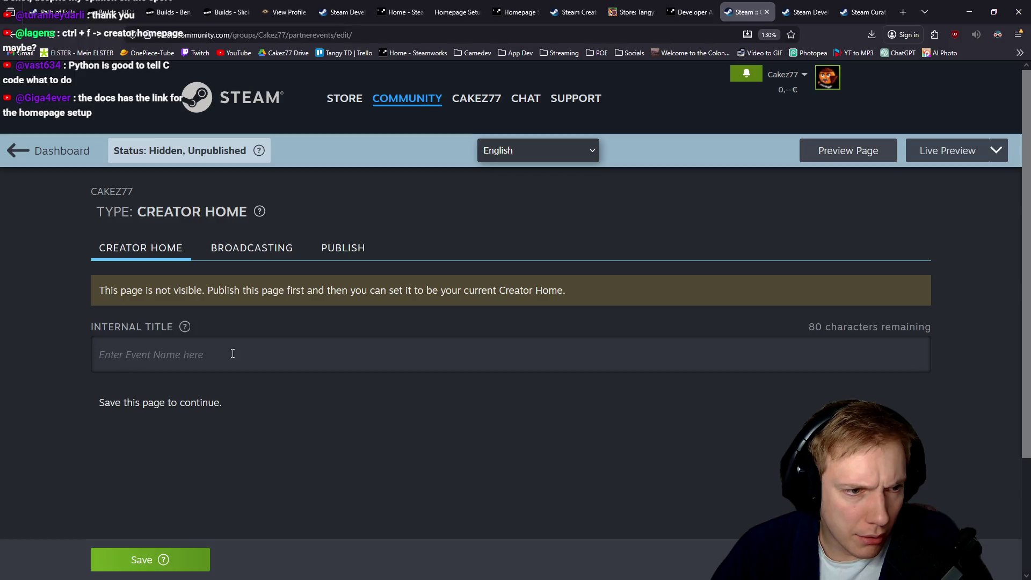
pyautogui.hotkey('alt', 'Left')
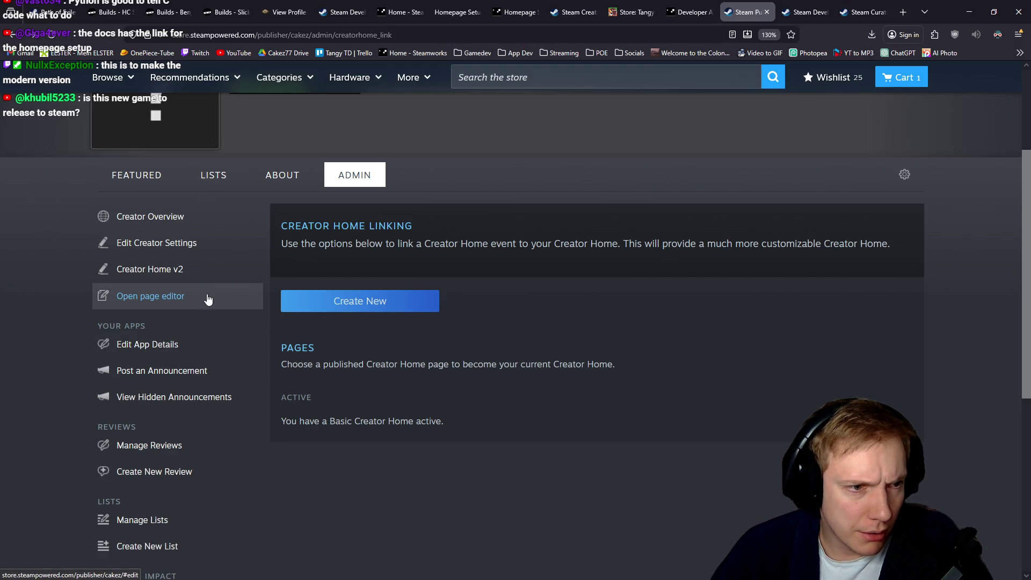
pyautogui.click(231, 291)
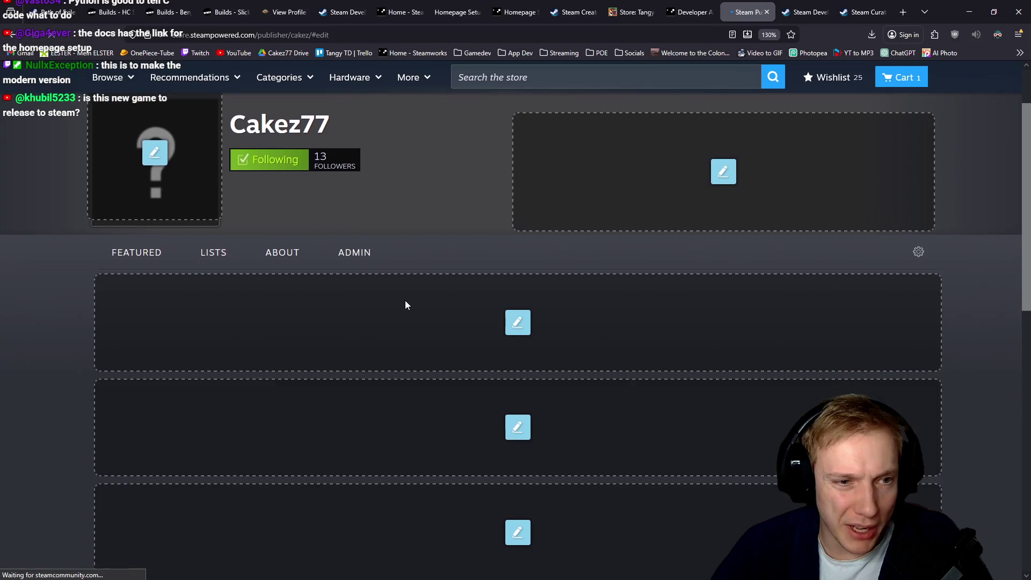
pyautogui.scroll(-3, 405, 301)
pyautogui.hotkey('alt', 'Left')
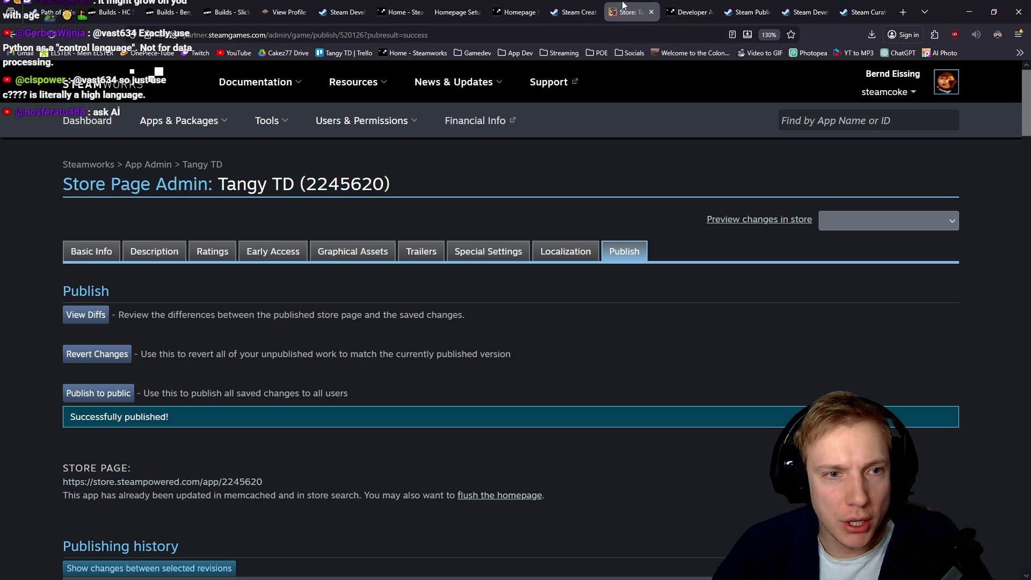
# Open Tangy TD's Basic Info and highlight the developer's 'Linked to Cakez77' note.
pyautogui.click(629, 12)
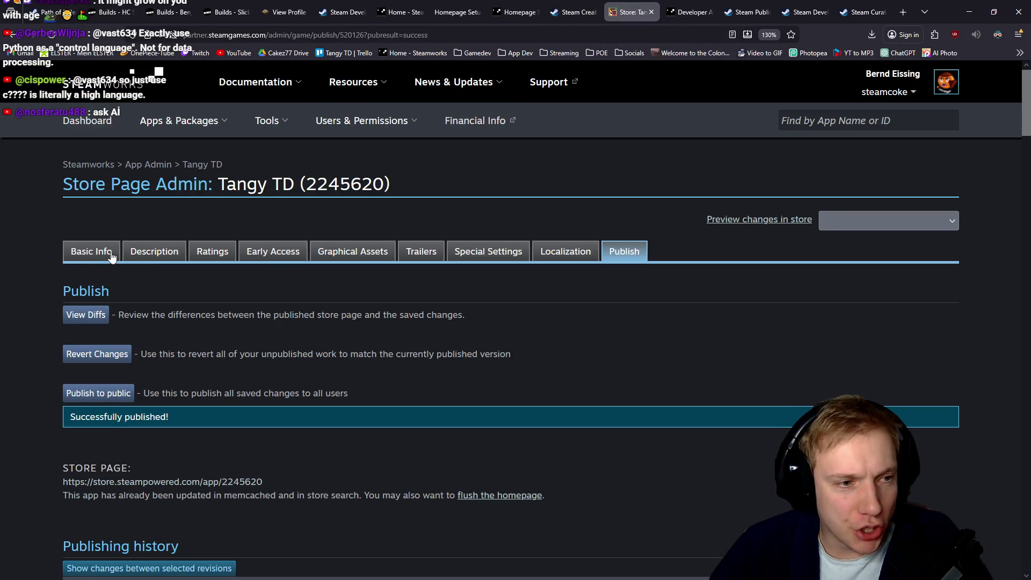
pyautogui.click(112, 258)
pyautogui.scroll(-4, 64, 262)
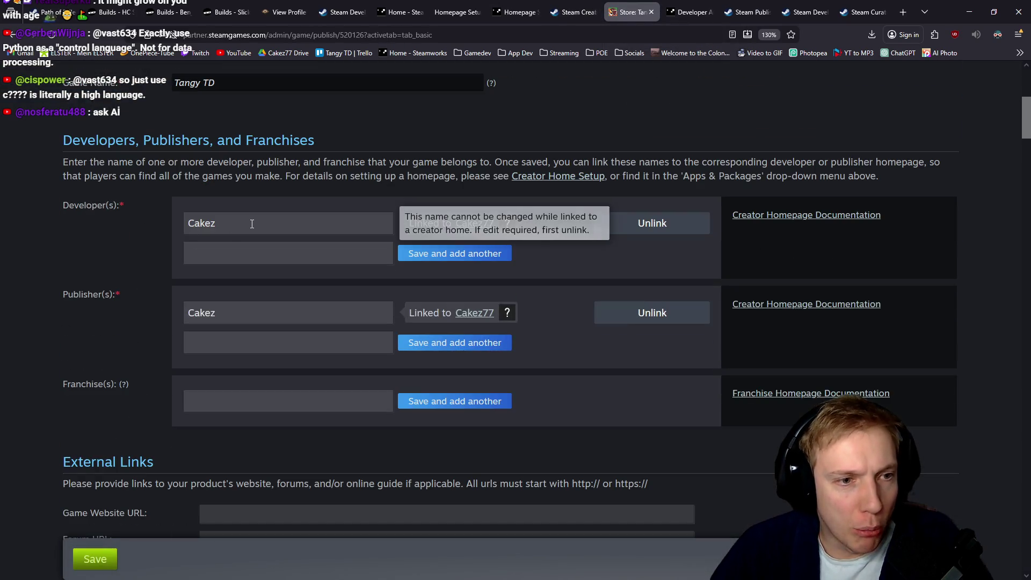
pyautogui.moveTo(540, 222); pyautogui.dragTo(438, 254)
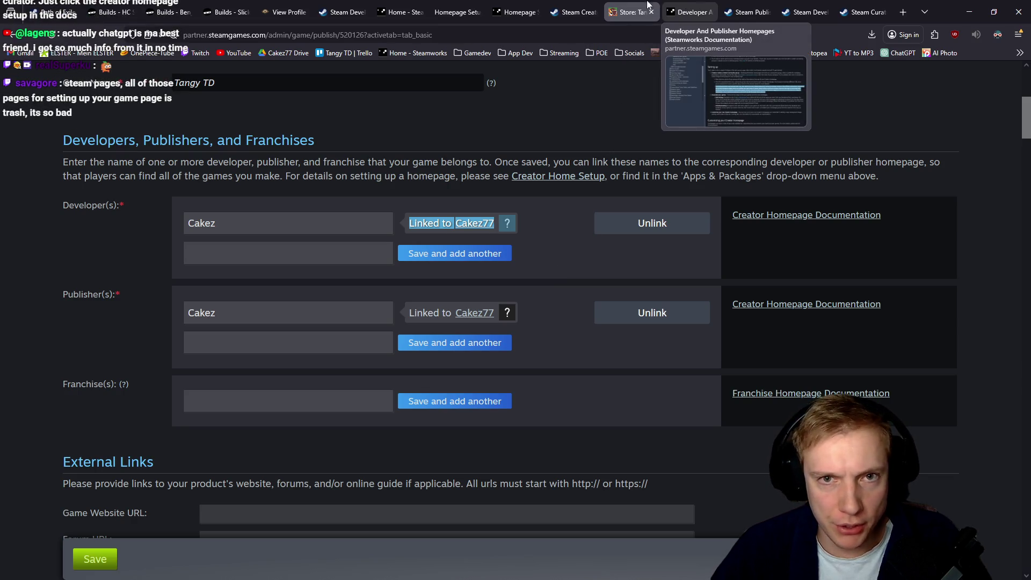
# Open Creator Homepage Setup from the docs, preview the Cakez77 store page, and view the Linked table.
pyautogui.click(685, 12)
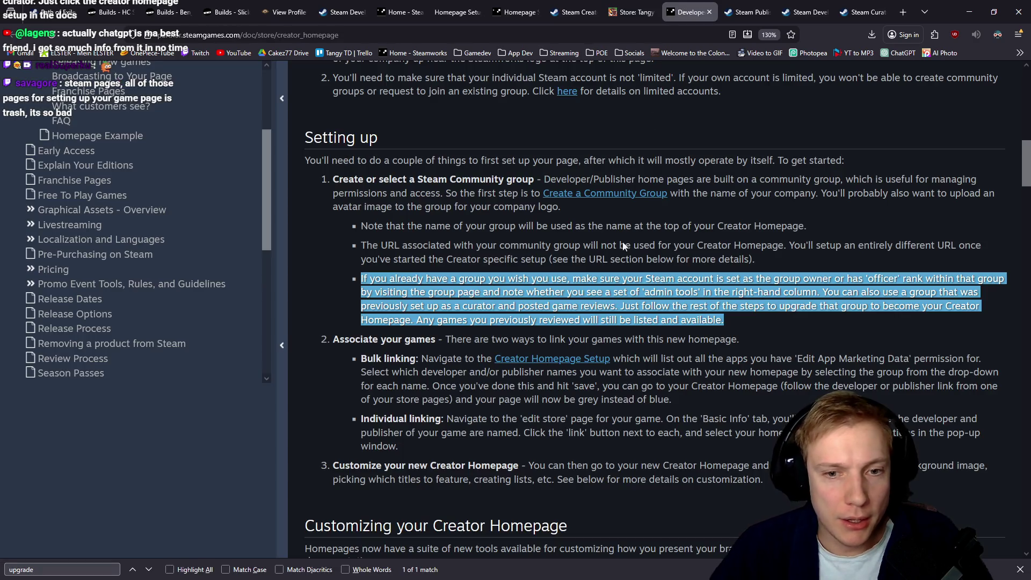
pyautogui.click(764, 316)
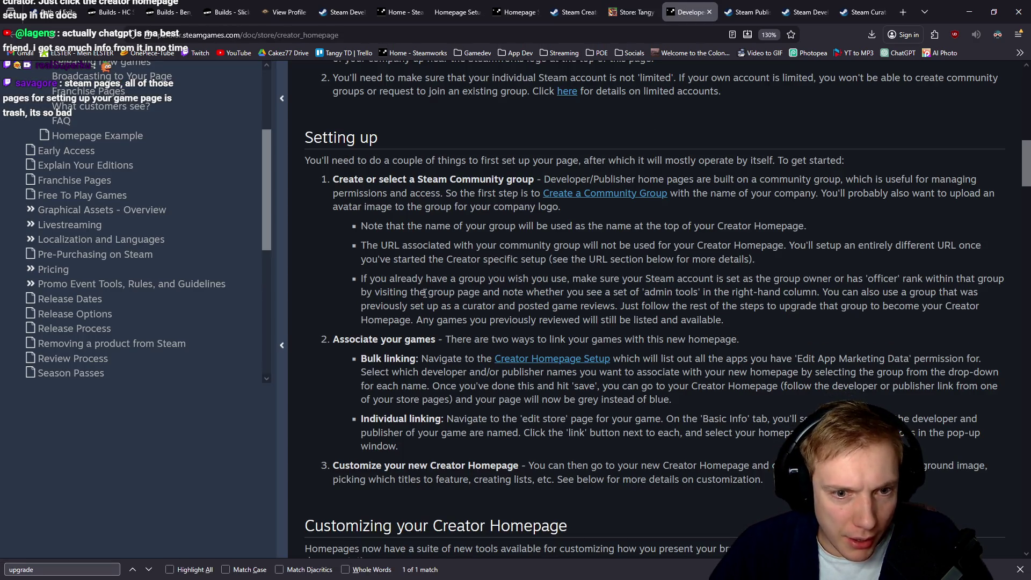
pyautogui.click(548, 358)
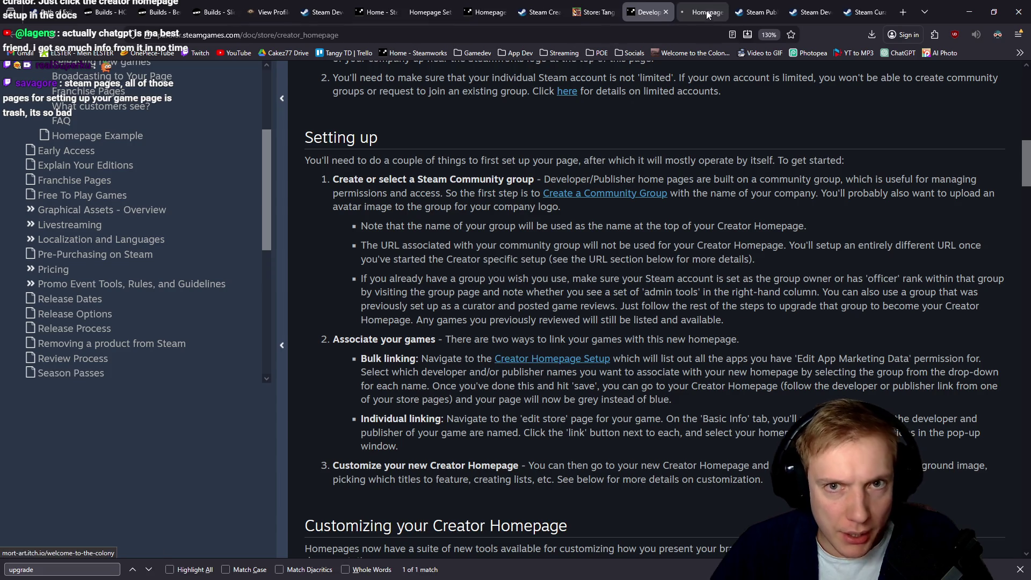
pyautogui.scroll(-5, 340, 229)
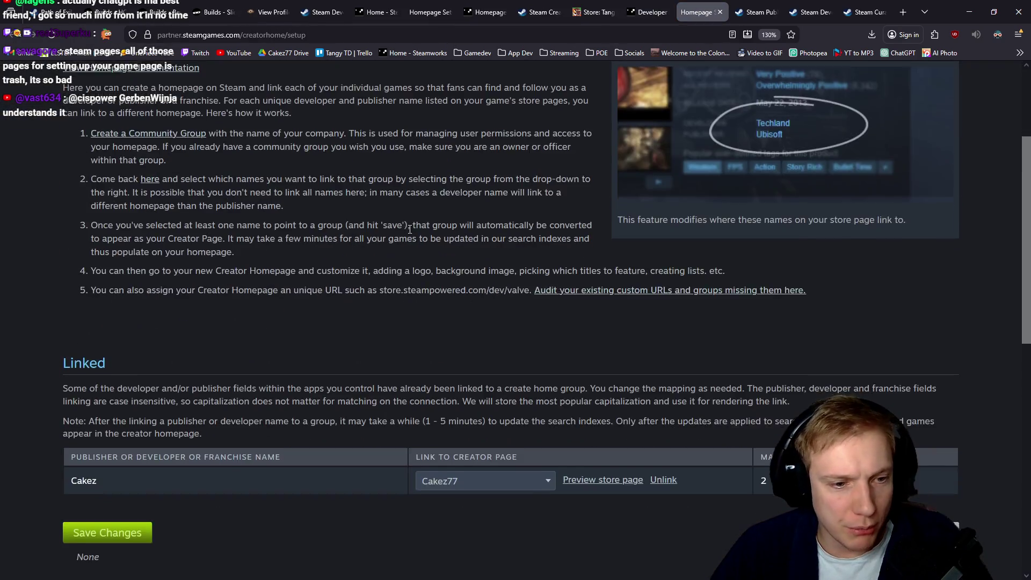
pyautogui.scroll(-6, 288, 333)
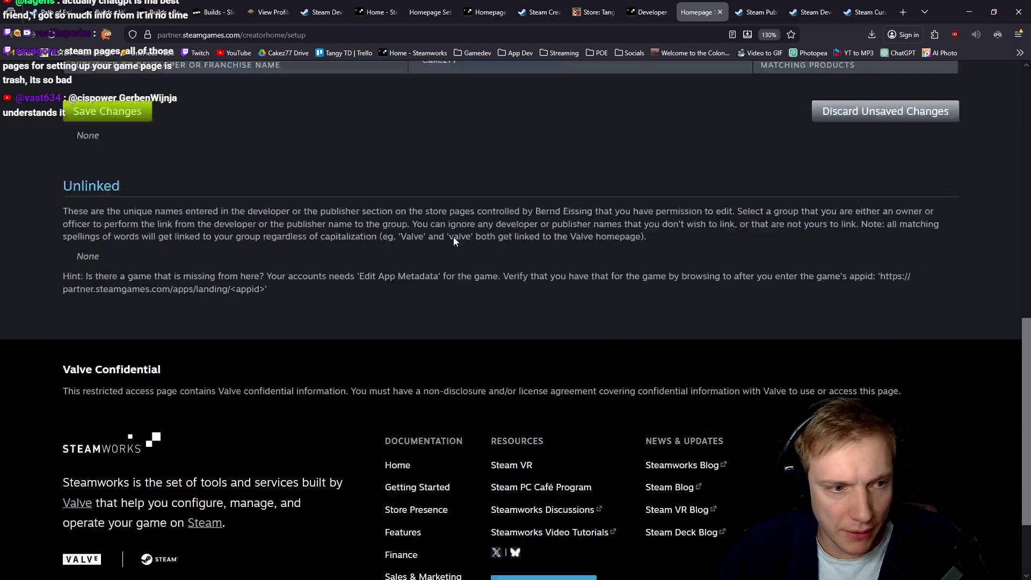
pyautogui.scroll(6, 255, 297)
pyautogui.scroll(3, 519, 329)
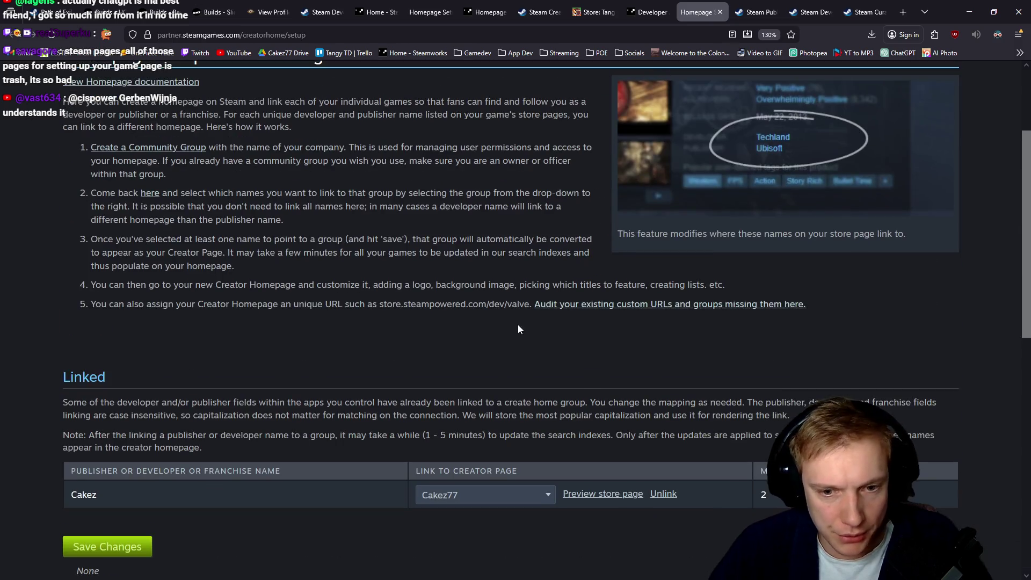
pyautogui.click(606, 492)
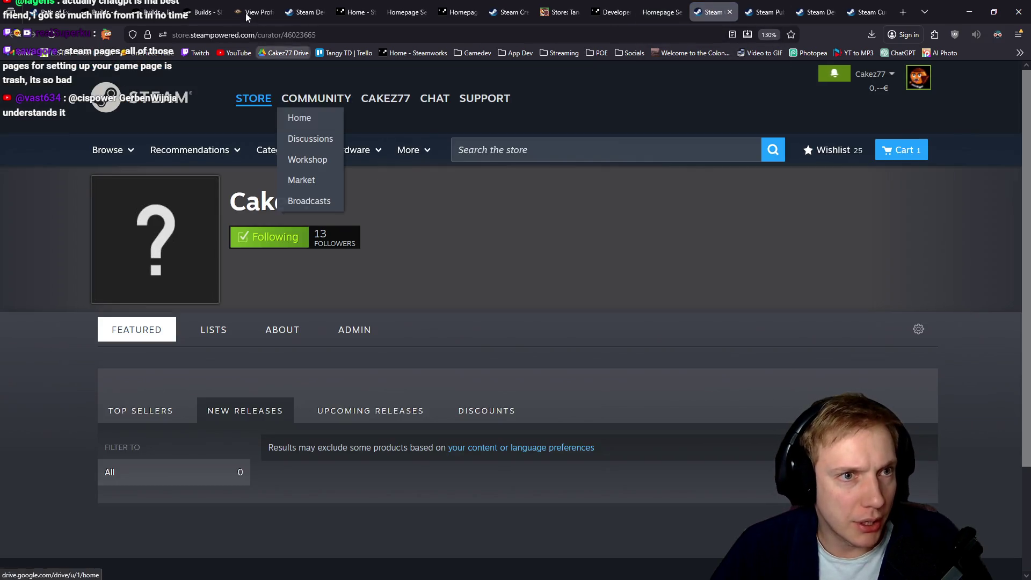
pyautogui.click(660, 11)
pyautogui.scroll(-1, 495, 305)
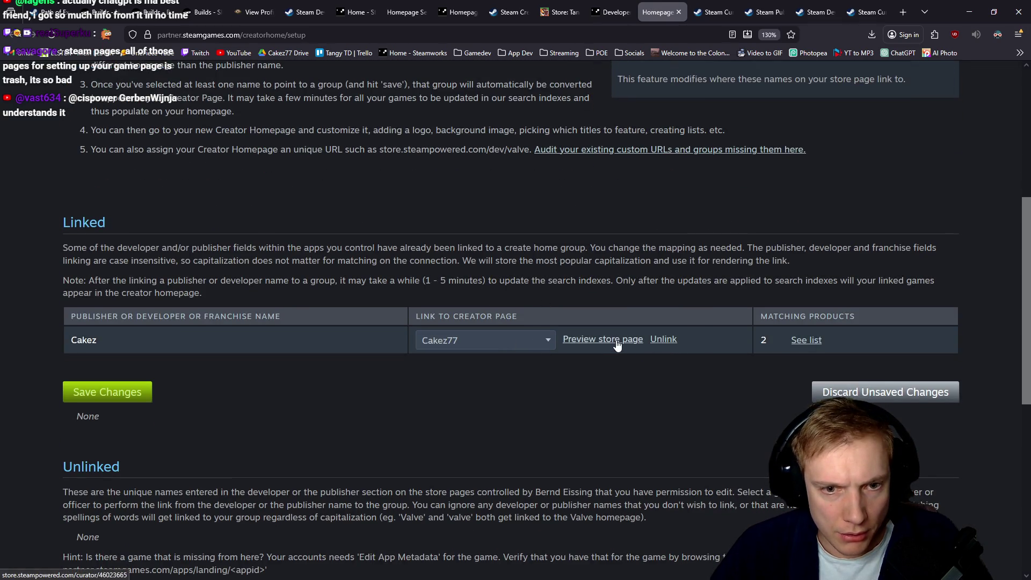
# Unlink Cakez from Cakez77, confirm with OK, and close the finished 2-of-2 update window.
pyautogui.click(664, 342)
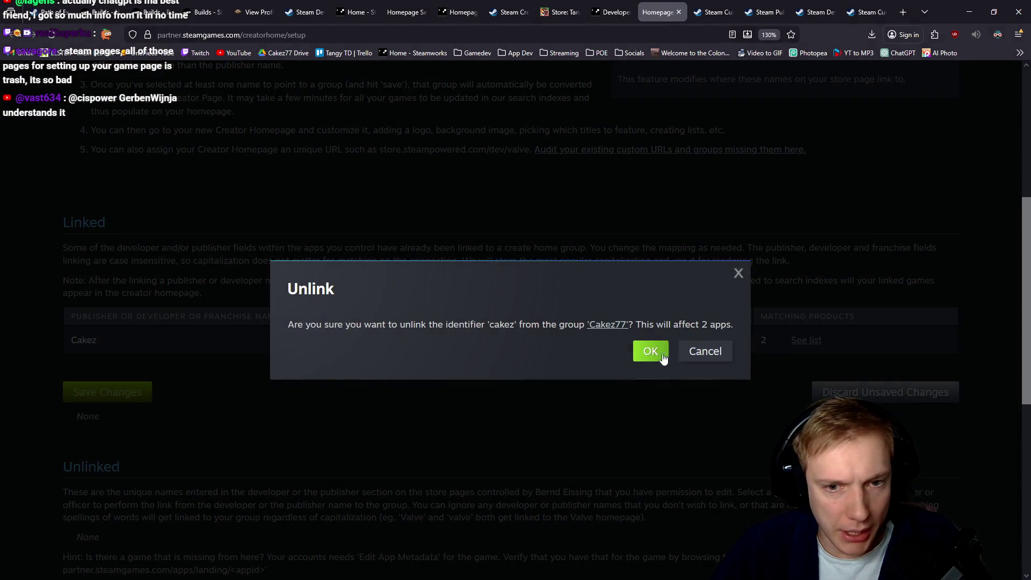
pyautogui.click(650, 351)
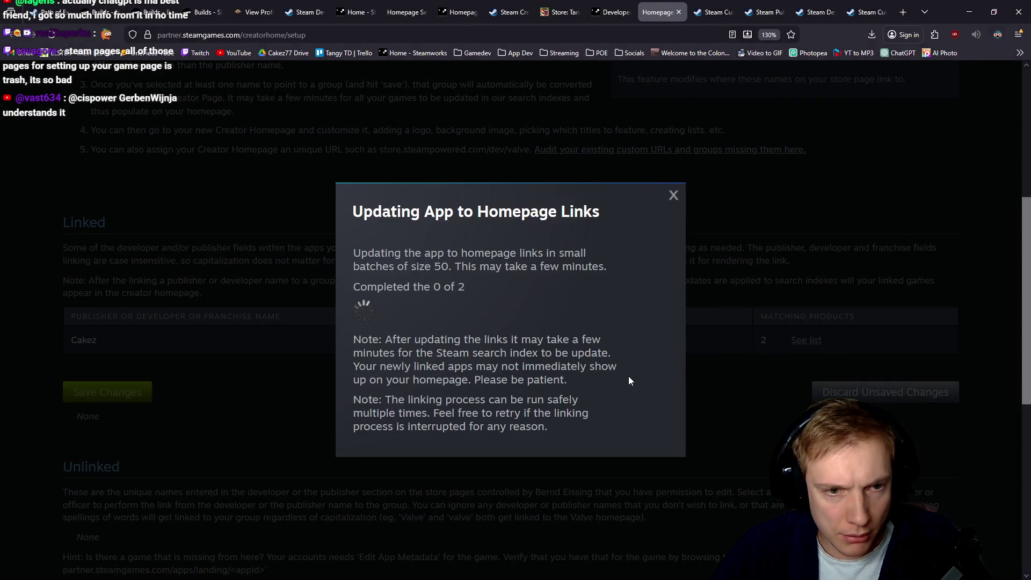
pyautogui.click(673, 196)
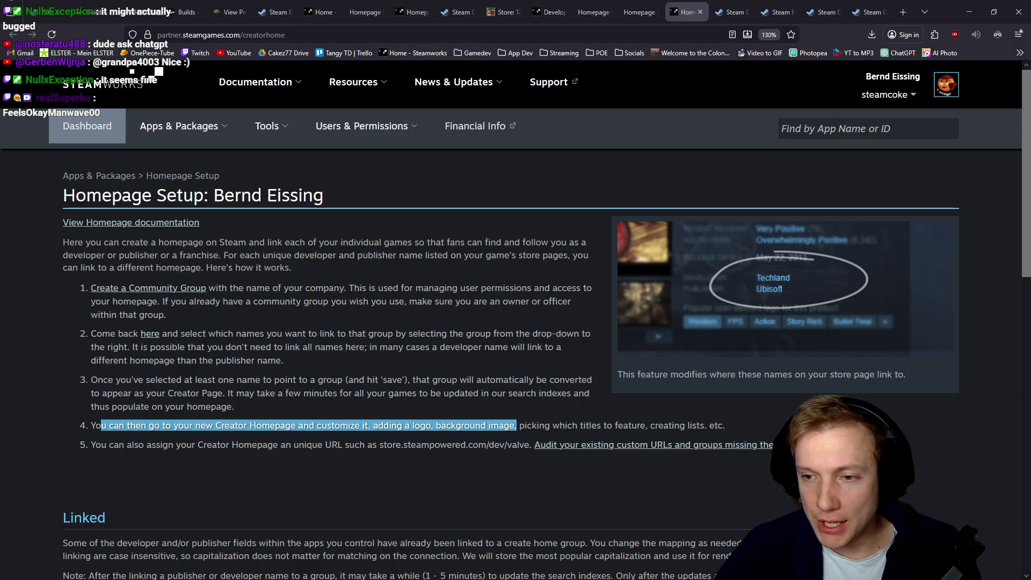
# Review the Homepage Setup page, then look through each open Cakez77 Steam page.
pyautogui.click(445, 308)
pyautogui.scroll(-8, 440, 301)
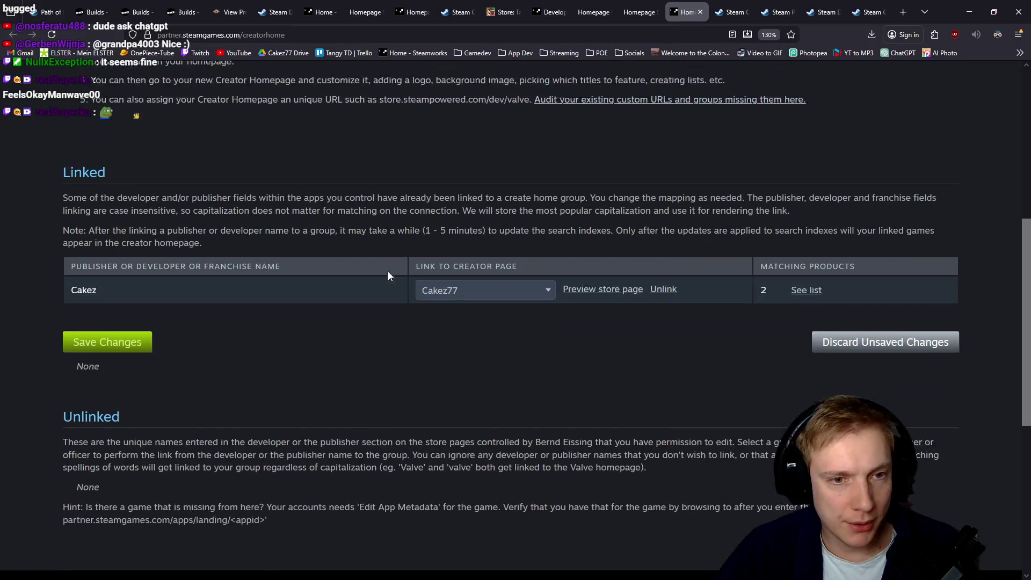
pyautogui.scroll(6, 409, 270)
pyautogui.scroll(3, 409, 271)
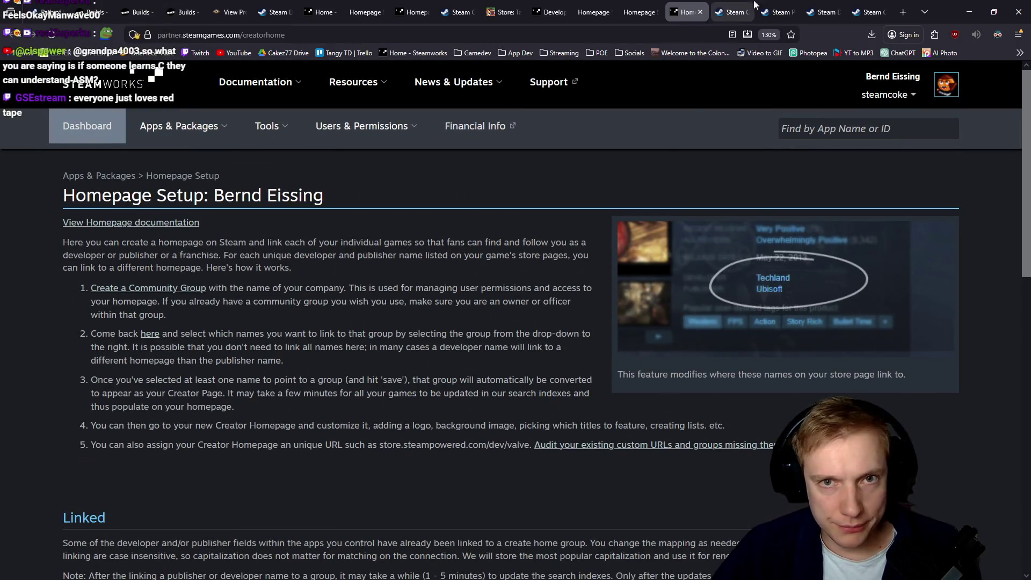
pyautogui.click(723, 6)
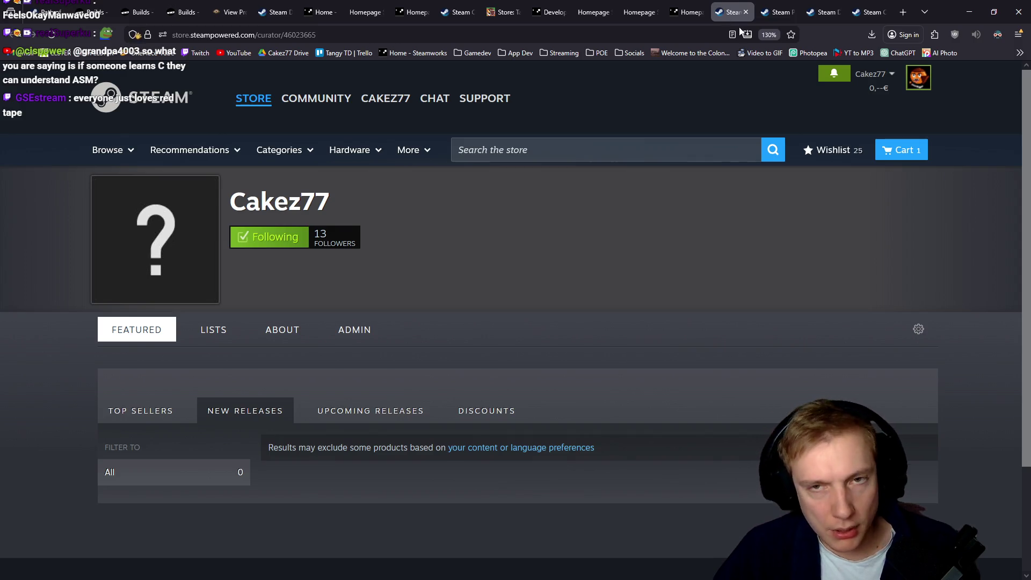
pyautogui.click(774, 10)
pyautogui.click(822, 7)
pyautogui.click(781, 5)
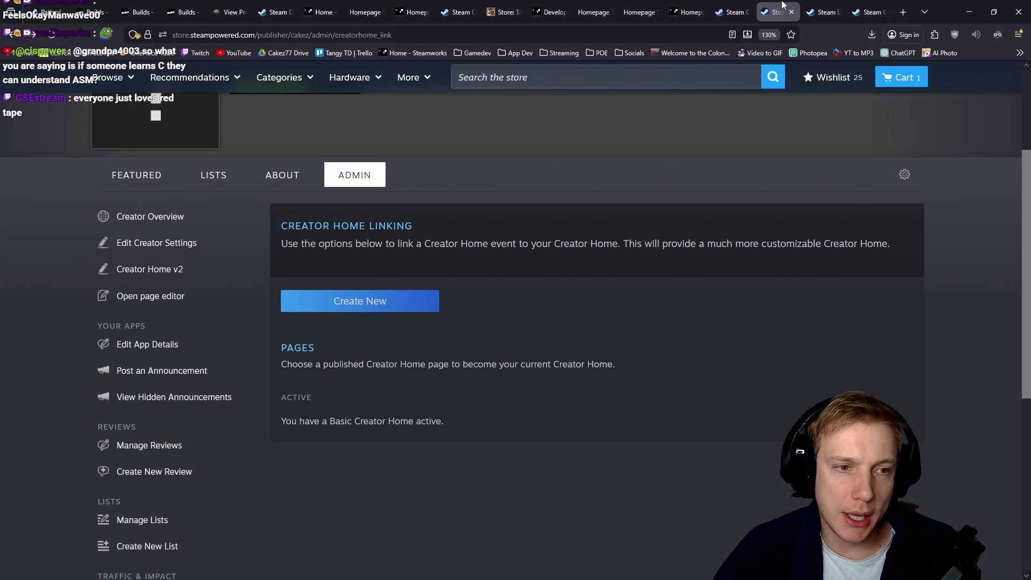
pyautogui.click(865, 7)
# Close the extra Cakez77 curator and developer-list tabs and open a blank new tab.
pyautogui.hotkey('ctrl', 'w')
pyautogui.hotkey('ctrl', 'w')
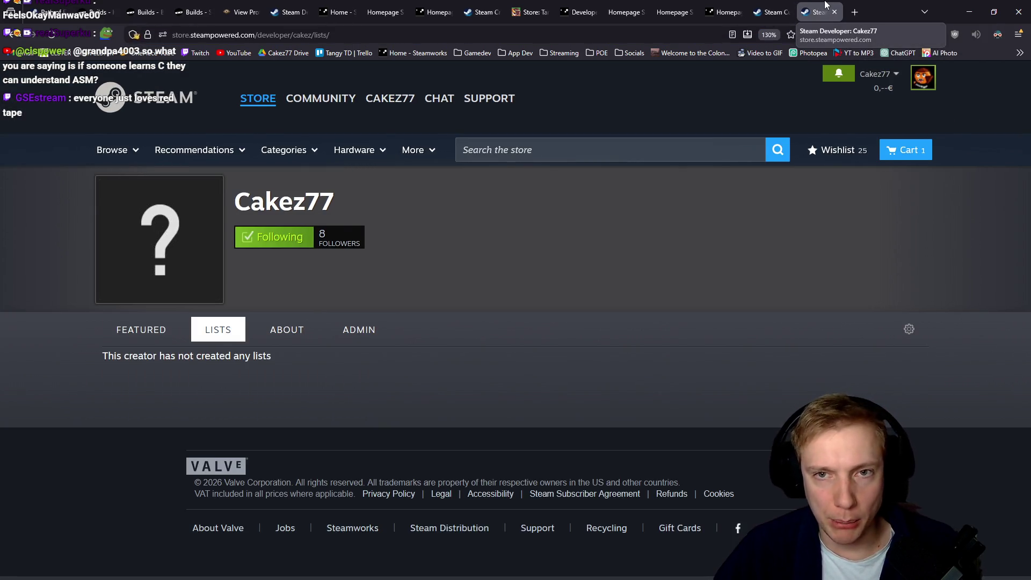
pyautogui.hotkey('ctrl', 'w')
pyautogui.click(855, 12)
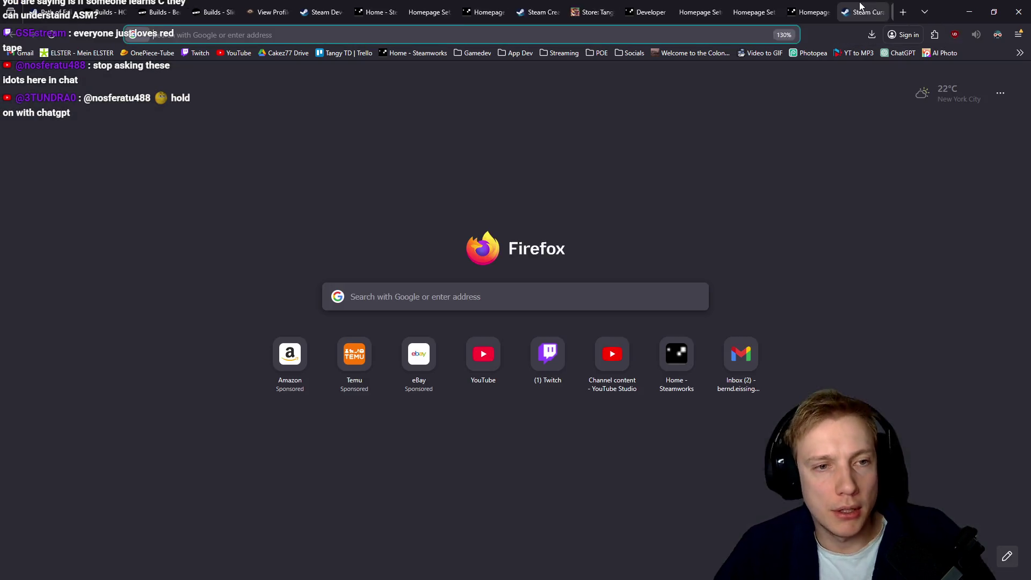
# Search Google for 'tangy td' and open Tangy TD's Steam store page.
pyautogui.write('tangy td')
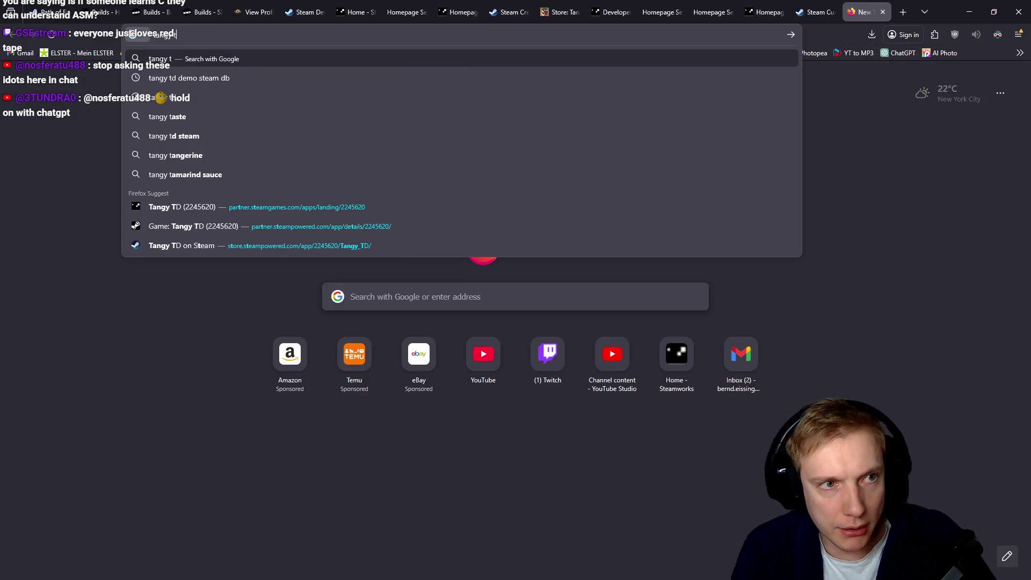
pyautogui.press('Return')
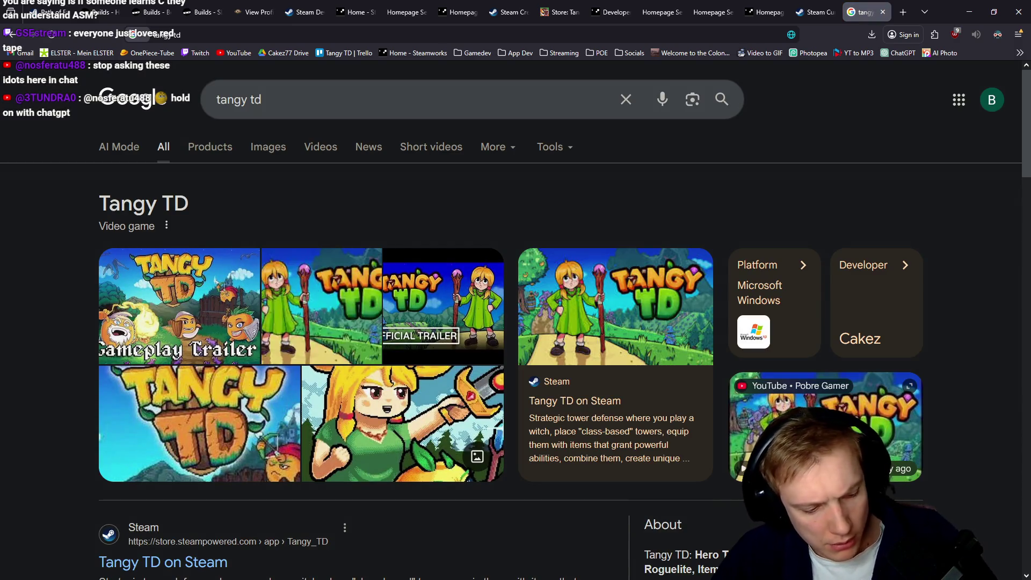
pyautogui.scroll(-4, 340, 278)
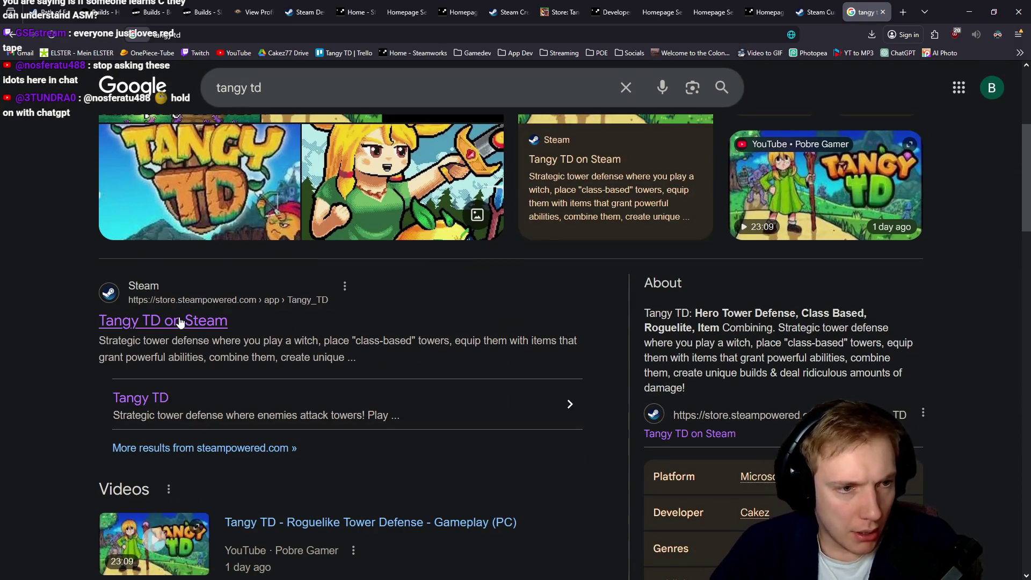
pyautogui.click(416, 305)
# Check what the Developer Cakez link lists, then return to the Homepage Setup page.
pyautogui.scroll(-5, 471, 303)
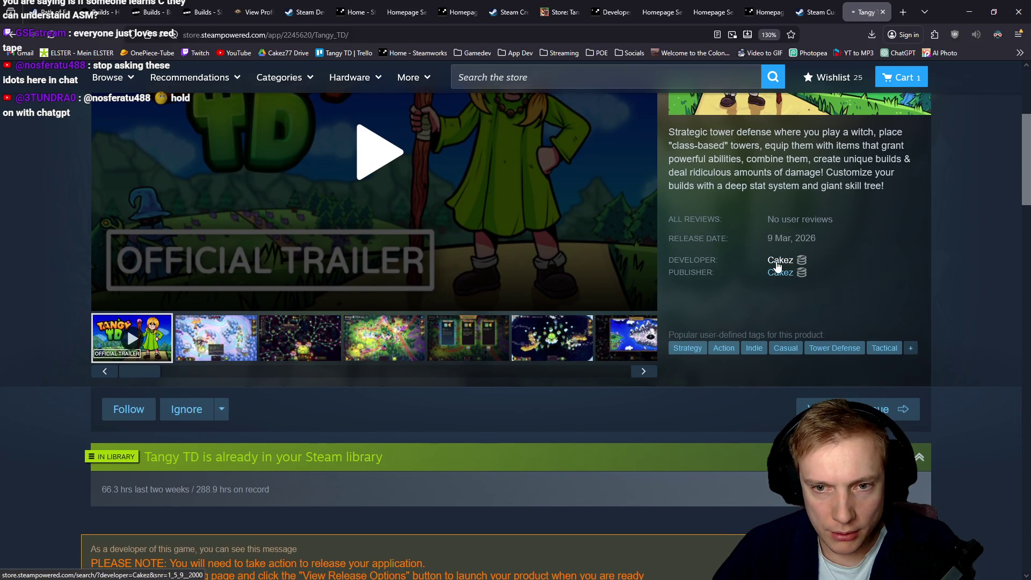
pyautogui.click(778, 265)
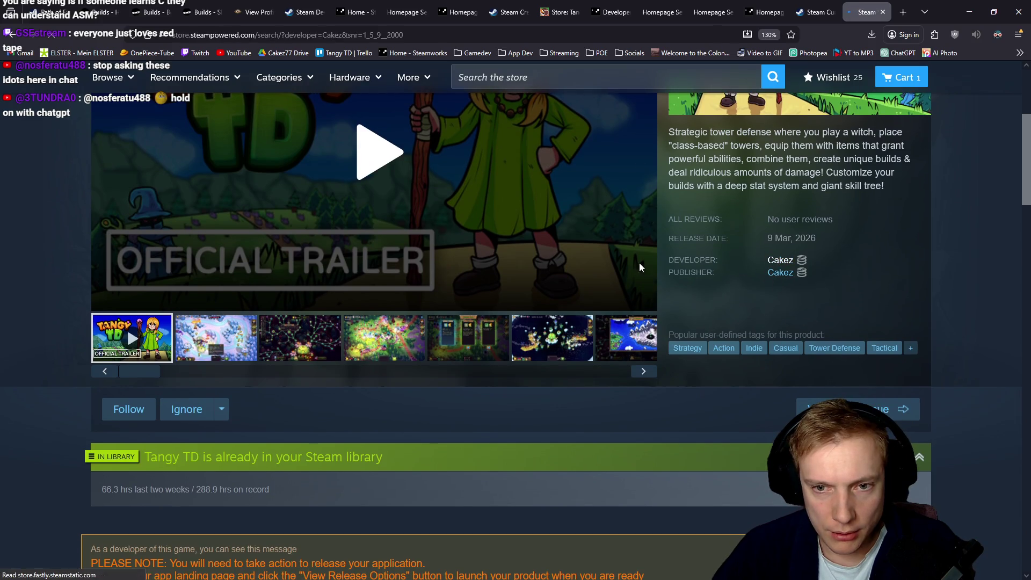
pyautogui.hotkey('alt', 'Left')
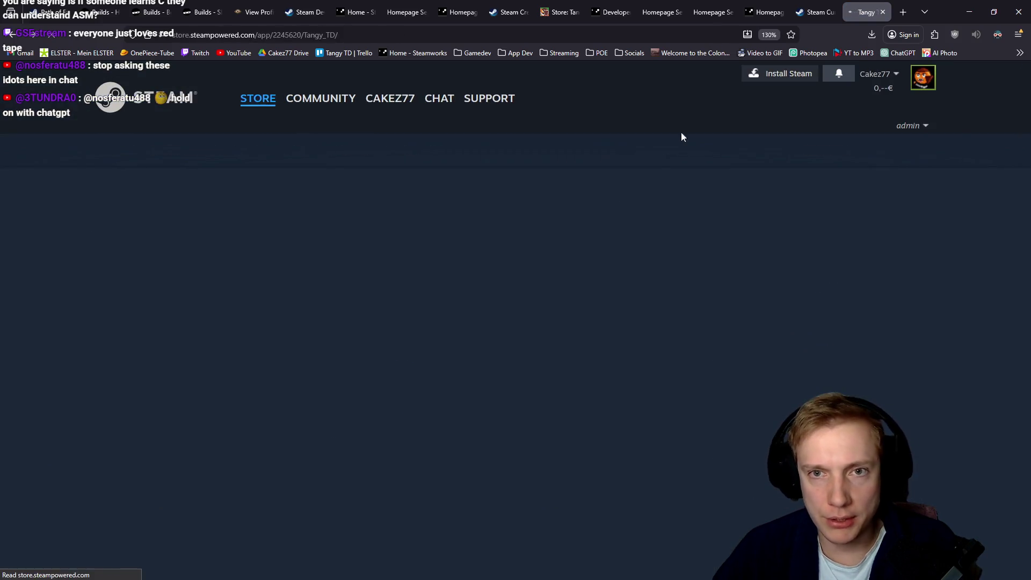
pyautogui.click(763, 12)
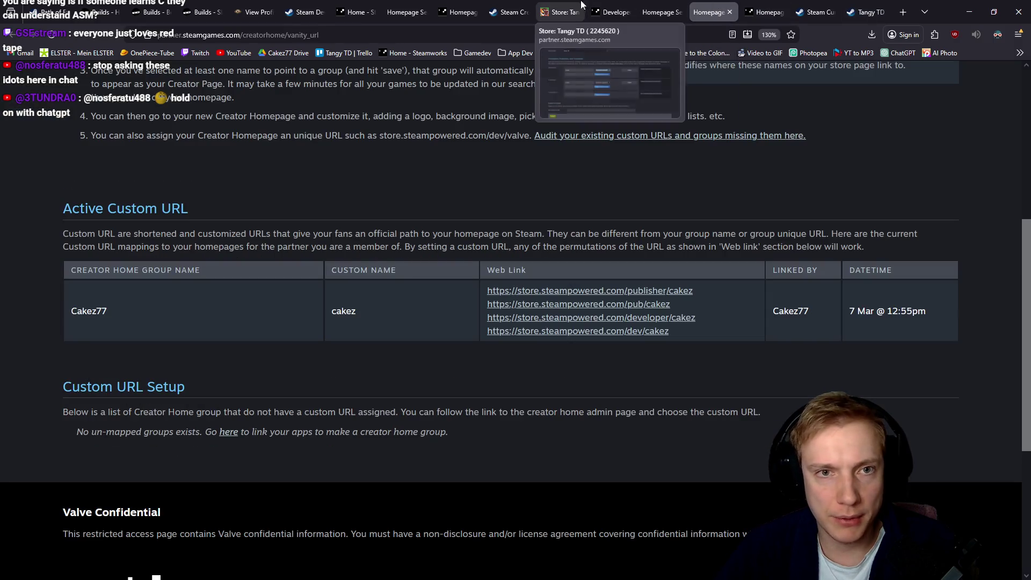
# Reload Tangy TD's store page admin form and check the linked Cakez77 developer page's address.
pyautogui.click(561, 12)
pyautogui.press('Tab')
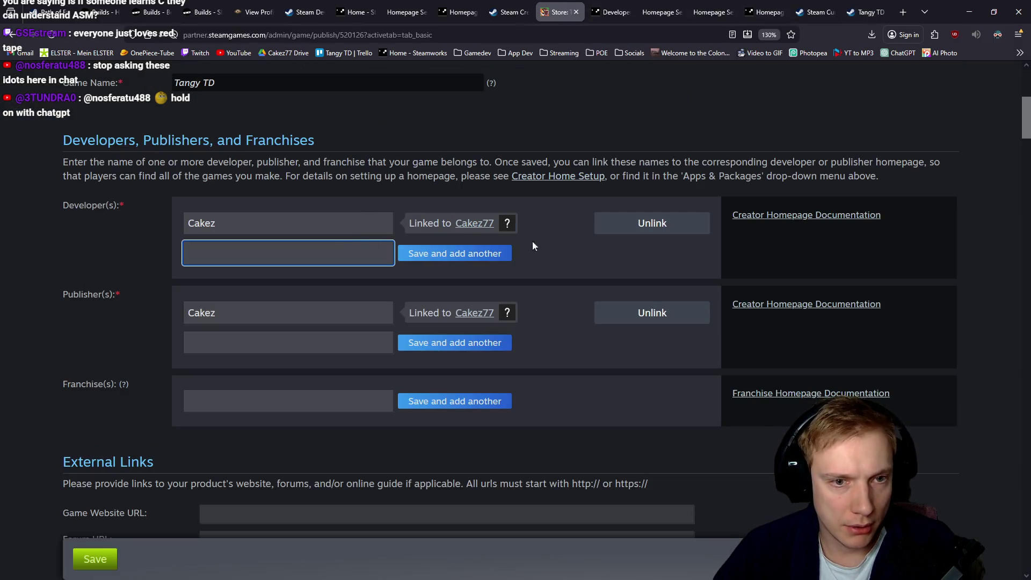
pyautogui.click(52, 35)
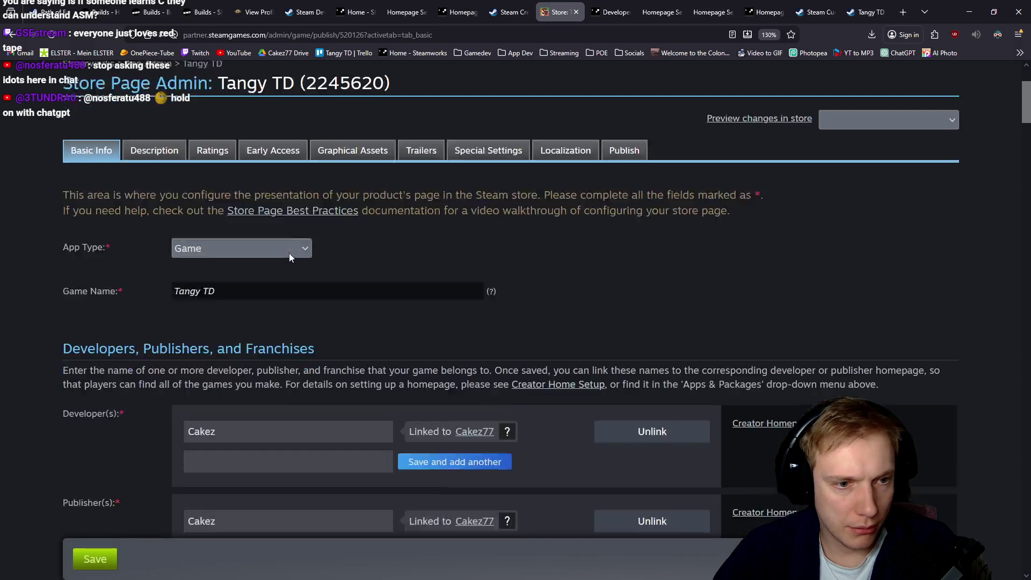
pyautogui.scroll(-2, 289, 258)
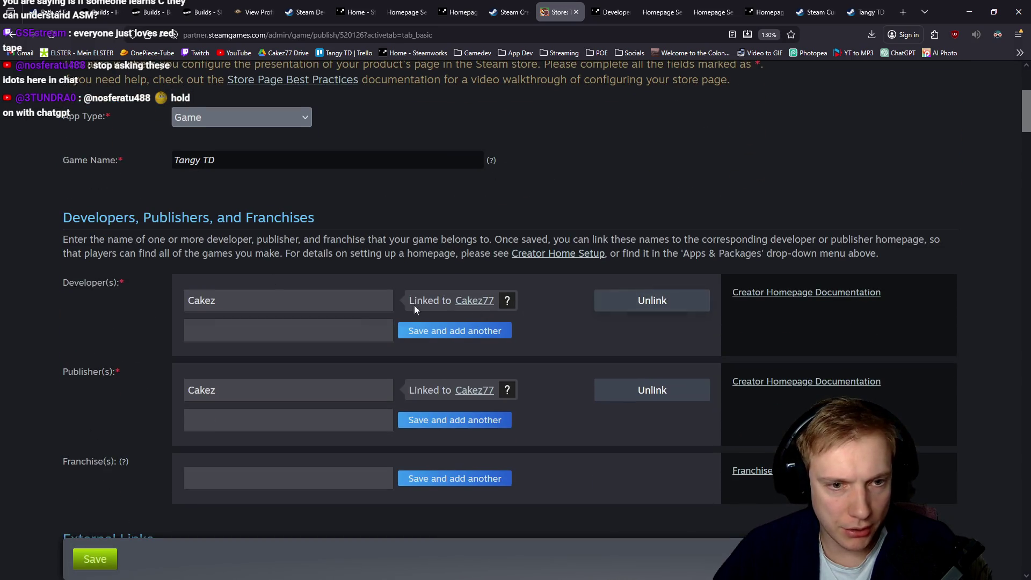
pyautogui.click(476, 301)
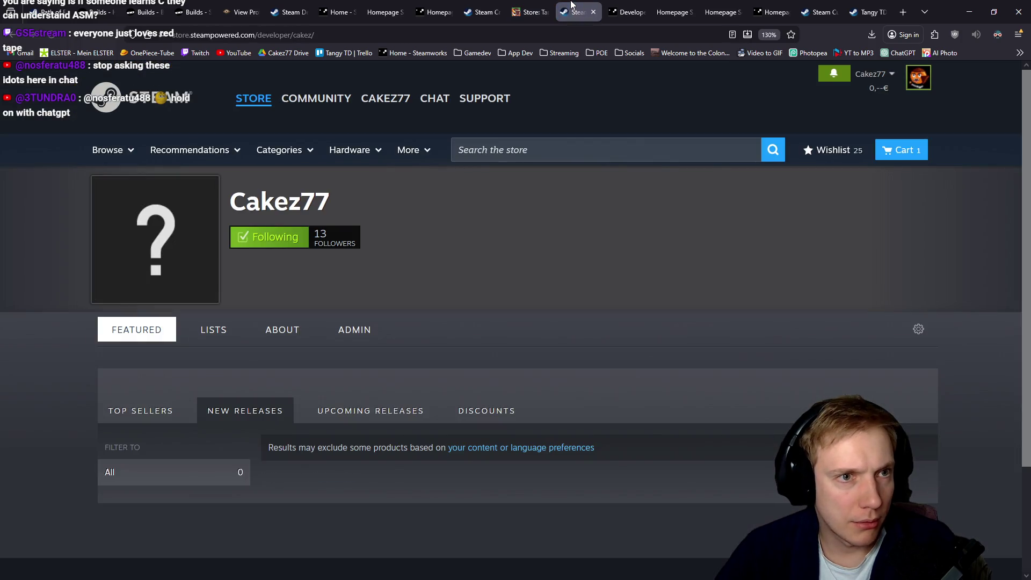
pyautogui.hotkey('ctrl', 'l')
pyautogui.press('Escape')
pyautogui.hotkey('ctrl', 'shift', 'Tab')
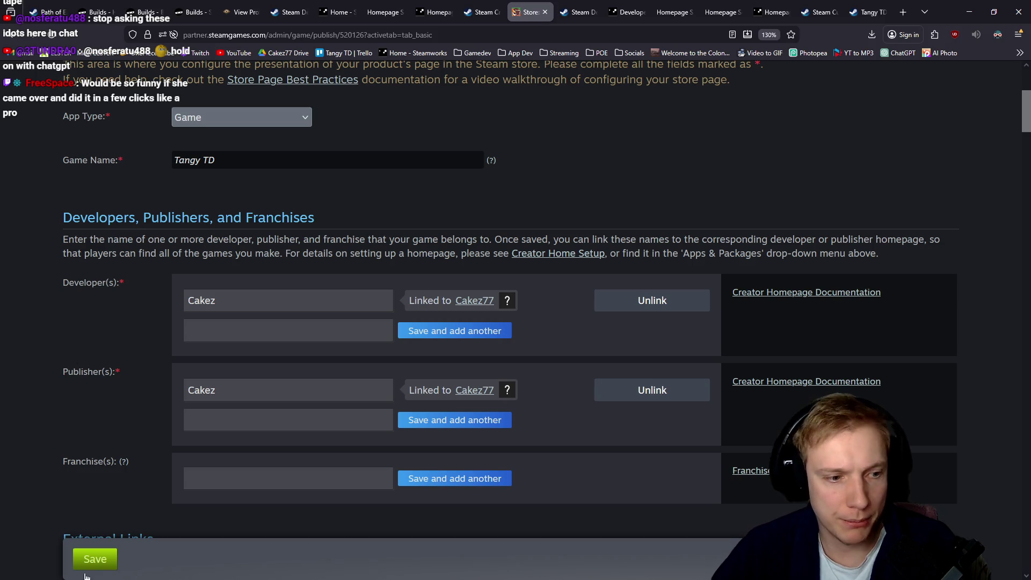
# Save Tangy TD's store page basic info and bring up the Publish section.
pyautogui.click(89, 561)
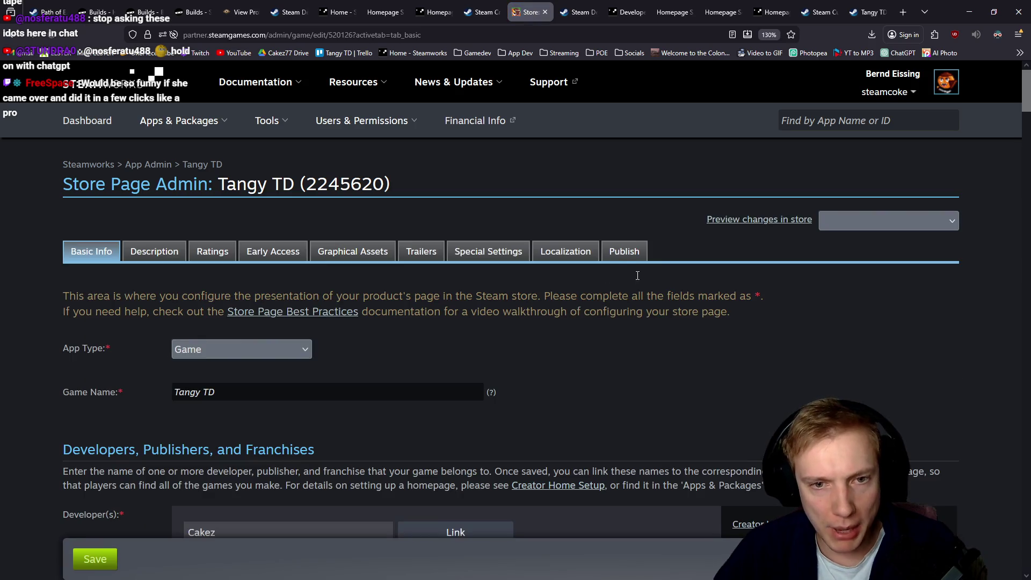
pyautogui.click(615, 251)
pyautogui.scroll(-3, 614, 250)
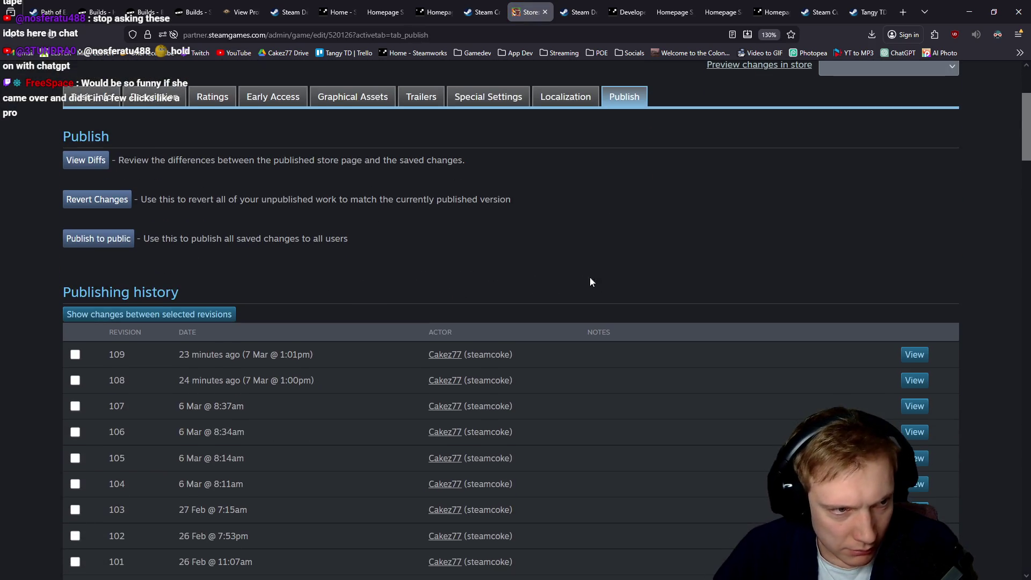
# Publish Tangy TD's saved store changes to the public and confirm the Successfully published message.
pyautogui.click(119, 240)
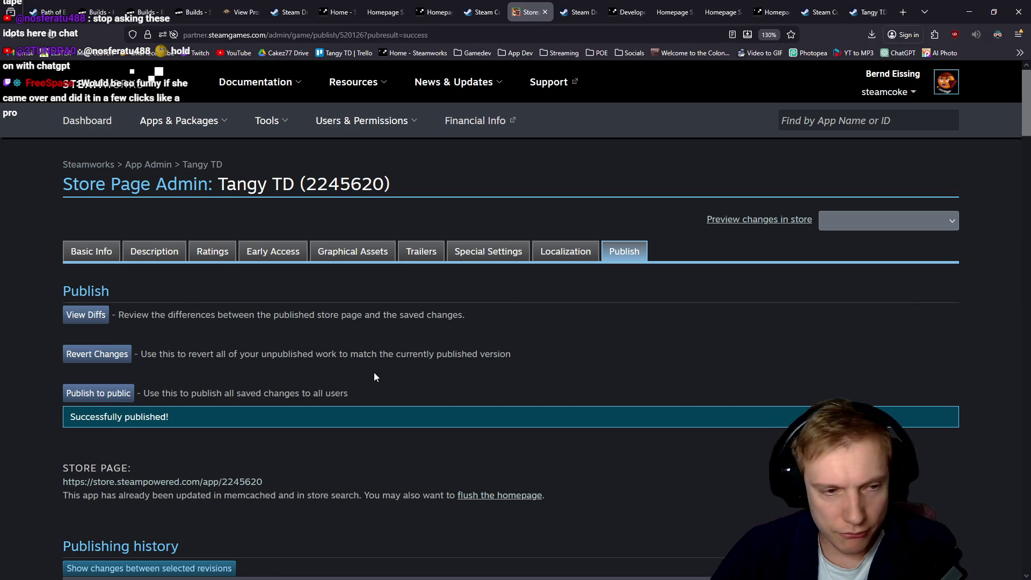
pyautogui.scroll(-3, 304, 384)
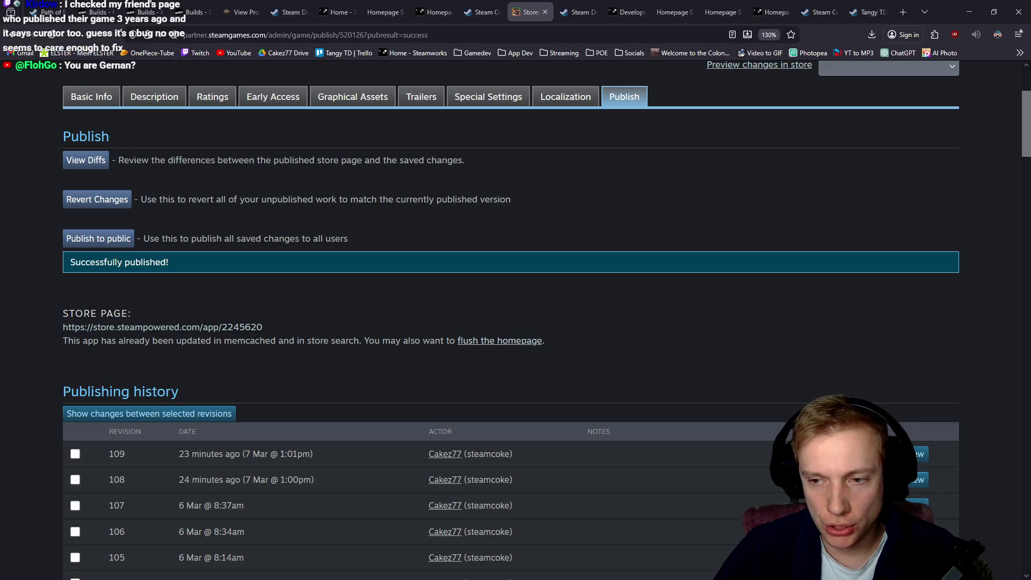
# On Tangy TD's live store page, follow Developer Cakez to the Cakez77 curator page and verify its address.
pyautogui.scroll(3, 2, 274)
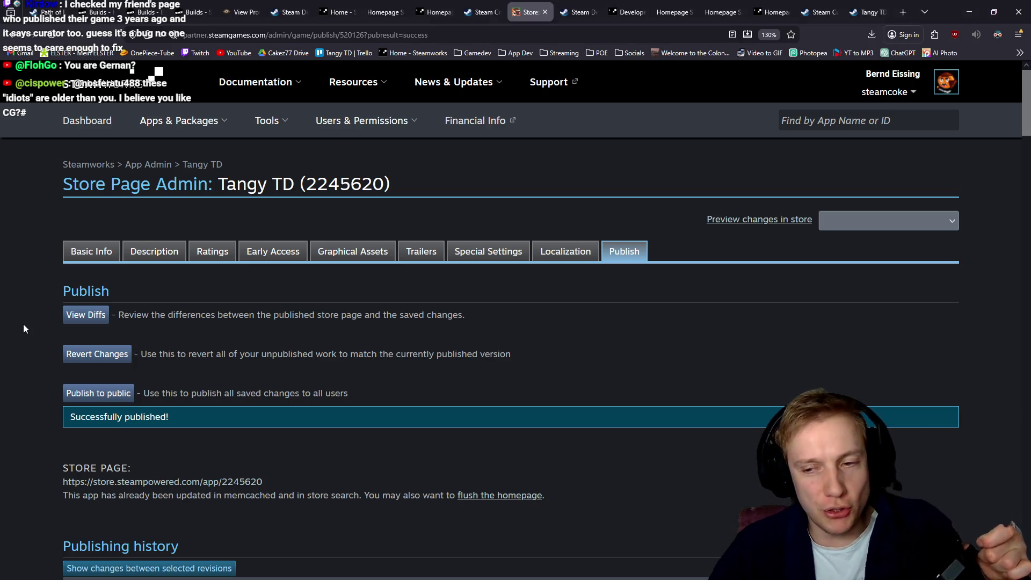
pyautogui.click(880, 4)
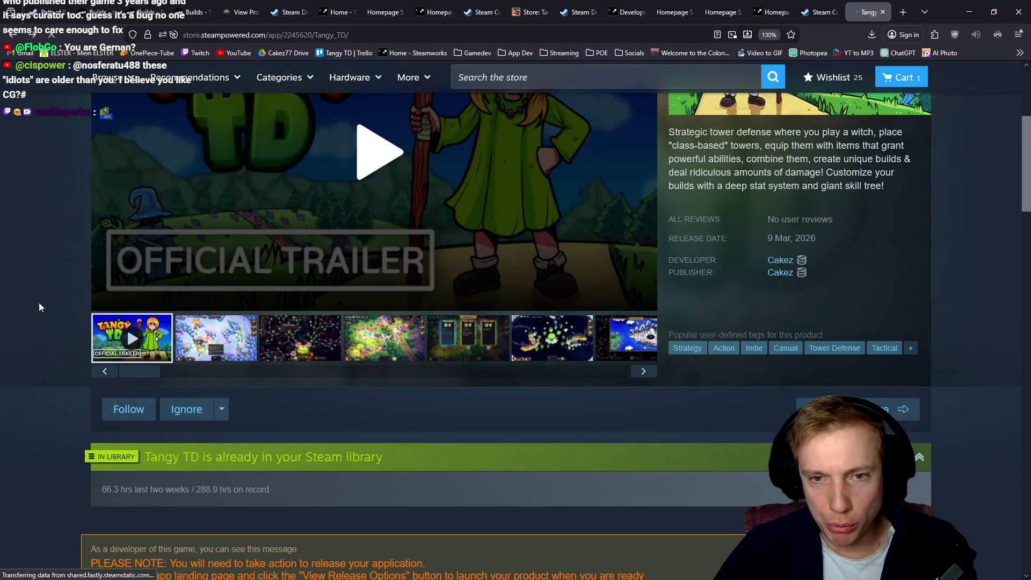
pyautogui.click(791, 263)
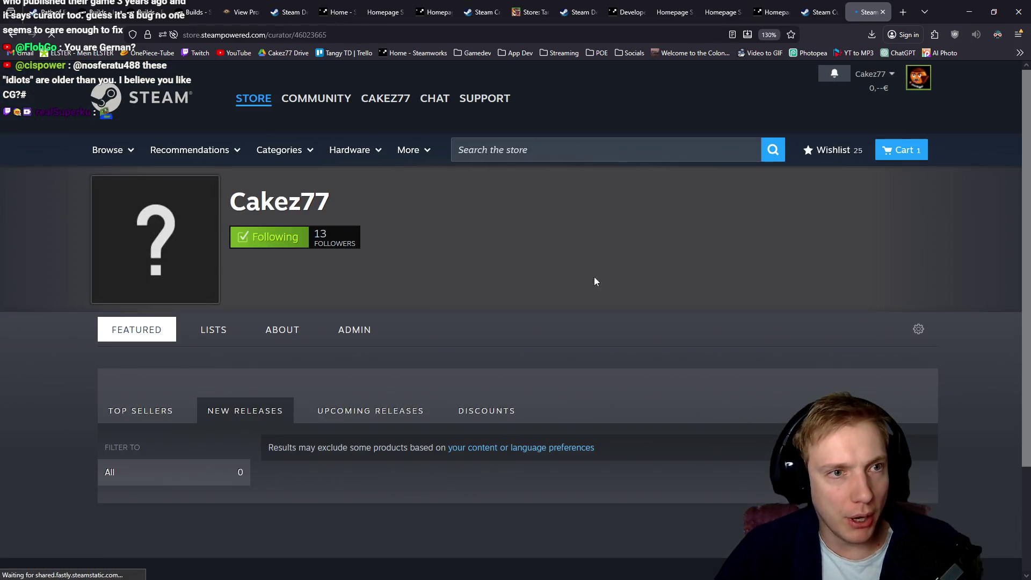
pyautogui.hotkey('ctrl', 'l')
pyautogui.click(684, 329)
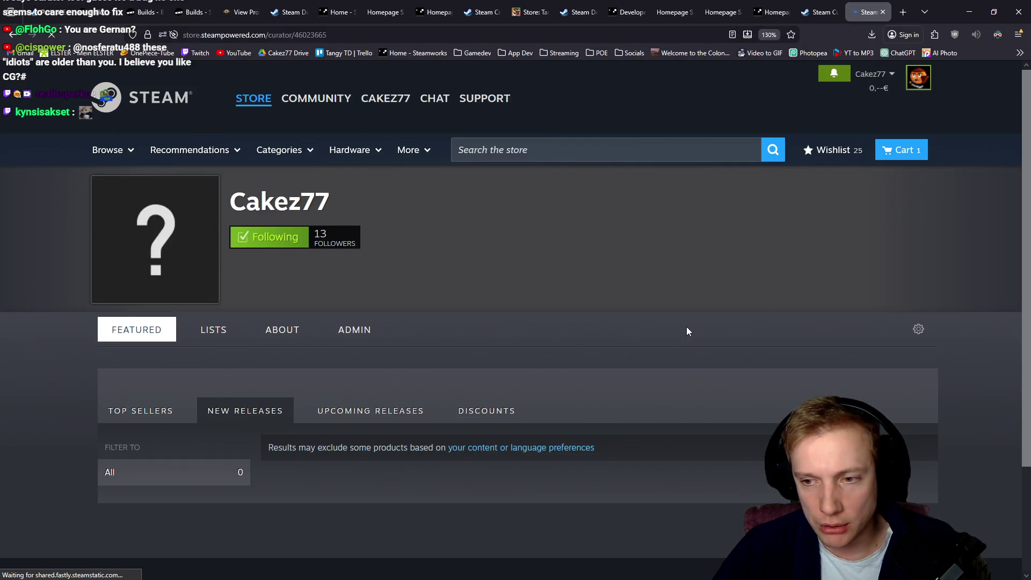